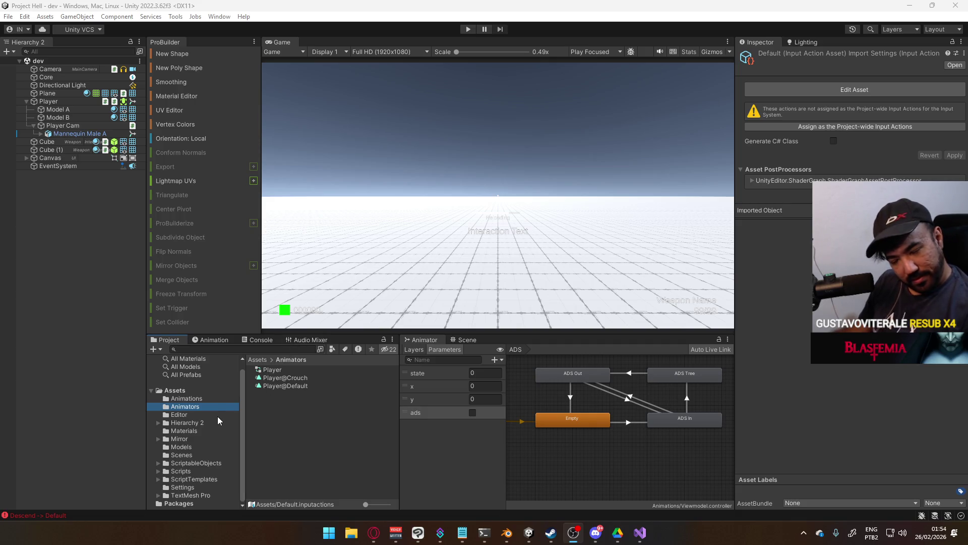
Select Core and expand its Player Input Events > Player list down to the Aim callback.
{"action": "left_click", "coordinate": [182, 391]}
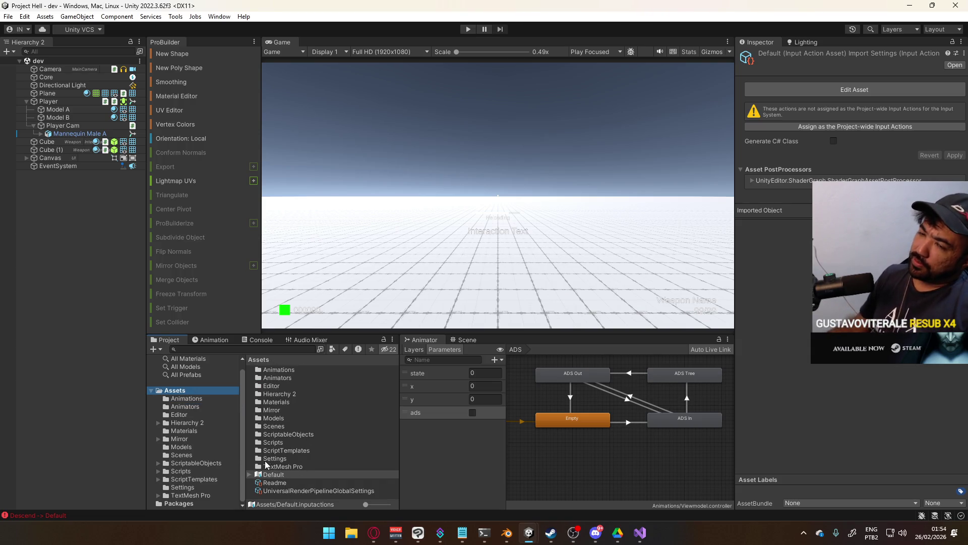
{"action": "left_click", "coordinate": [72, 78]}
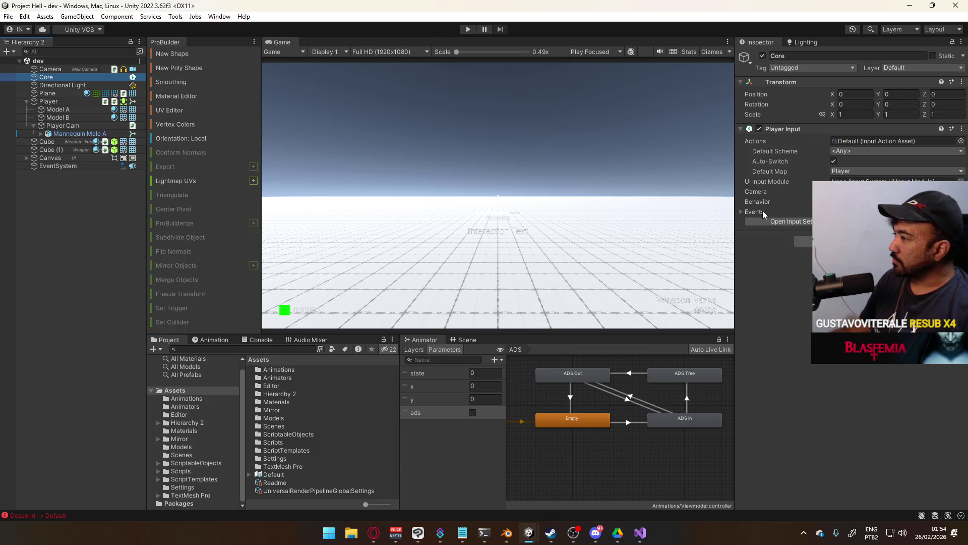
{"action": "left_click", "coordinate": [763, 211]}
{"action": "left_click", "coordinate": [753, 222]}
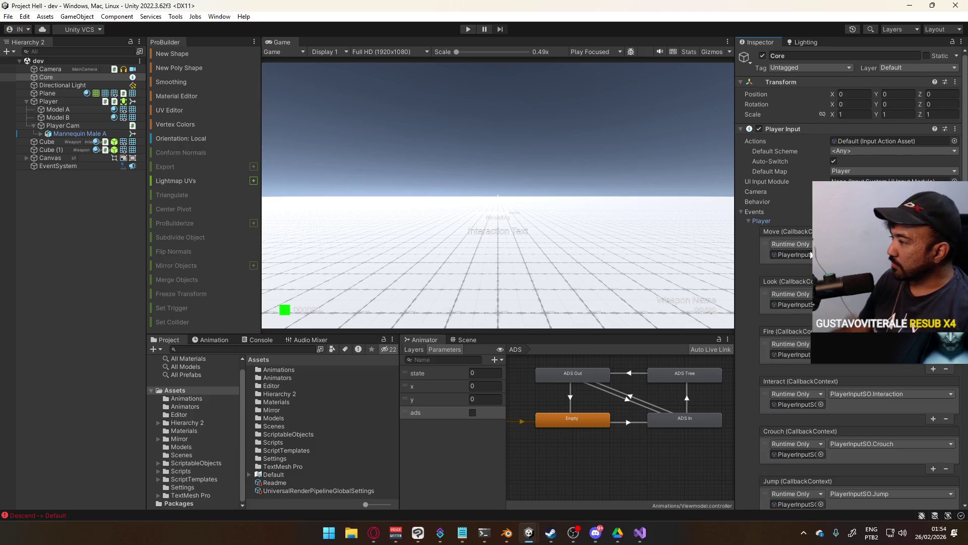
{"action": "scroll", "coordinate": [753, 222], "scroll_direction": "down", "scroll_amount": 5}
{"action": "scroll", "coordinate": [812, 308], "scroll_direction": "down", "scroll_amount": 2}
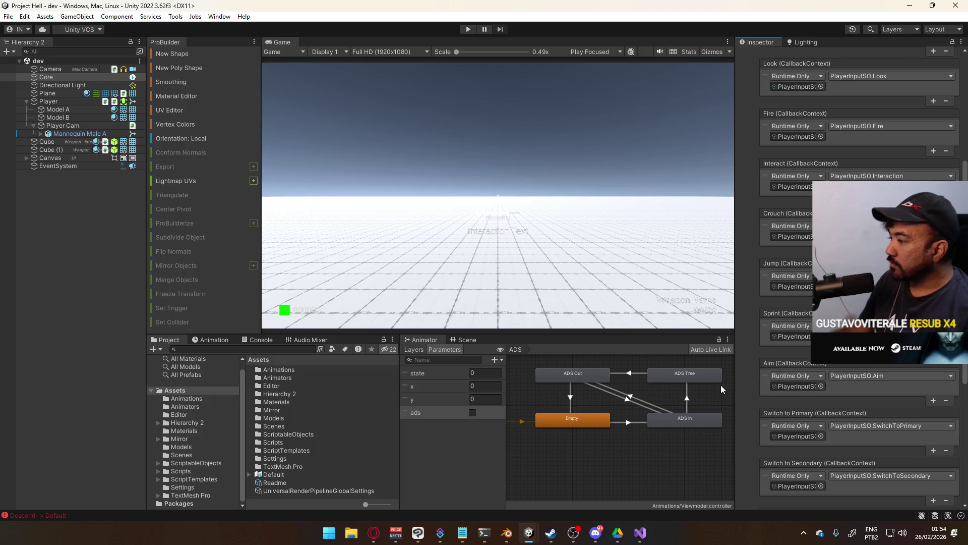
Open PlayerBase.cs in Visual Studio and read through its Start, Update and virtual input handlers.
{"action": "left_click", "coordinate": [644, 533]}
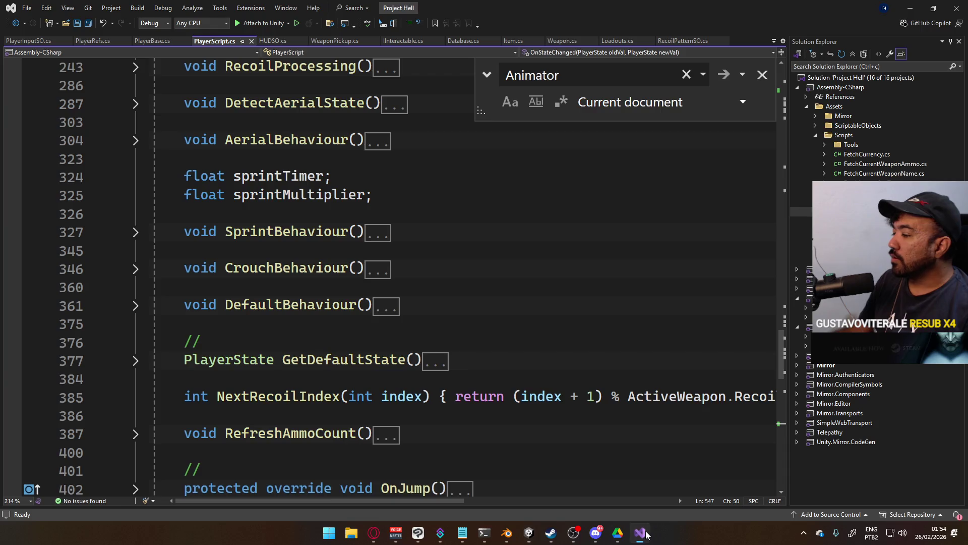
{"action": "left_click", "coordinate": [157, 41]}
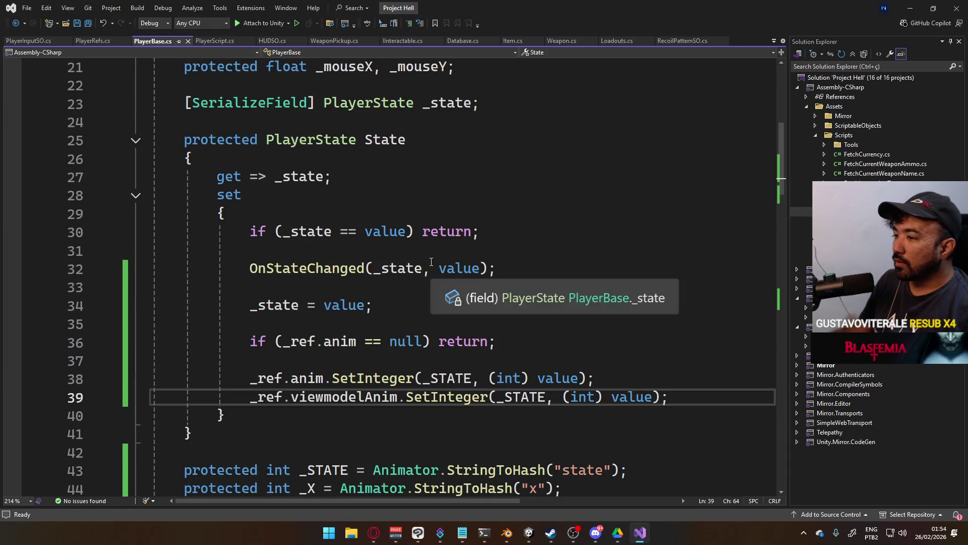
{"action": "scroll", "coordinate": [218, 250], "scroll_direction": "down", "scroll_amount": 7}
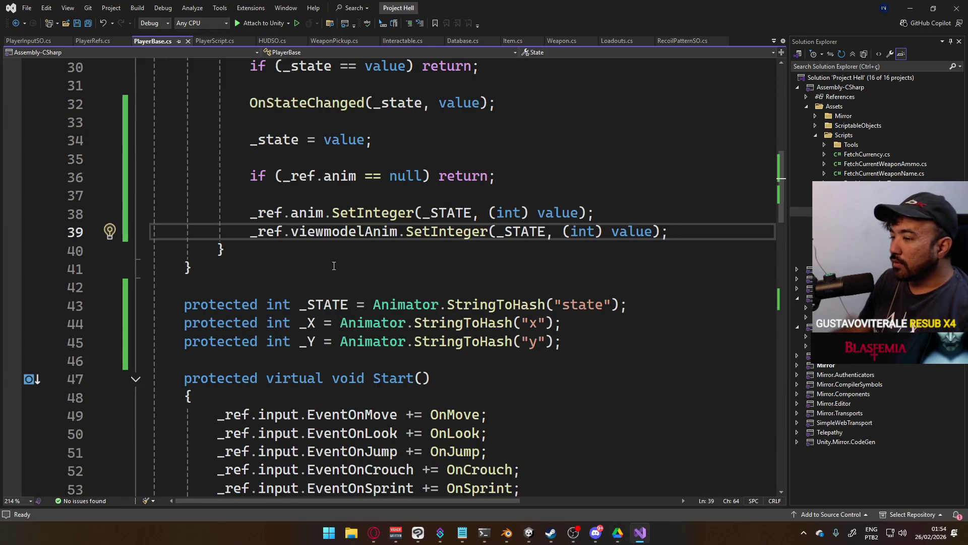
{"action": "scroll", "coordinate": [218, 250], "scroll_direction": "down", "scroll_amount": 14}
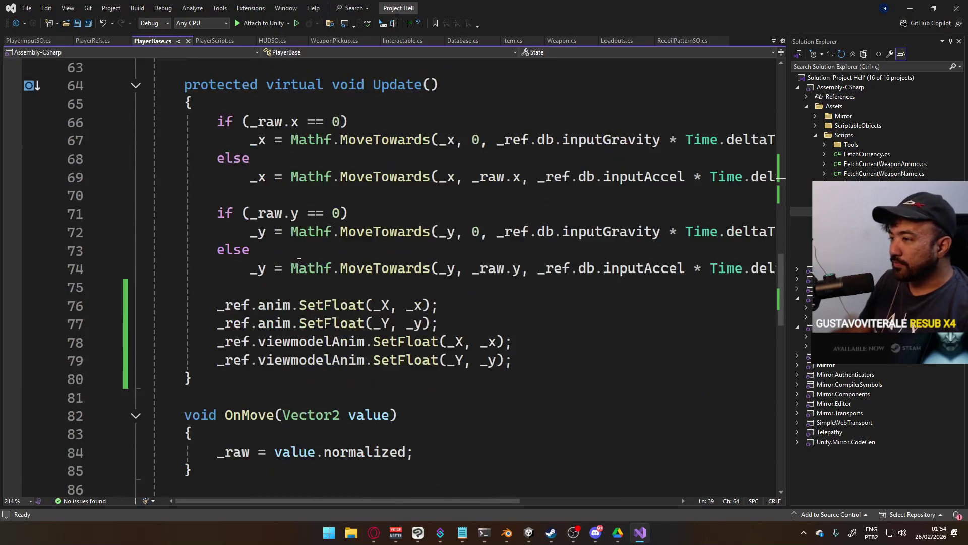
{"action": "scroll", "coordinate": [325, 266], "scroll_direction": "down", "scroll_amount": 4}
{"action": "scroll", "coordinate": [324, 264], "scroll_direction": "up", "scroll_amount": 2}
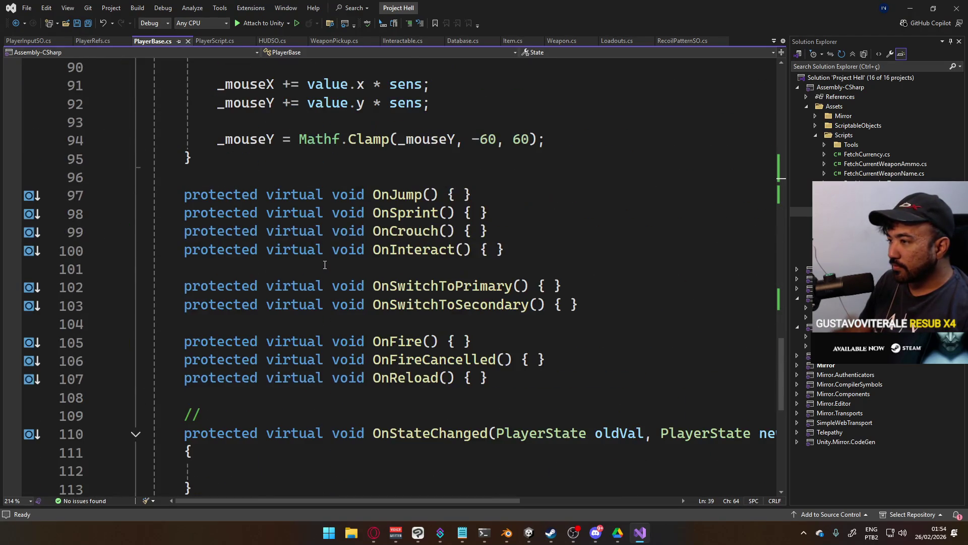
{"action": "scroll", "coordinate": [429, 270], "scroll_direction": "down", "scroll_amount": 2}
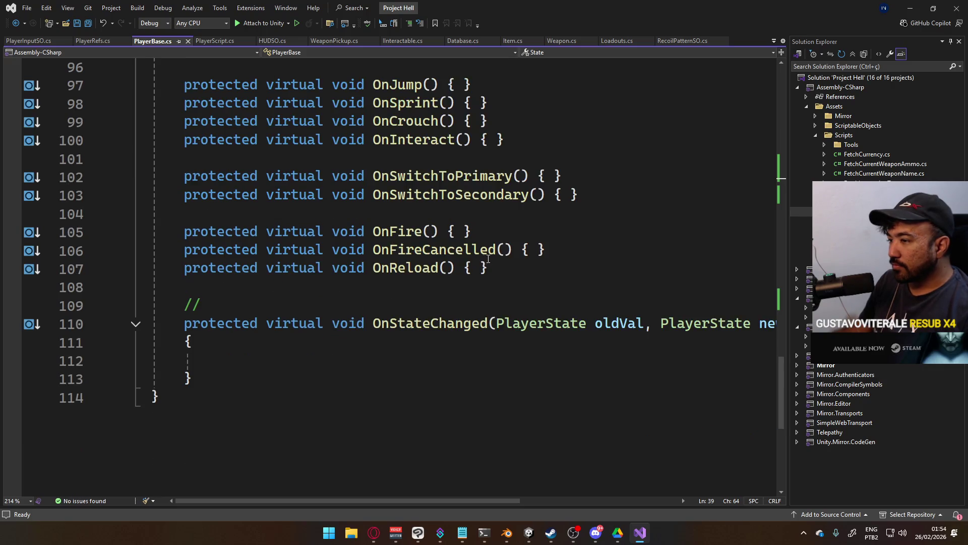
{"action": "scroll", "coordinate": [537, 275], "scroll_direction": "up", "scroll_amount": 6}
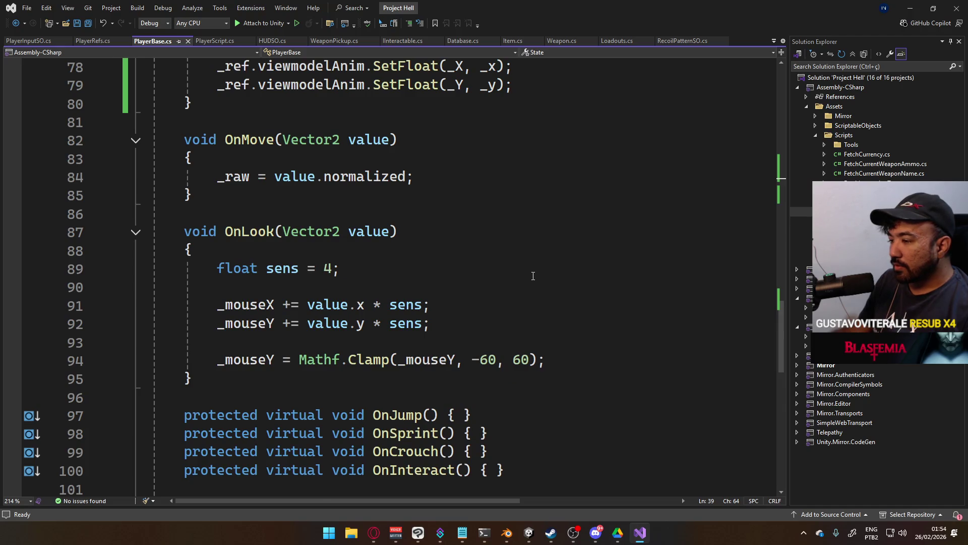
{"action": "scroll", "coordinate": [534, 276], "scroll_direction": "up", "scroll_amount": 13}
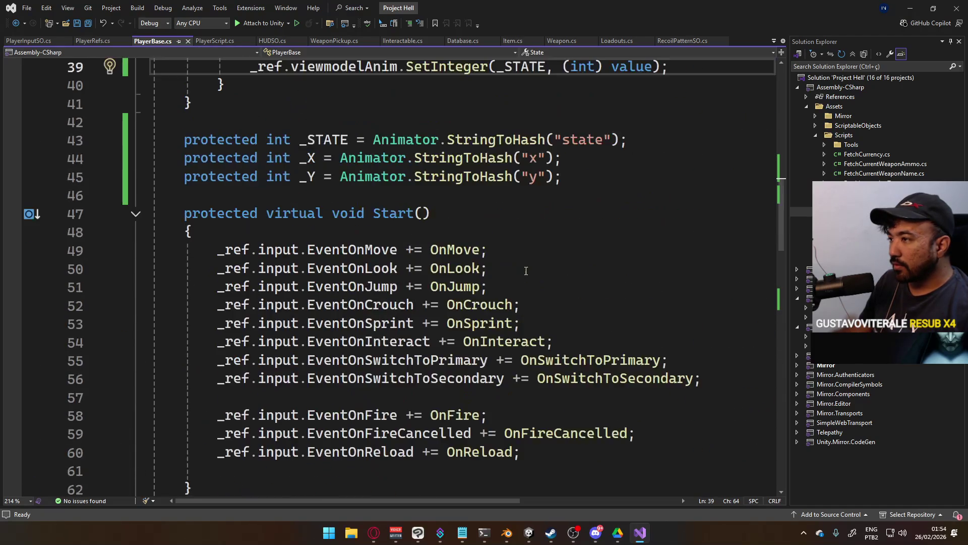
{"action": "scroll", "coordinate": [526, 270], "scroll_direction": "down", "scroll_amount": 2}
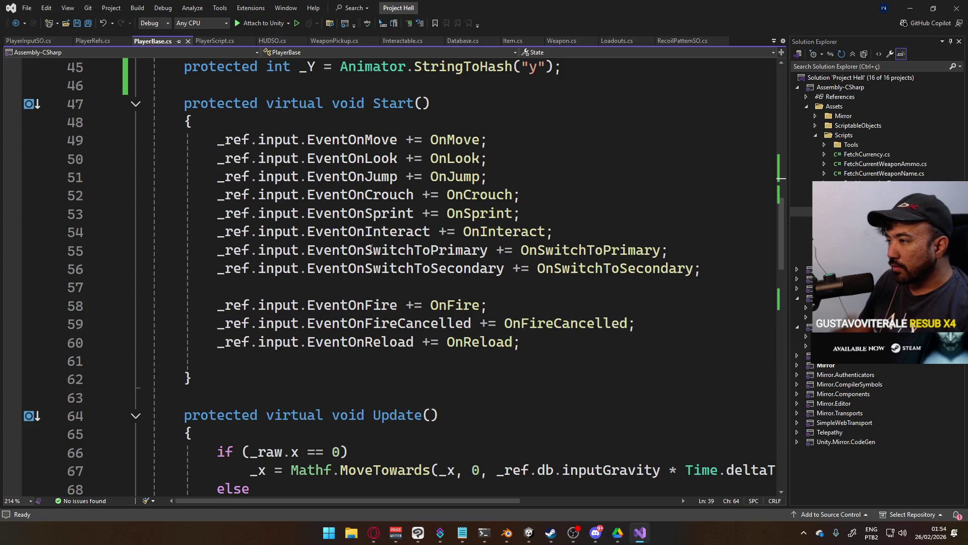
{"action": "scroll", "coordinate": [445, 272], "scroll_direction": "down", "scroll_amount": 16}
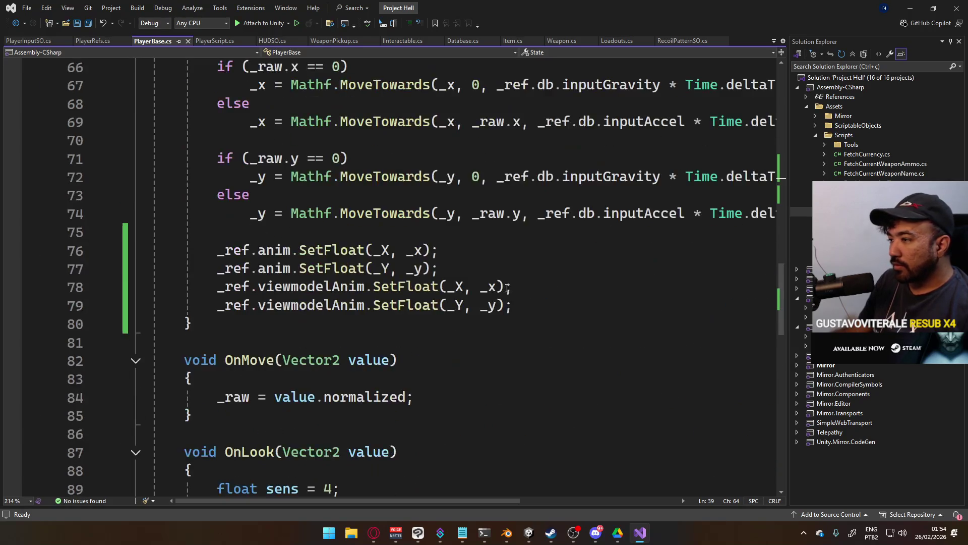
Add 'protected virtual void OnAim() { }' below OnReload in PlayerBase.cs and save.
{"action": "left_click", "coordinate": [516, 321]}
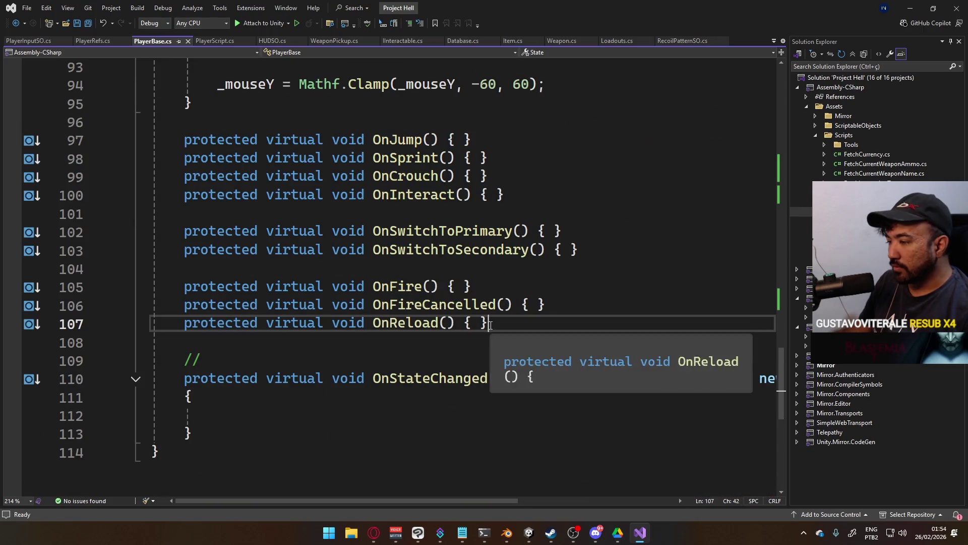
{"action": "key", "text": "Return"}
{"action": "key", "text": "Return"}
{"action": "type", "text": "protected"}
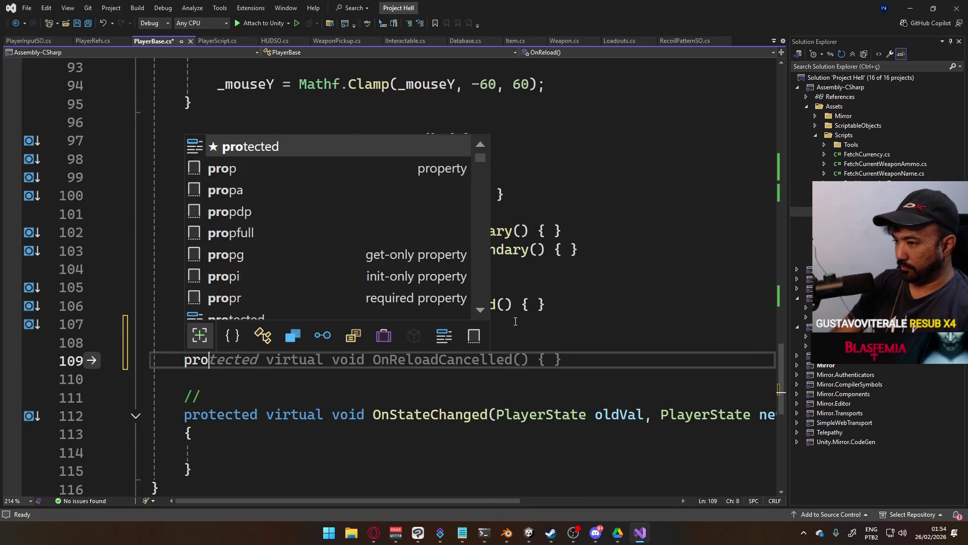
{"action": "type", "text": " virtual void O"}
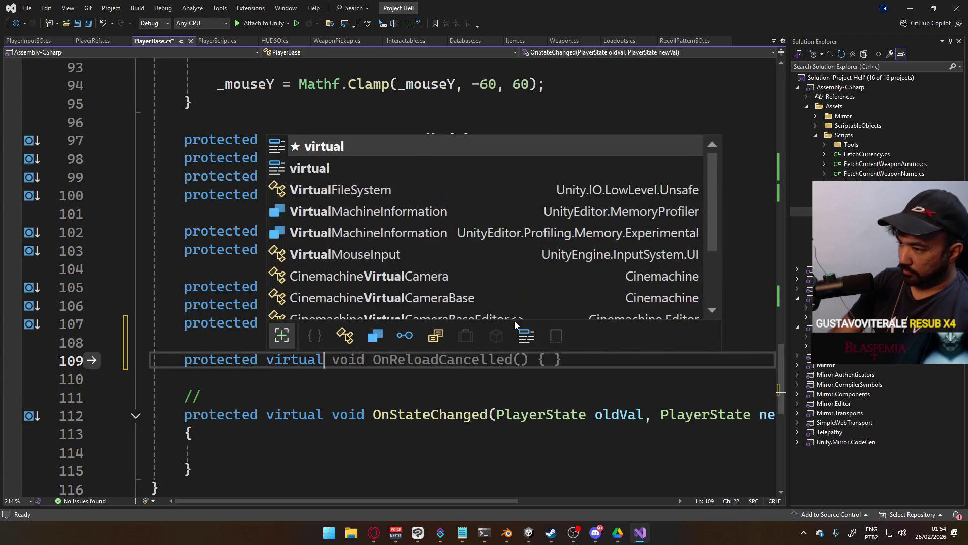
{"action": "type", "text": "nAim("}
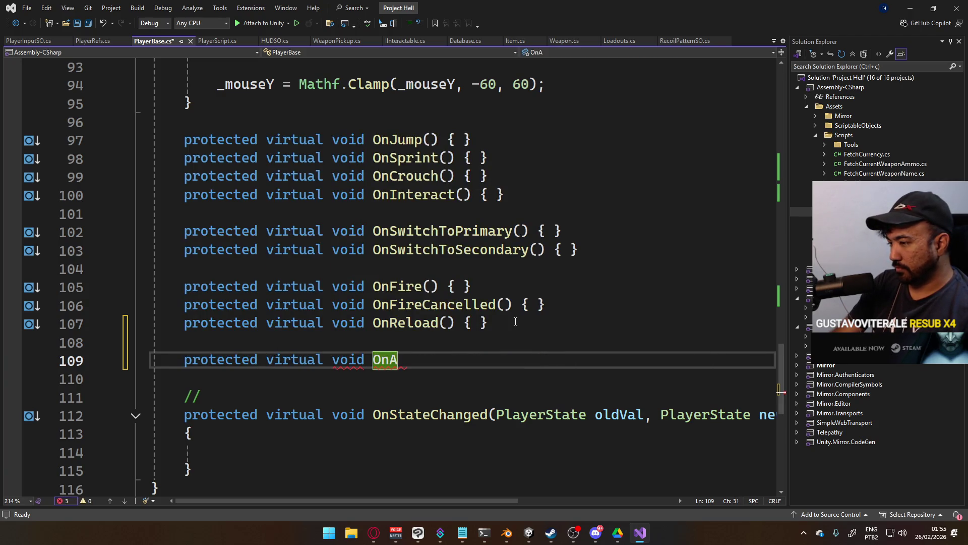
{"action": "type", "text": ")"}
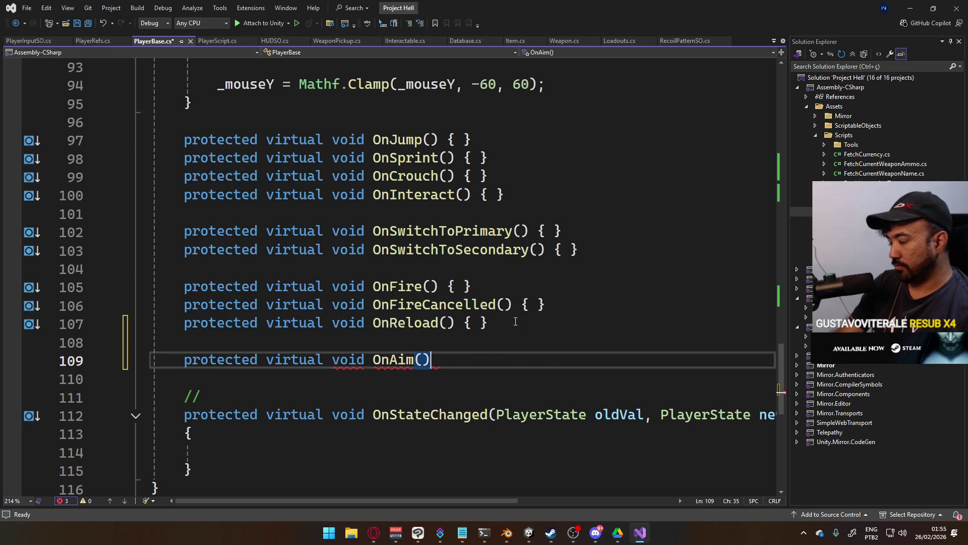
{"action": "type", "text": " { "}
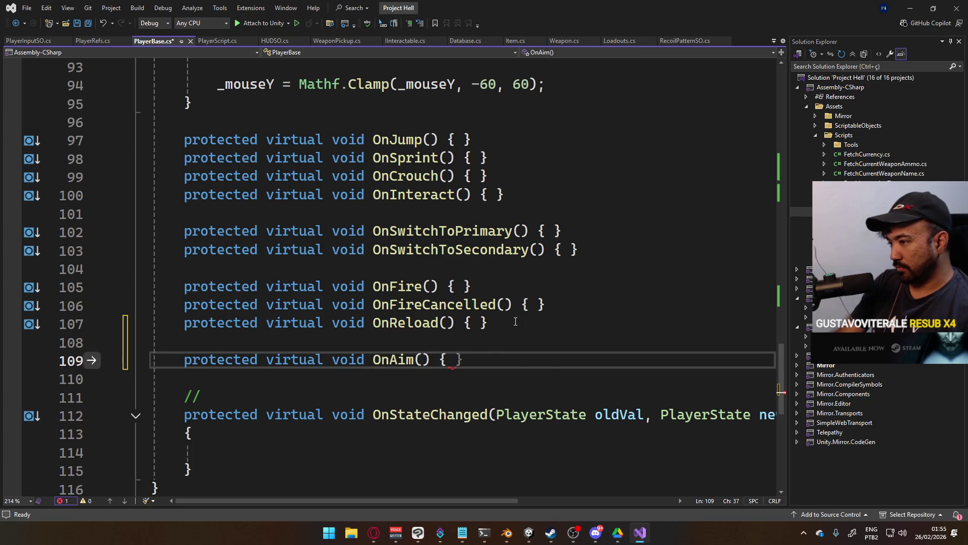
{"action": "type", "text": "}"}
{"action": "key", "text": "ctrl+s"}
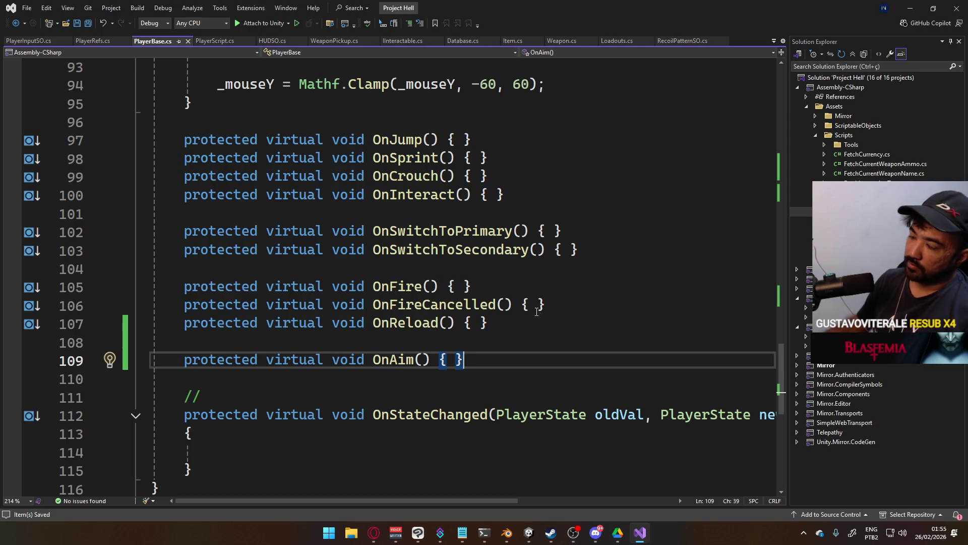
{"action": "scroll", "coordinate": [491, 299], "scroll_direction": "up", "scroll_amount": 2}
{"action": "scroll", "coordinate": [491, 300], "scroll_direction": "up", "scroll_amount": 20}
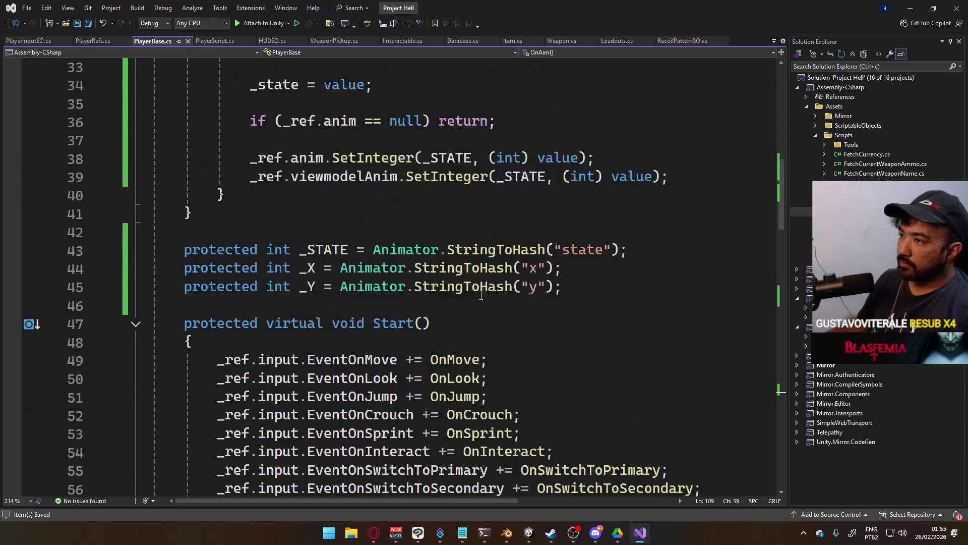
{"action": "scroll", "coordinate": [484, 298], "scroll_direction": "up", "scroll_amount": 4}
{"action": "scroll", "coordinate": [255, 251], "scroll_direction": "down", "scroll_amount": 7}
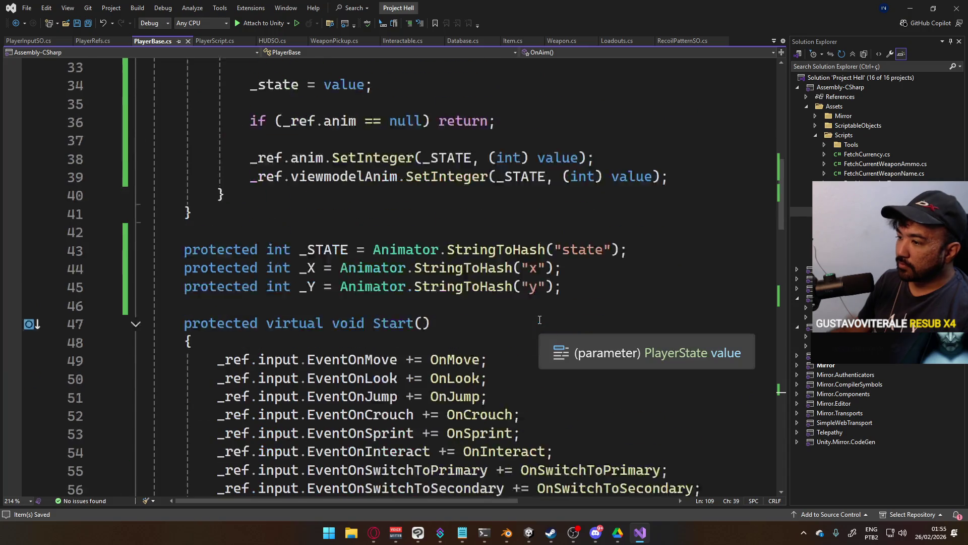
{"action": "scroll", "coordinate": [256, 251], "scroll_direction": "down", "scroll_amount": 4}
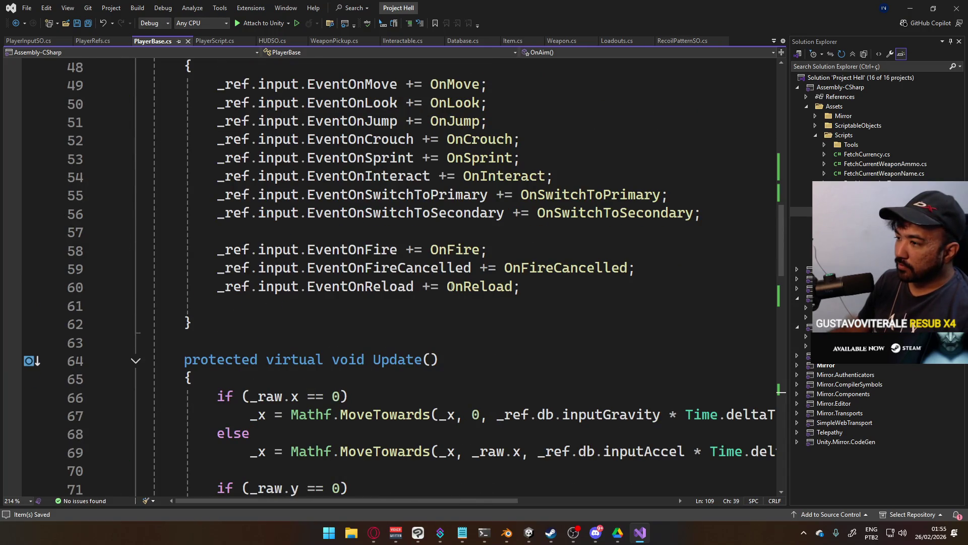
Add '_ref.input.EventOnAim += OnAim;' after the OnReload subscription in Start and save.
{"action": "left_click", "coordinate": [602, 287]}
{"action": "key", "text": "Return"}
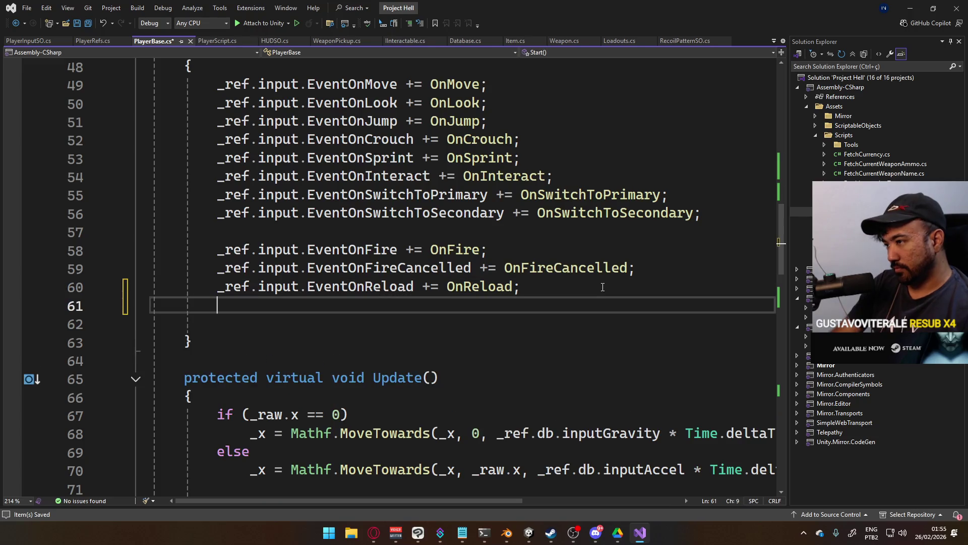
{"action": "type", "text": "_ref.inp"}
{"action": "key", "text": "Tab"}
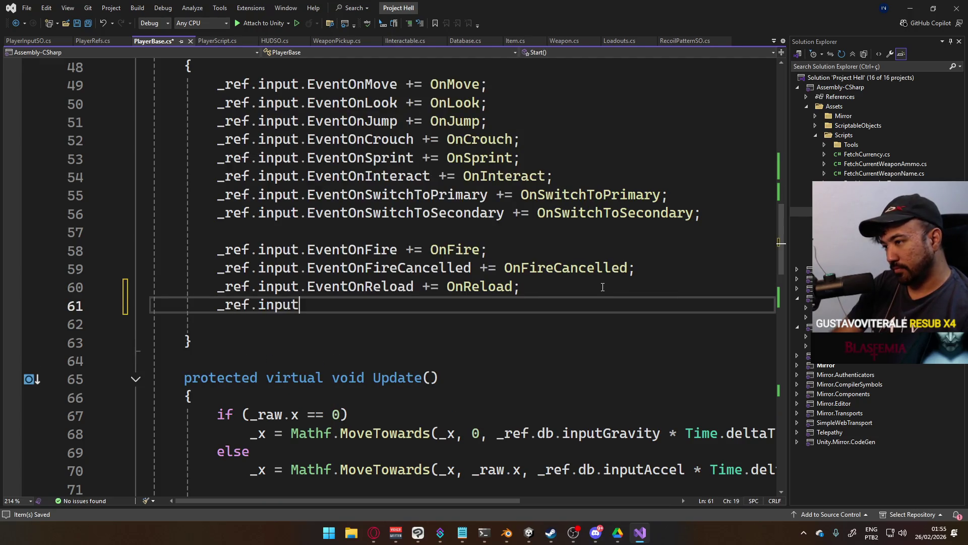
{"action": "type", "text": ".eventonaim"}
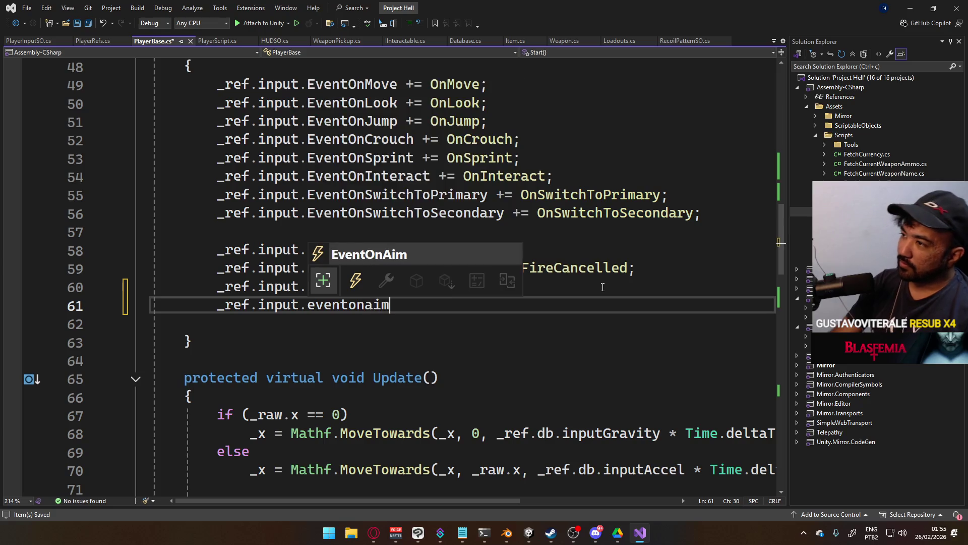
{"action": "key", "text": "Tab"}
{"action": "type", "text": "."}
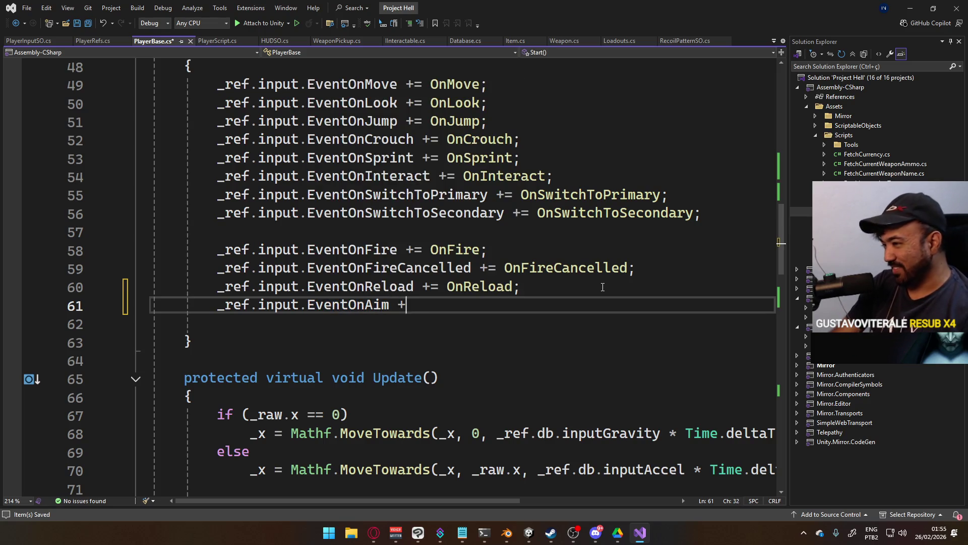
{"action": "type", "text": "= On"}
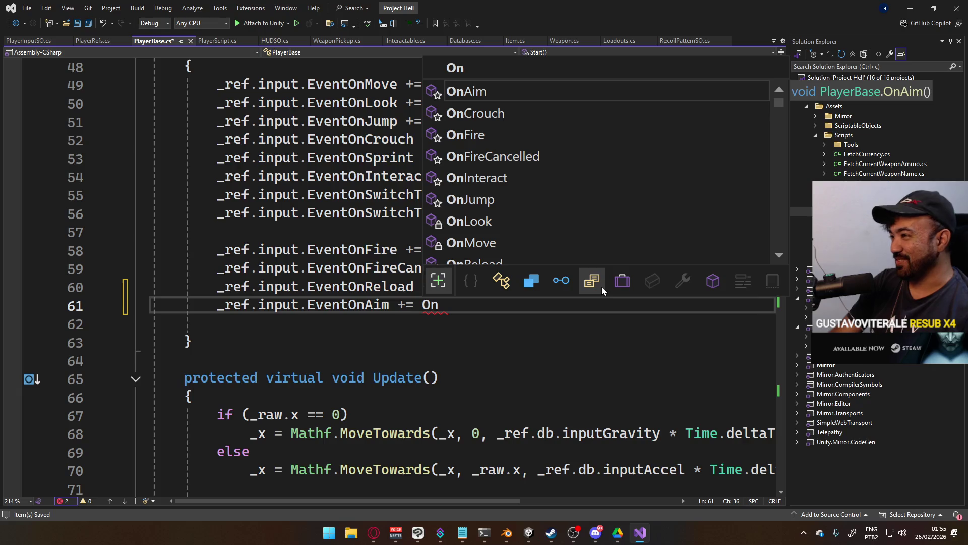
{"action": "type", "text": "aim"}
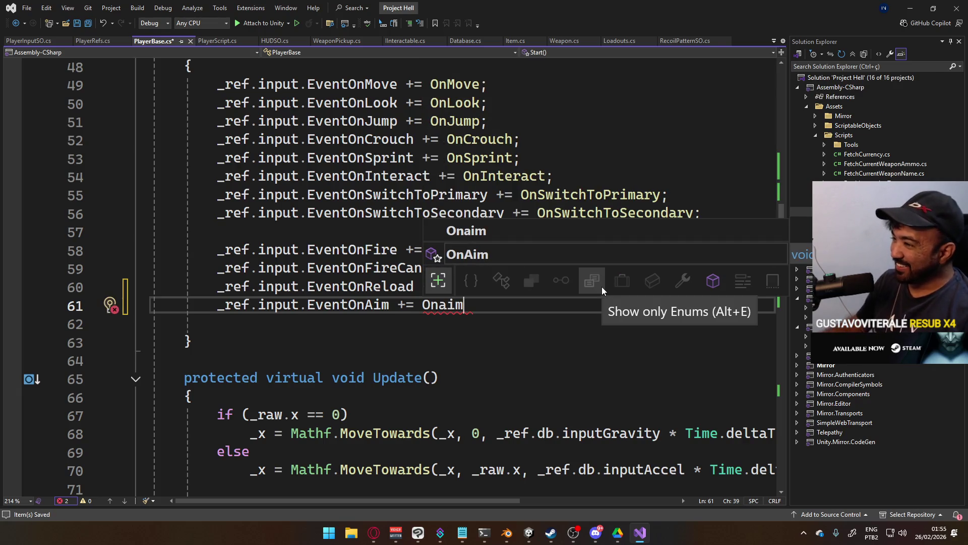
{"action": "key", "text": "Tab"}
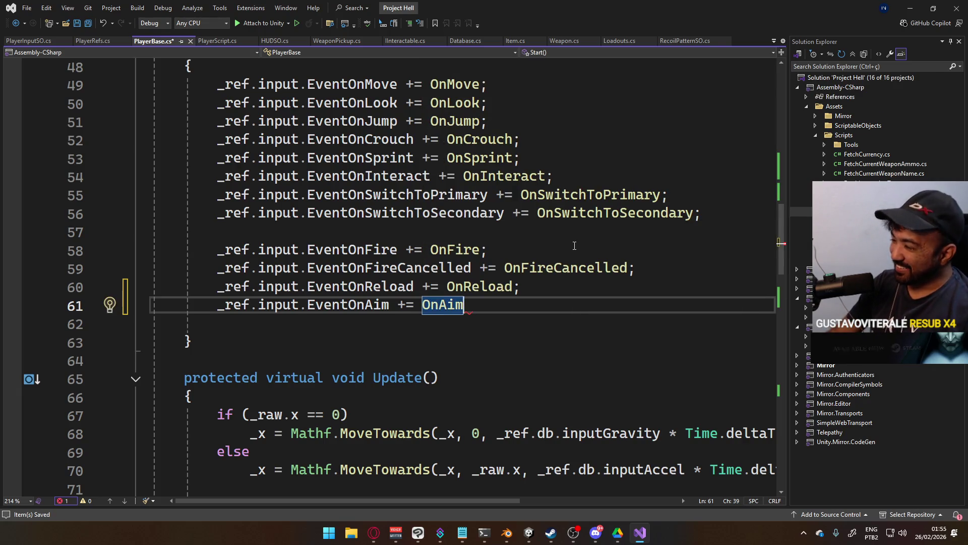
{"action": "type", "text": ";"}
{"action": "key", "text": "ctrl+s"}
{"action": "scroll", "coordinate": [540, 263], "scroll_direction": "down", "scroll_amount": 9}
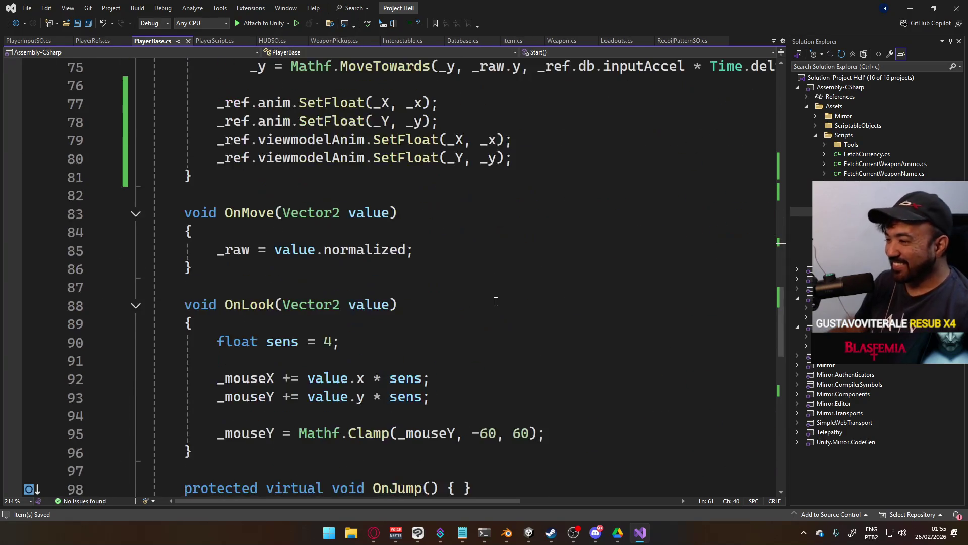
{"action": "scroll", "coordinate": [496, 301], "scroll_direction": "down", "scroll_amount": 9}
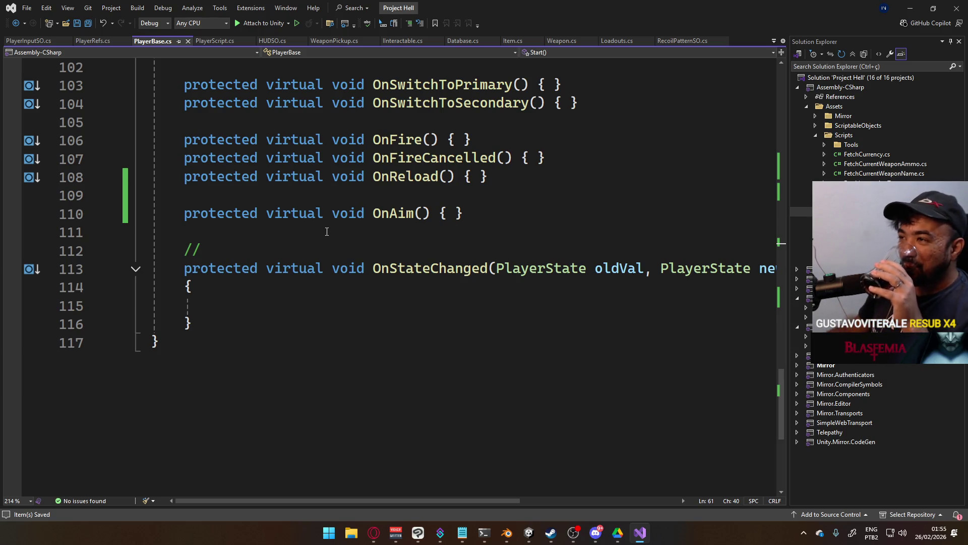
Add an empty 'protected override void OnAim()' to PlayerScript.cs above OnStateChanged and save.
{"action": "left_click", "coordinate": [218, 42]}
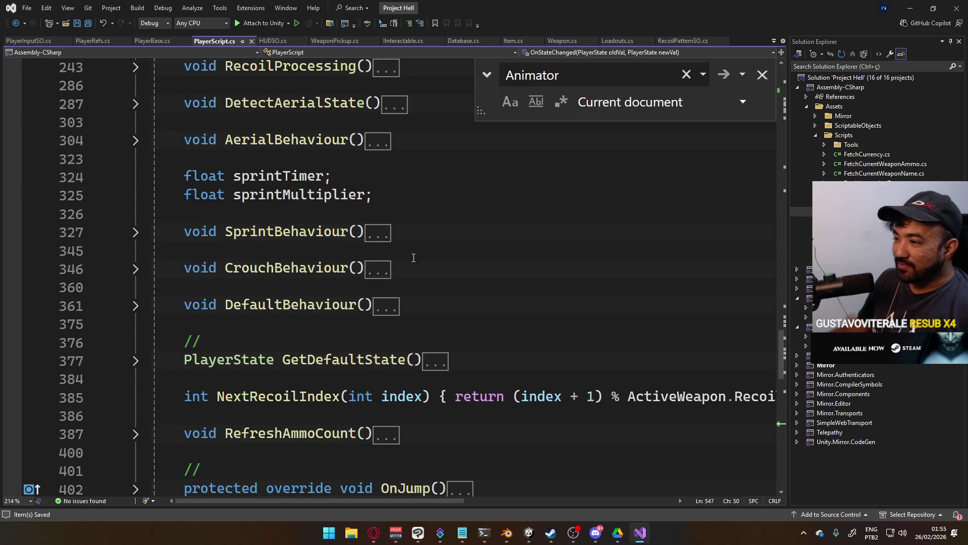
{"action": "scroll", "coordinate": [413, 258], "scroll_direction": "down", "scroll_amount": 8}
{"action": "scroll", "coordinate": [520, 366], "scroll_direction": "down", "scroll_amount": 2}
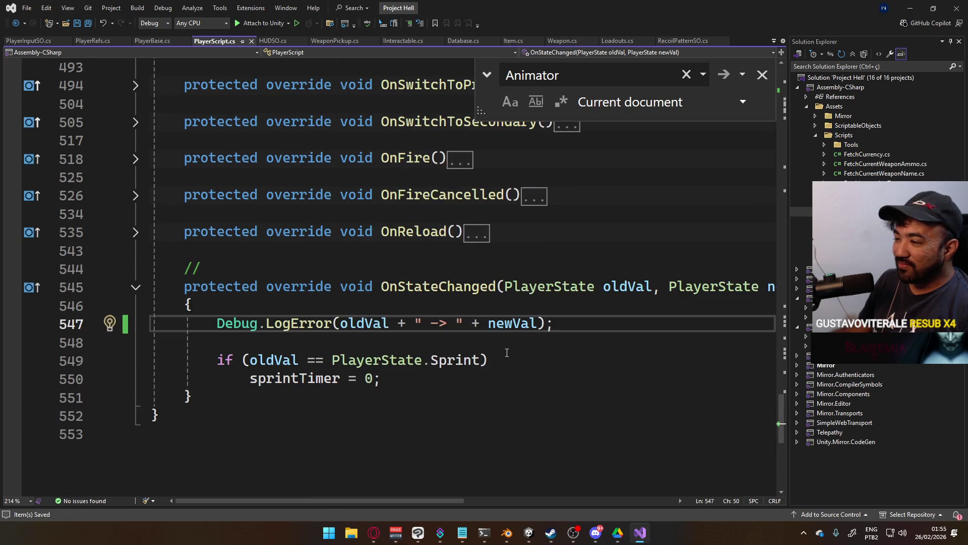
{"action": "left_click", "coordinate": [520, 256]}
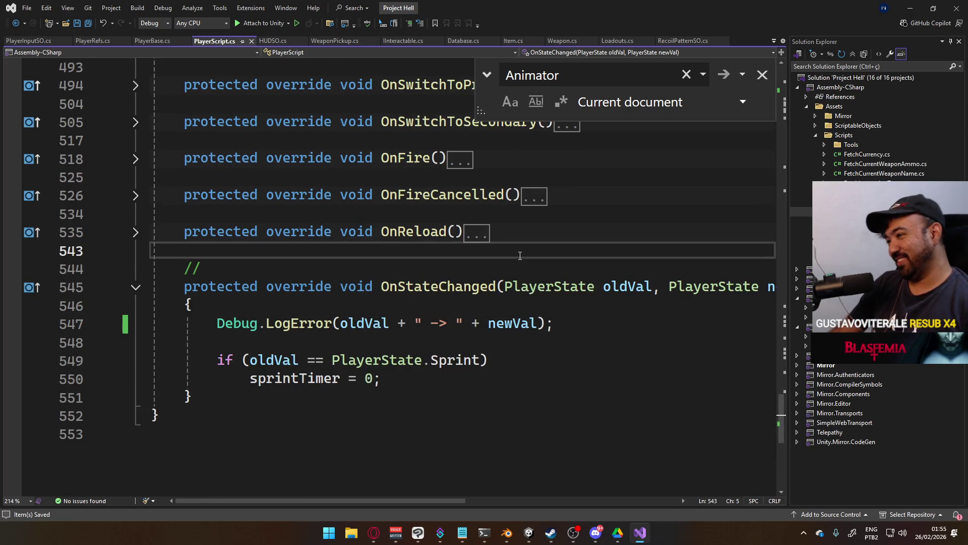
{"action": "key", "text": "Return"}
{"action": "key", "text": "Return"}
{"action": "key", "text": "Up"}
{"action": "type", "text": "prote"}
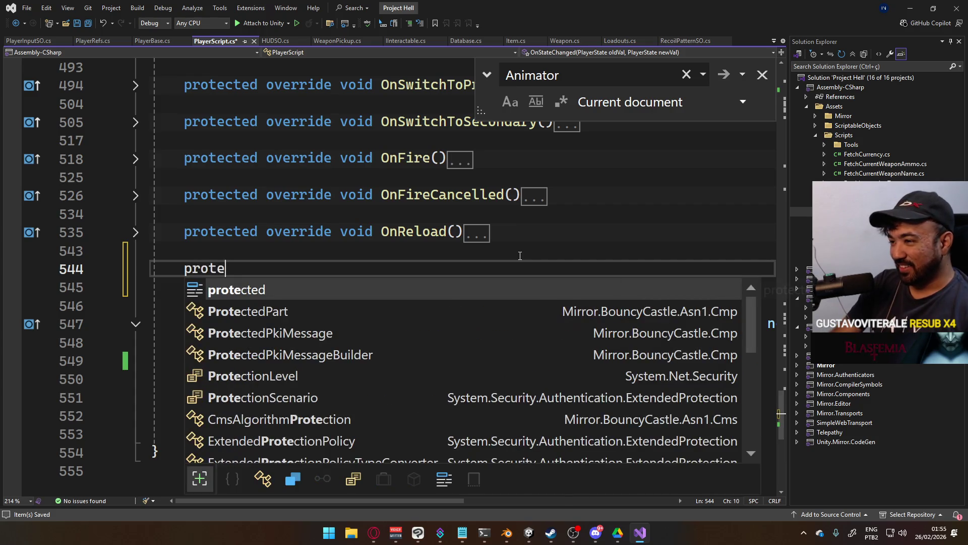
{"action": "type", "text": "cted override "}
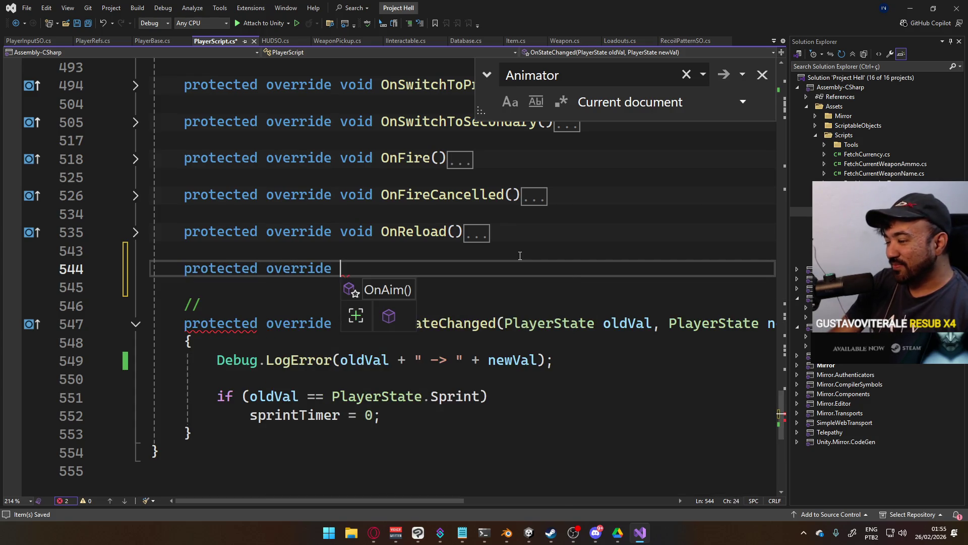
{"action": "type", "text": "void OnA"}
{"action": "key", "text": "Tab"}
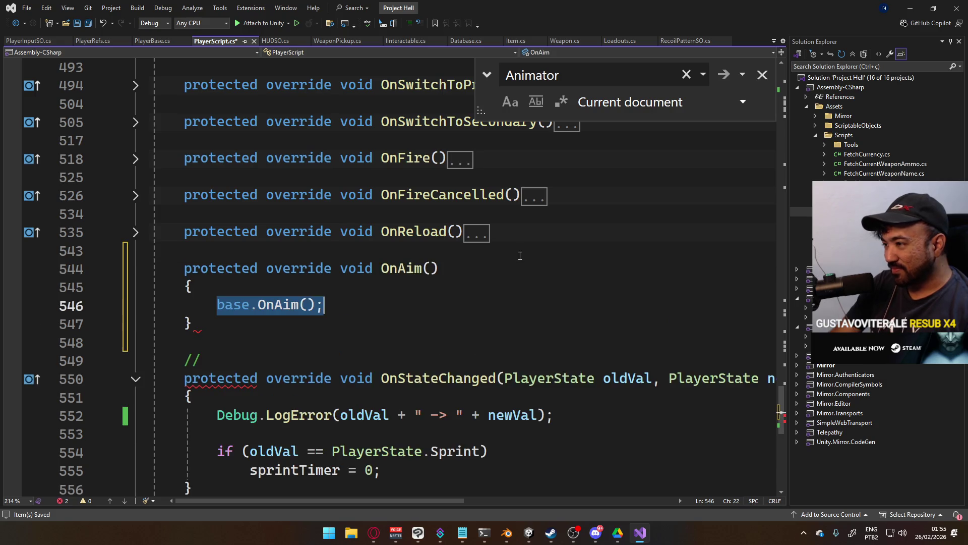
{"action": "key", "text": "BackSpace"}
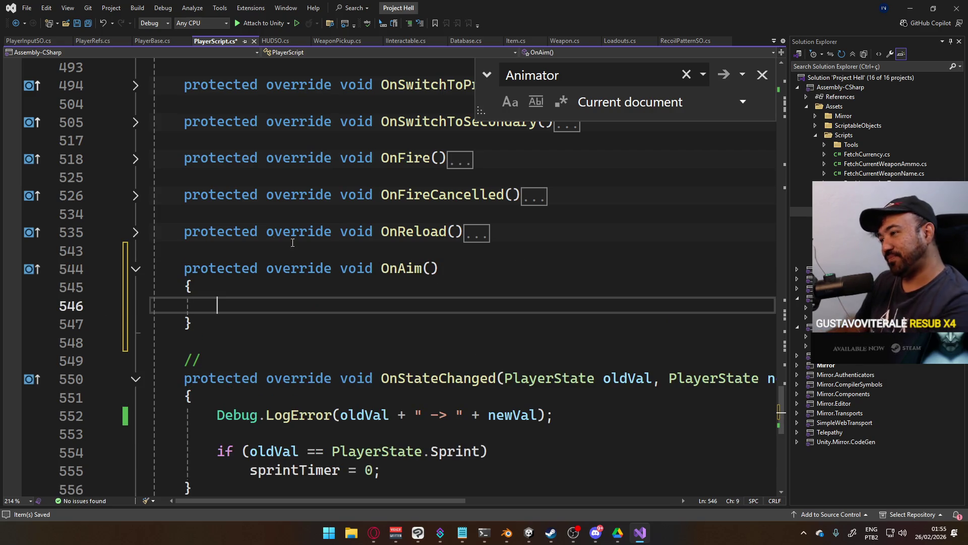
{"action": "left_click", "coordinate": [137, 233]}
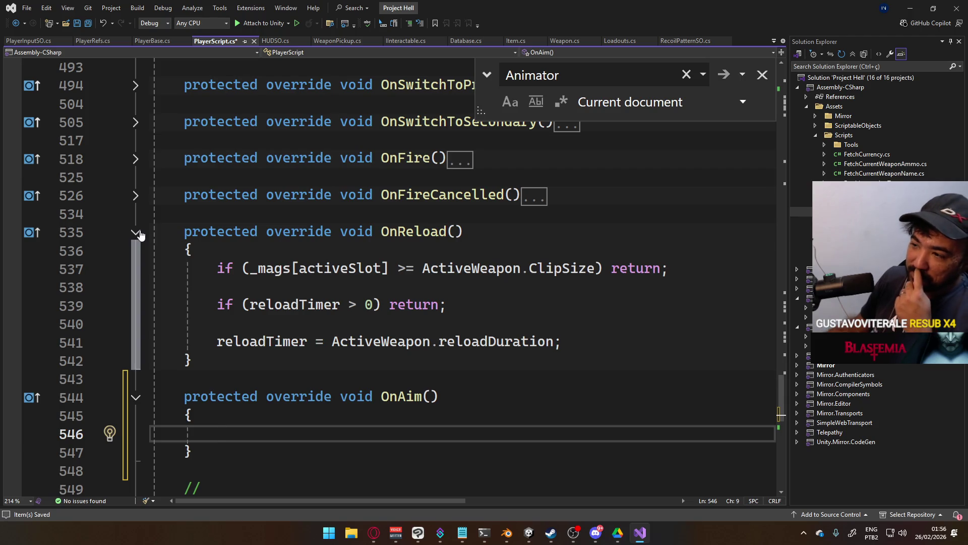
{"action": "left_click", "coordinate": [136, 232]}
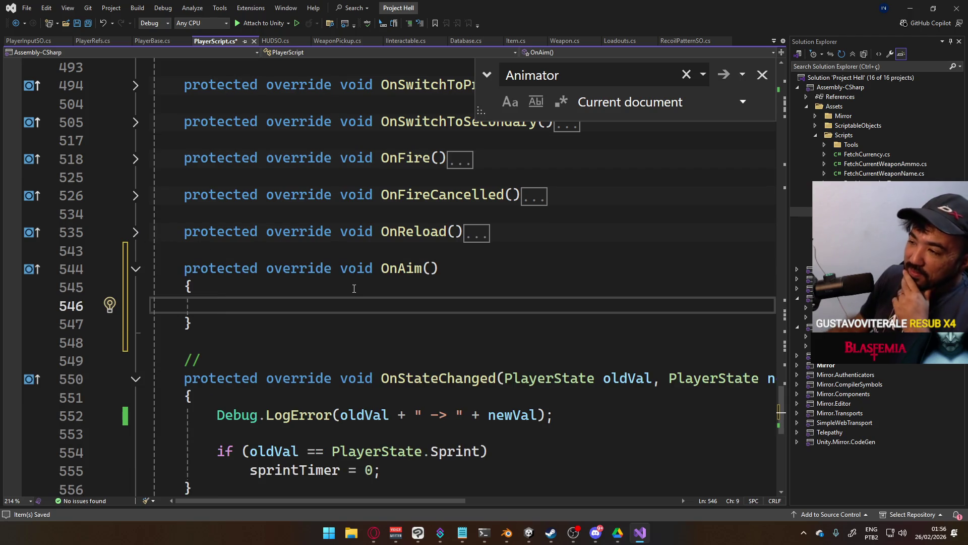
{"action": "key", "text": "ctrl+s"}
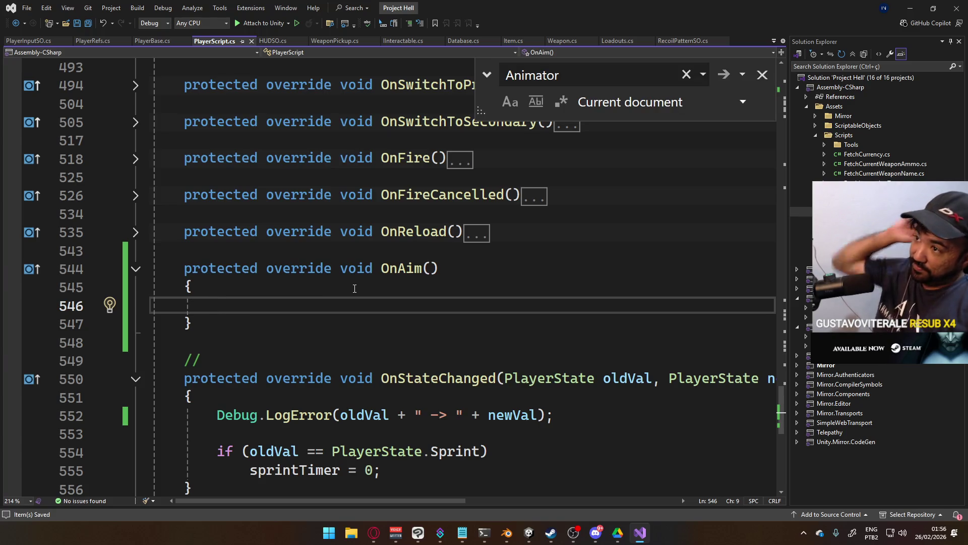
Scroll through PlayerScript.cs to review the new OnAim override in context.
{"action": "scroll", "coordinate": [354, 288], "scroll_direction": "up", "scroll_amount": 11}
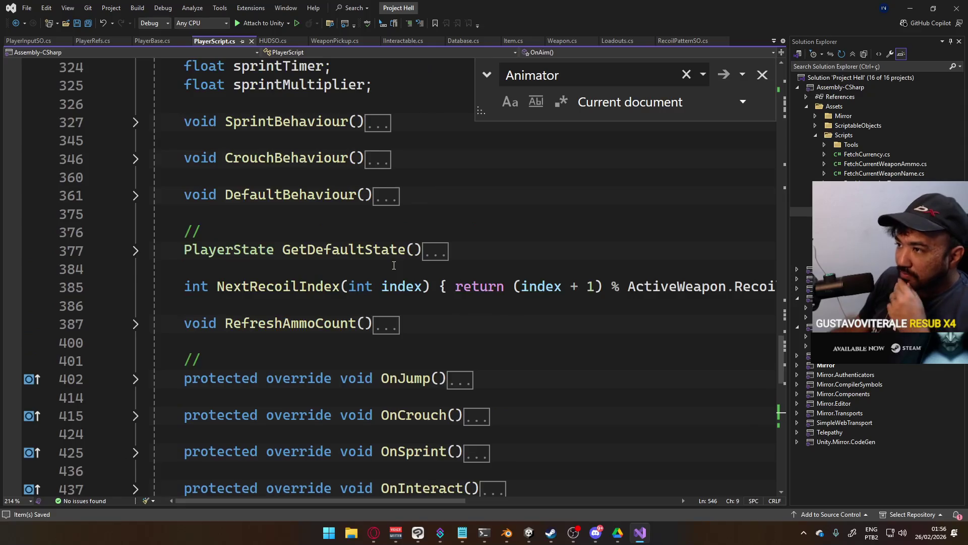
{"action": "scroll", "coordinate": [404, 252], "scroll_direction": "up", "scroll_amount": 3}
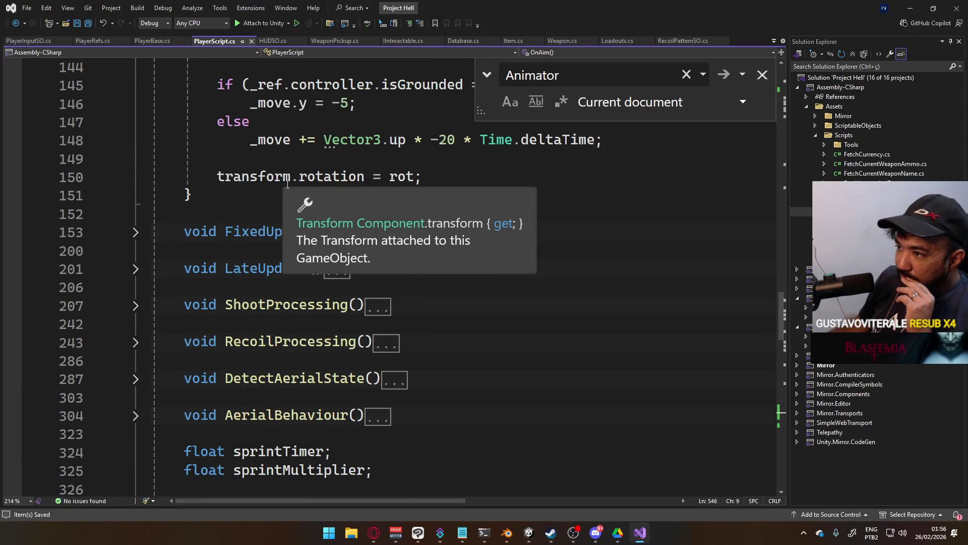
{"action": "scroll", "coordinate": [406, 249], "scroll_direction": "up", "scroll_amount": 14}
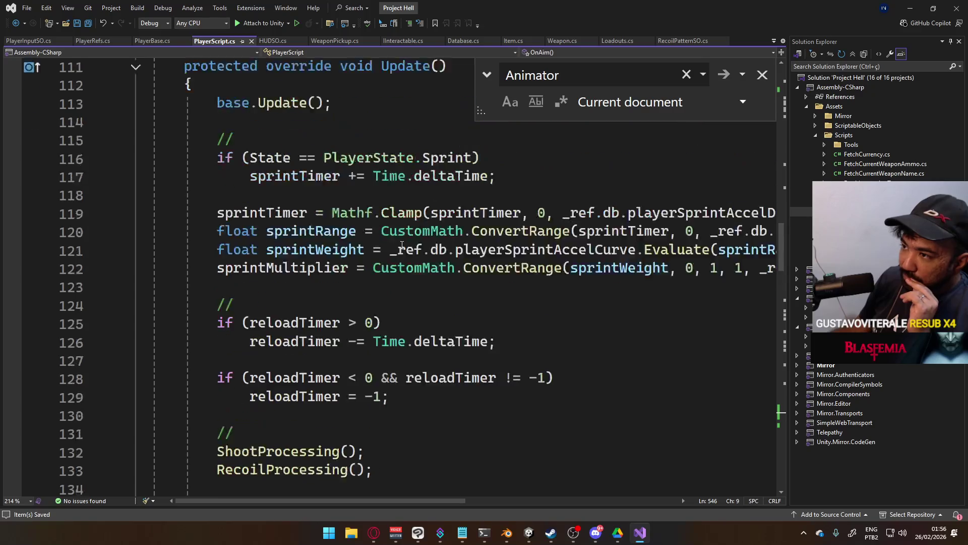
{"action": "scroll", "coordinate": [402, 246], "scroll_direction": "up", "scroll_amount": 8}
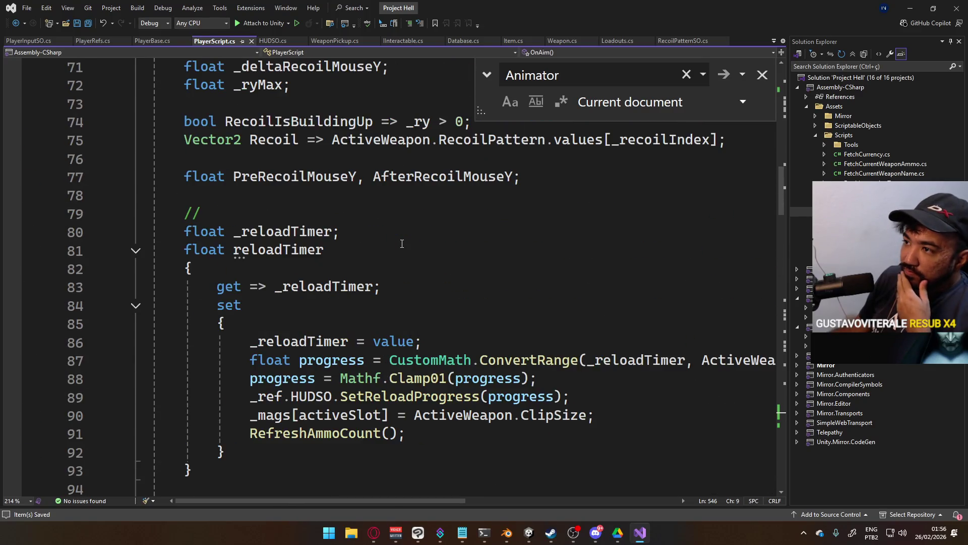
{"action": "scroll", "coordinate": [402, 245], "scroll_direction": "up", "scroll_amount": 7}
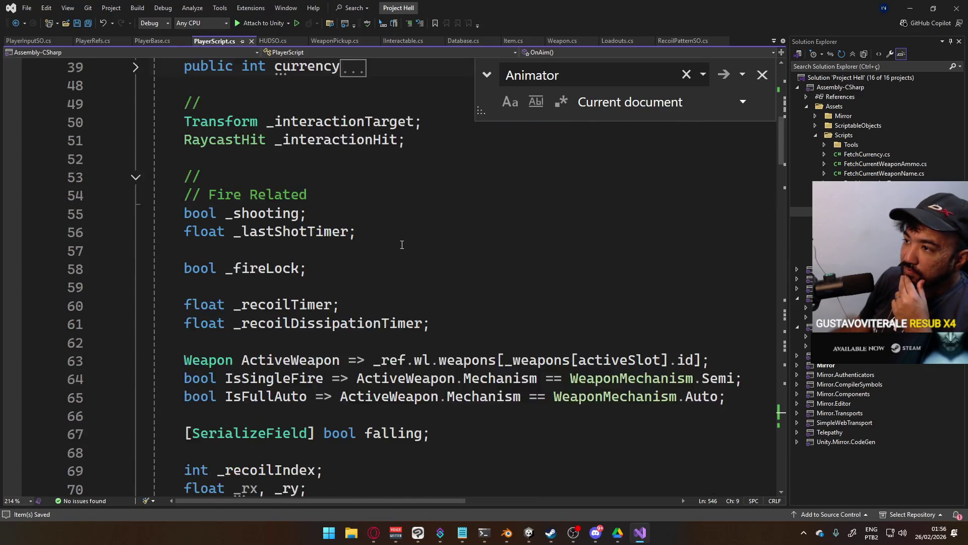
{"action": "scroll", "coordinate": [402, 245], "scroll_direction": "up", "scroll_amount": 2}
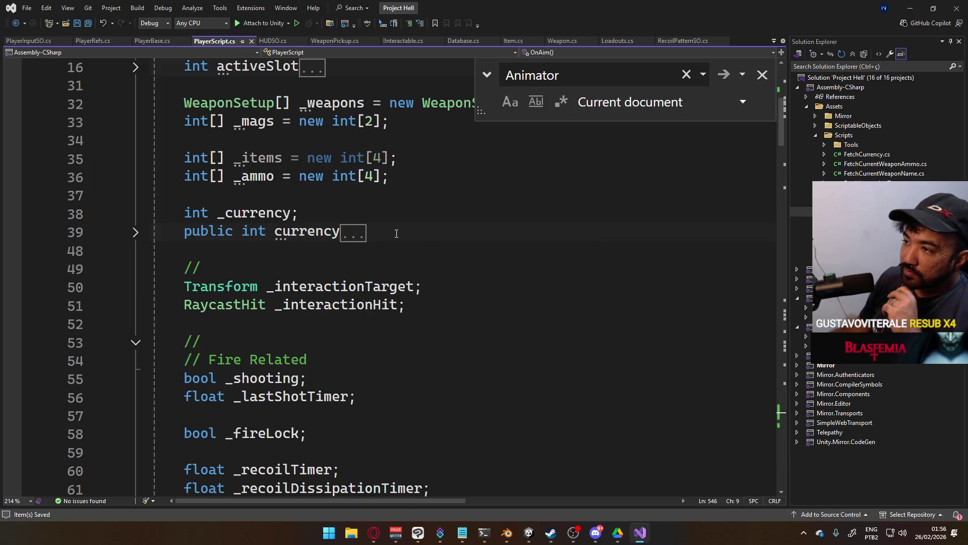
{"action": "scroll", "coordinate": [395, 233], "scroll_direction": "down", "scroll_amount": 15}
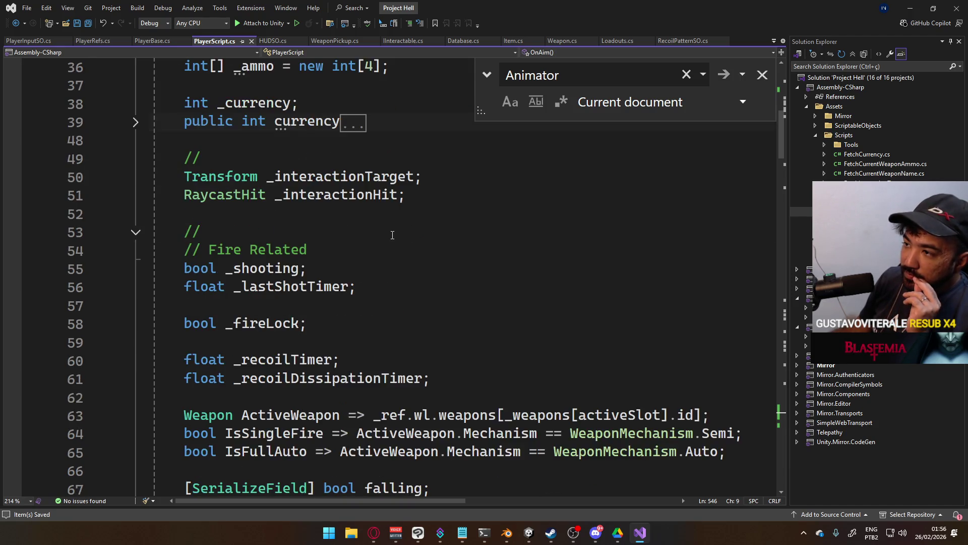
{"action": "scroll", "coordinate": [388, 227], "scroll_direction": "down", "scroll_amount": 18}
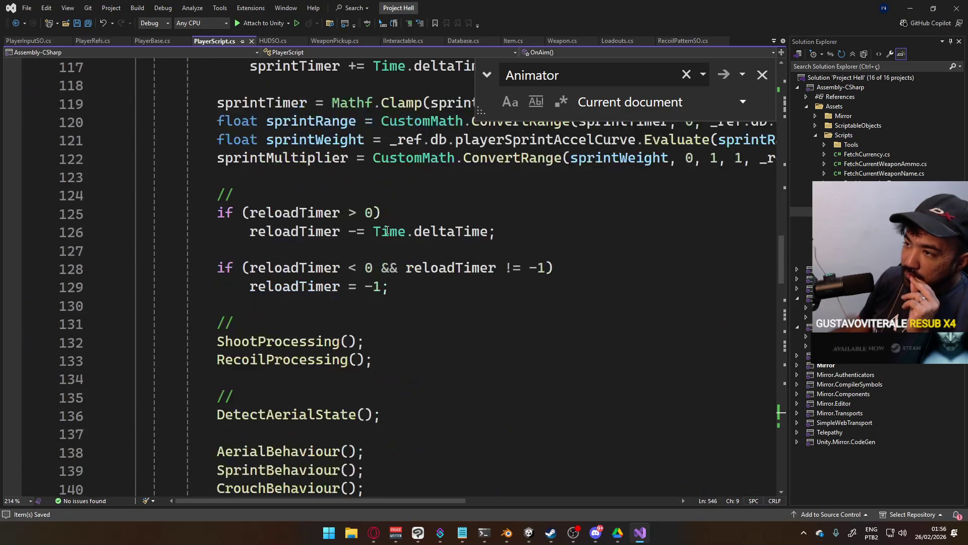
{"action": "scroll", "coordinate": [386, 233], "scroll_direction": "down", "scroll_amount": 14}
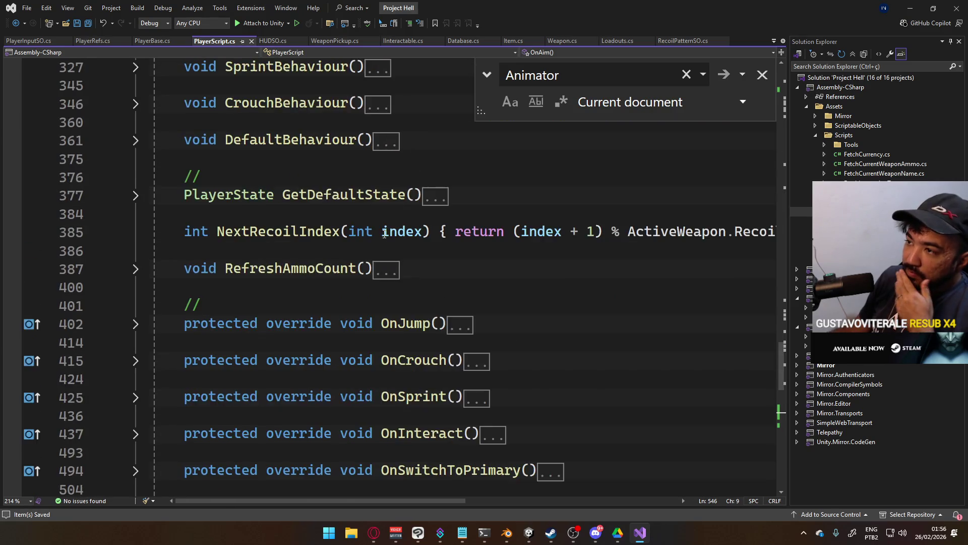
{"action": "scroll", "coordinate": [380, 235], "scroll_direction": "up", "scroll_amount": 1}
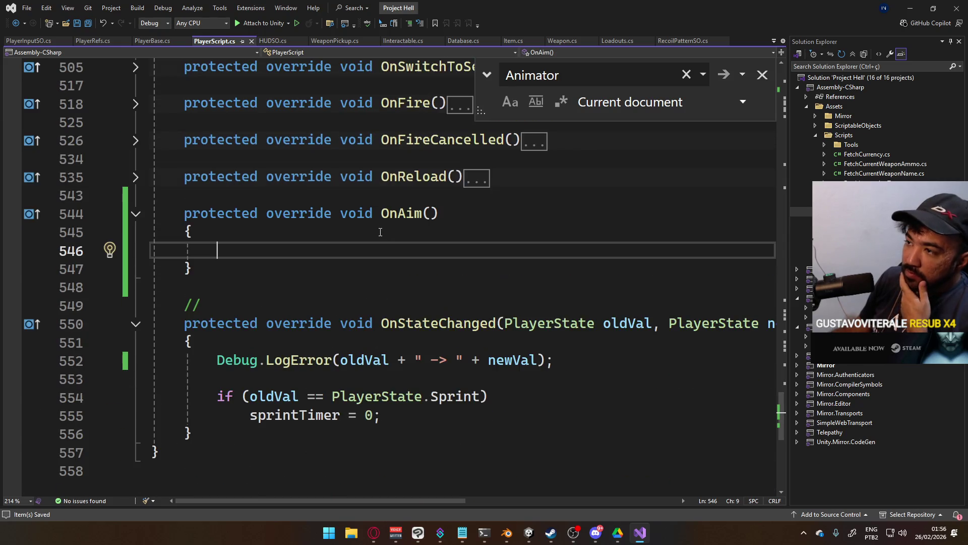
Replace PlayerInputSO's Aim() so it raises EventOnAim when performed and EventOnAimCancelled when canceled, and save.
{"action": "left_click", "coordinate": [151, 43]}
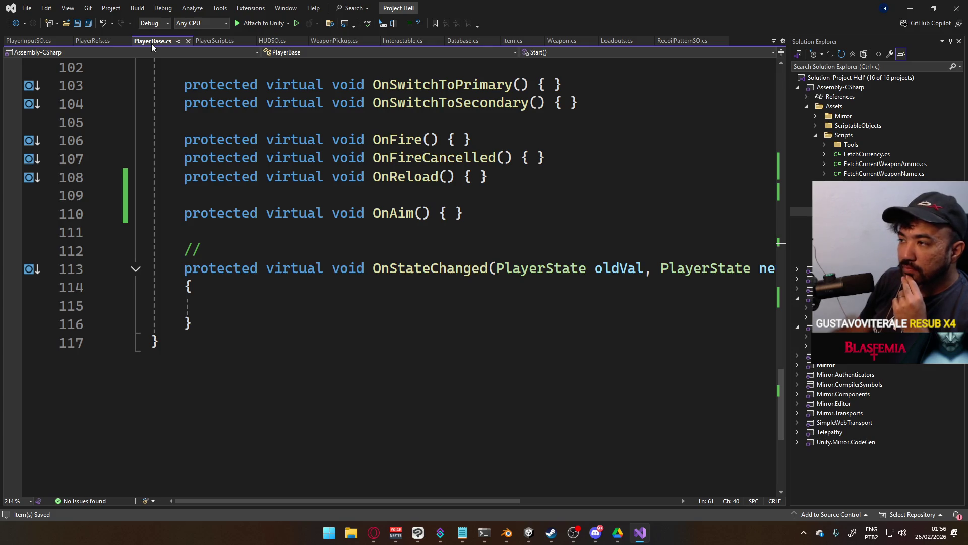
{"action": "scroll", "coordinate": [198, 123], "scroll_direction": "up", "scroll_amount": 2}
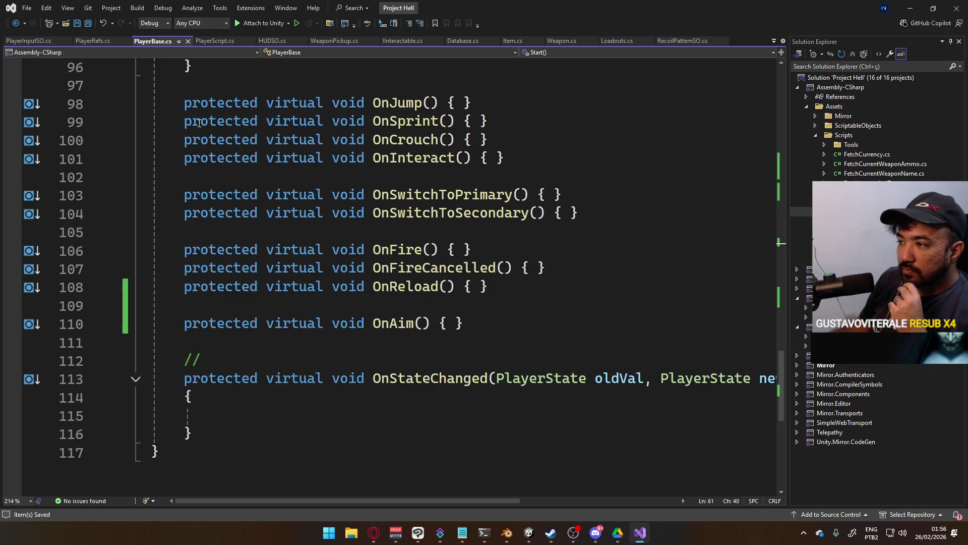
{"action": "left_click", "coordinate": [43, 41]}
{"action": "scroll", "coordinate": [420, 211], "scroll_direction": "down", "scroll_amount": 3}
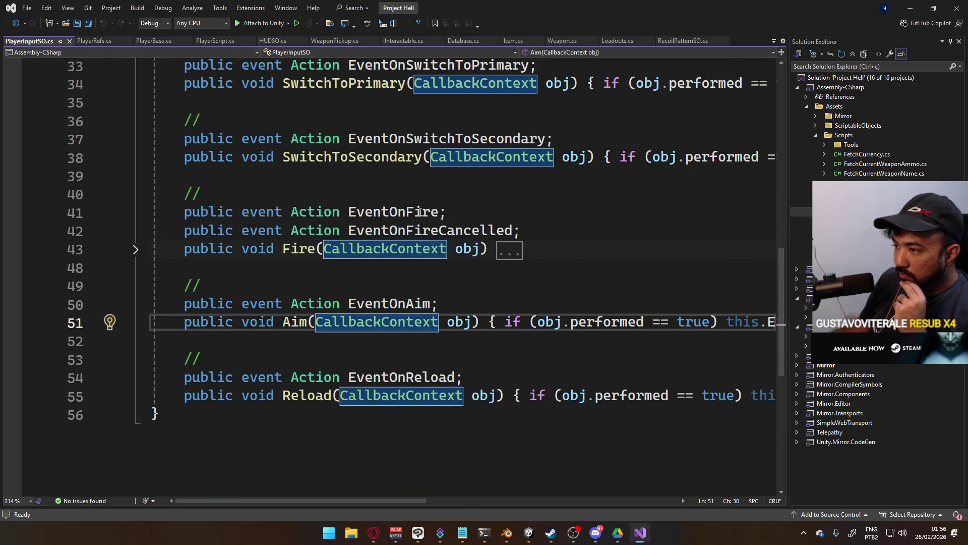
{"action": "left_click", "coordinate": [291, 321]}
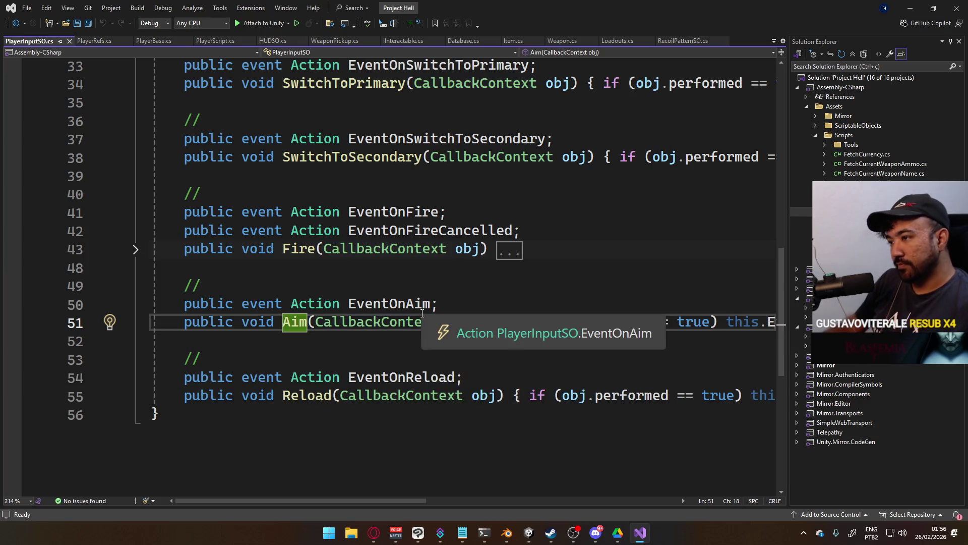
{"action": "key", "text": "ctrl+v"}
{"action": "key", "text": "ctrl+s"}
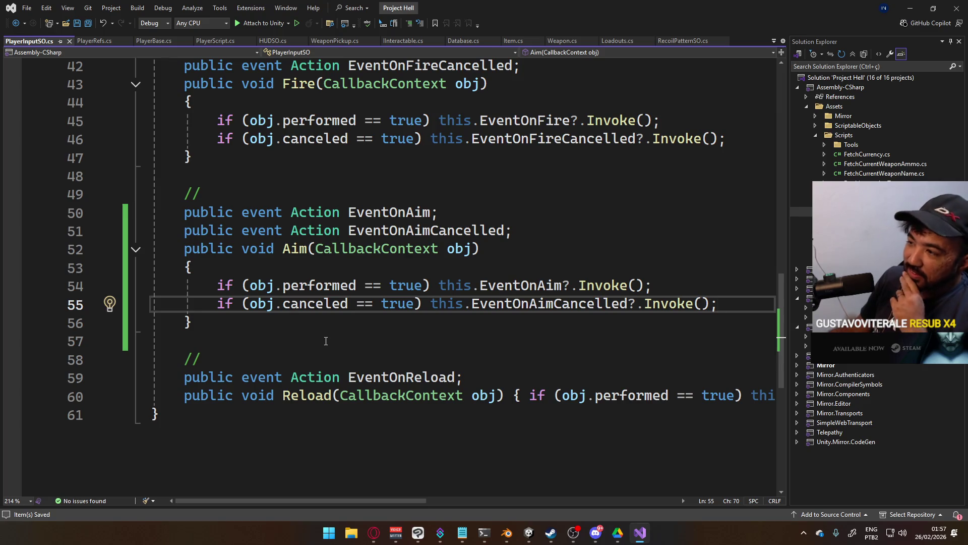
{"action": "scroll", "coordinate": [389, 350], "scroll_direction": "up", "scroll_amount": 3}
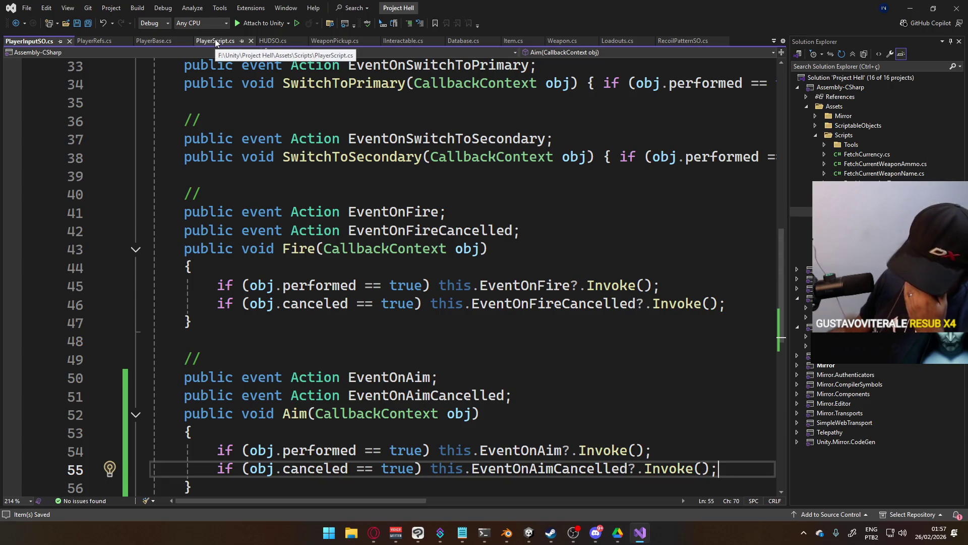
Add 'protected virtual void OnAimCancelled() { }' to PlayerBase.cs after OnAim and save.
{"action": "left_click", "coordinate": [160, 40]}
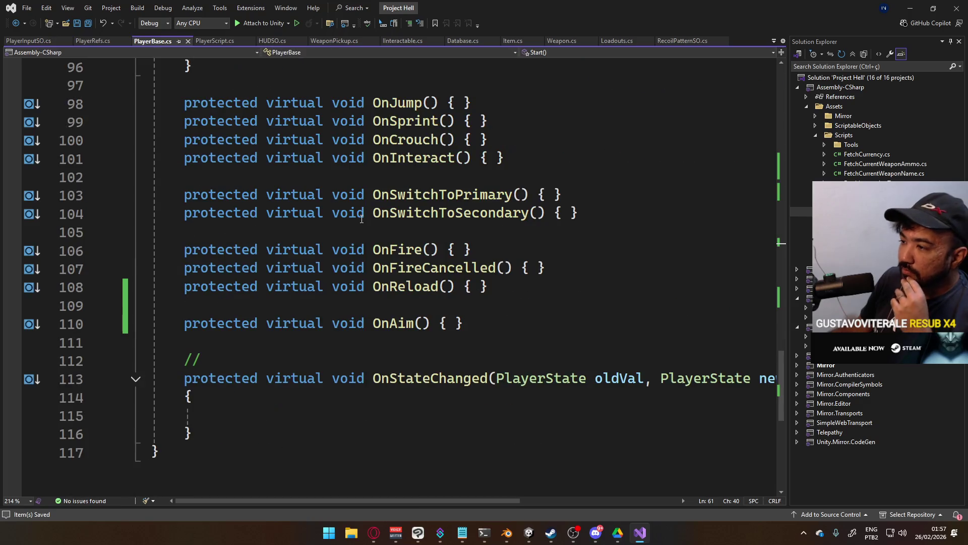
{"action": "left_click", "coordinate": [428, 342]}
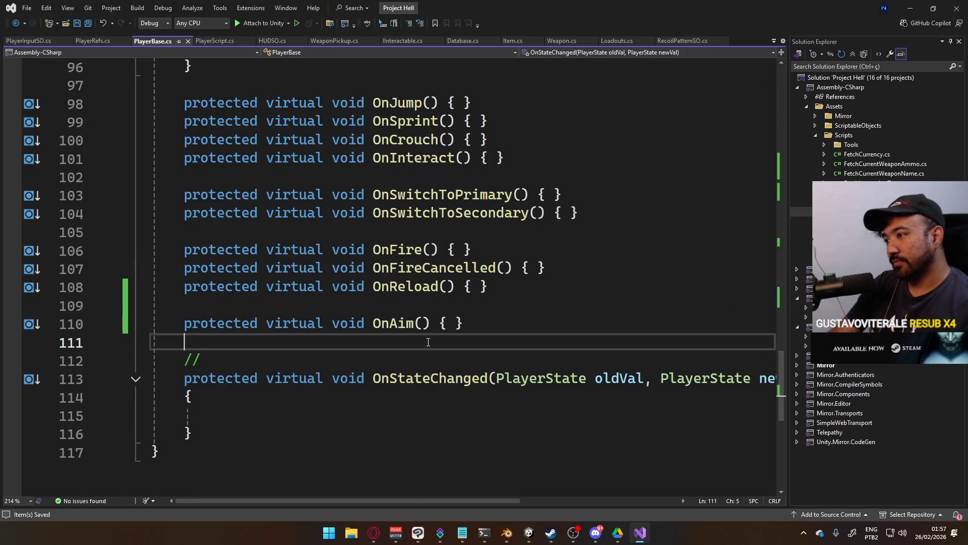
{"action": "type", "text": "protec"}
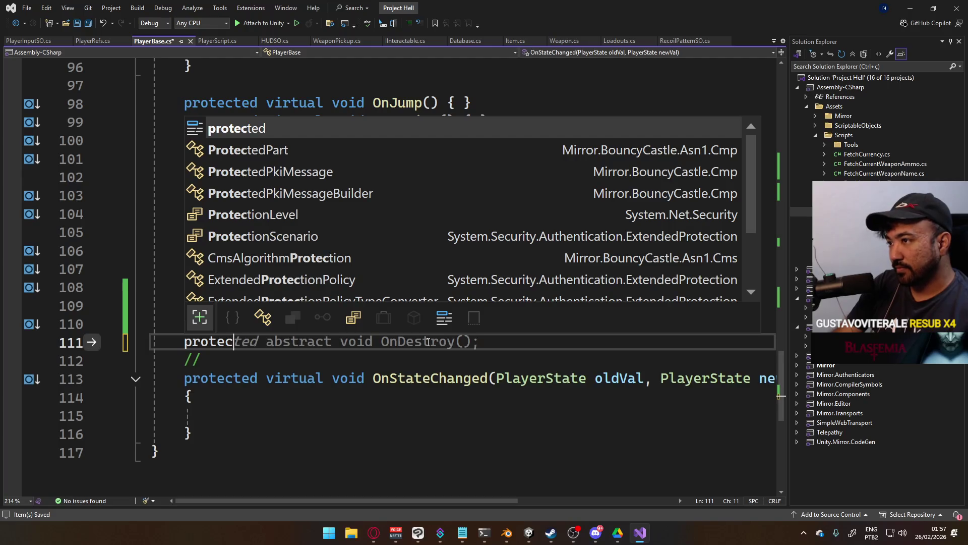
{"action": "type", "text": "ted virtual "}
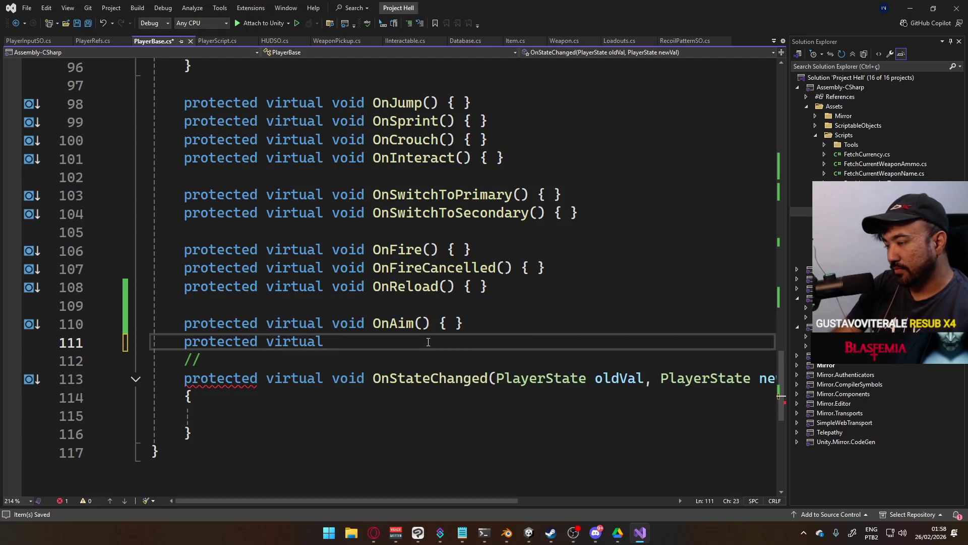
{"action": "type", "text": "void OnAimCance"}
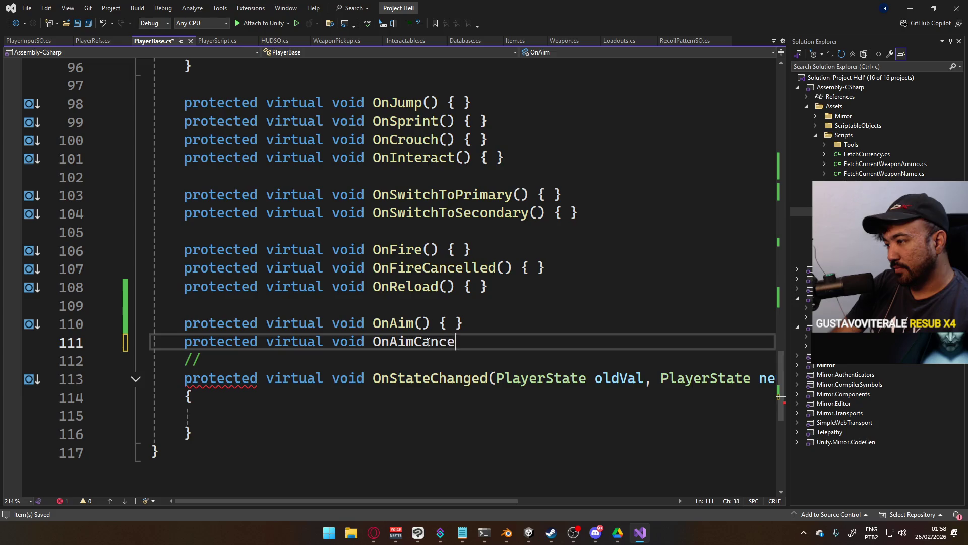
{"action": "type", "text": "lled() { }"}
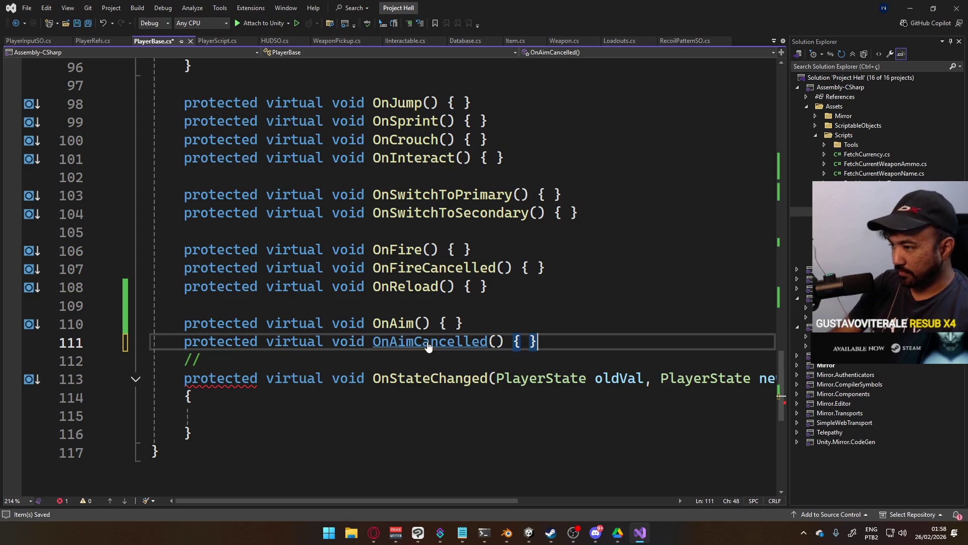
{"action": "key", "text": "ctrl+s"}
{"action": "key", "text": "Return"}
{"action": "scroll", "coordinate": [539, 306], "scroll_direction": "up", "scroll_amount": 15}
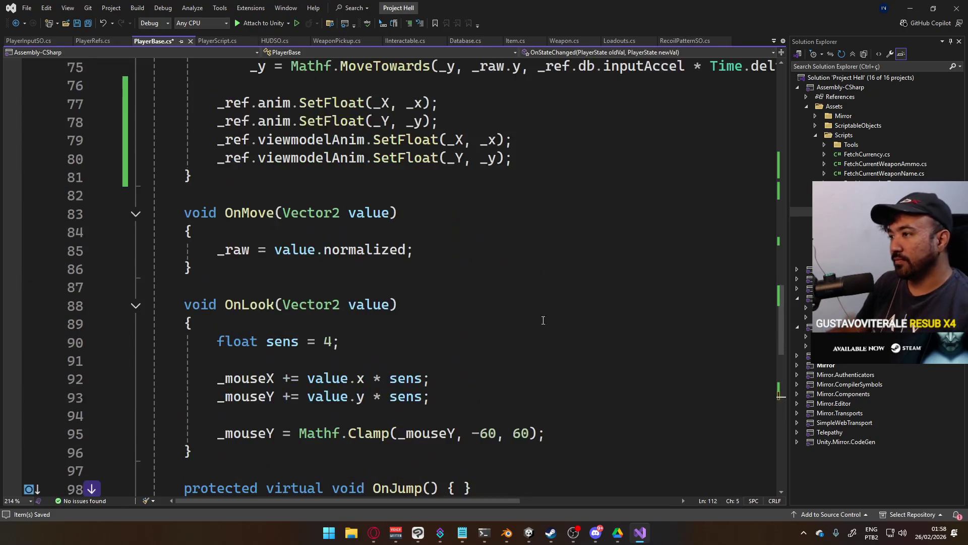
{"action": "key", "text": "ctrl+s"}
{"action": "scroll", "coordinate": [458, 298], "scroll_direction": "up", "scroll_amount": 1}
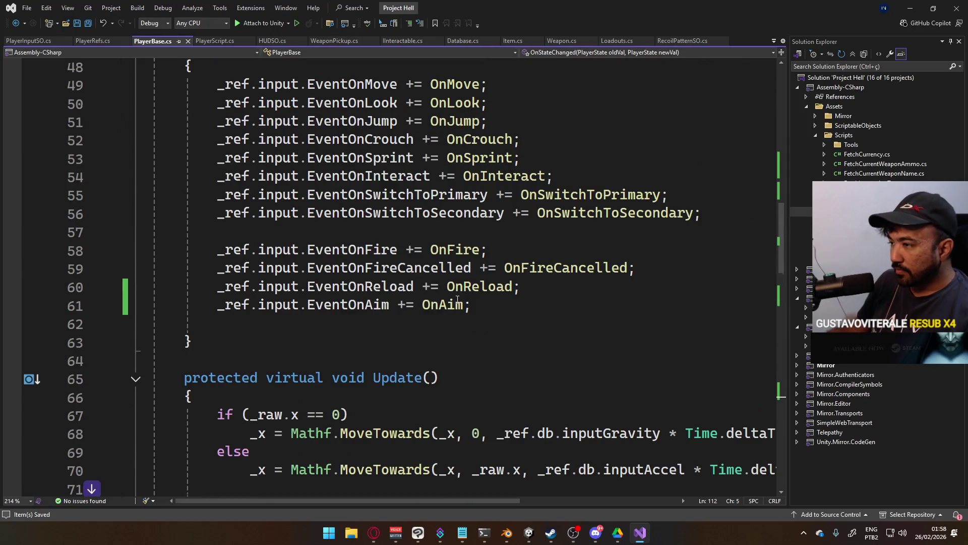
Subscribe '_ref.input.EventOnAimCancelled += OnAimCancelled;' in Start, discarding the auto-generated handler.
{"action": "left_click", "coordinate": [540, 300]}
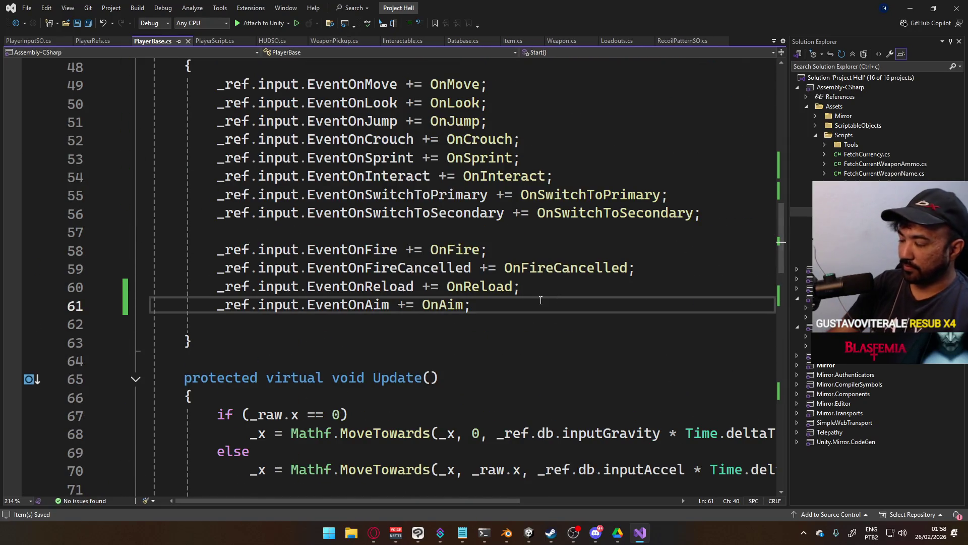
{"action": "key", "text": "Return"}
{"action": "type", "text": "_ref.input."}
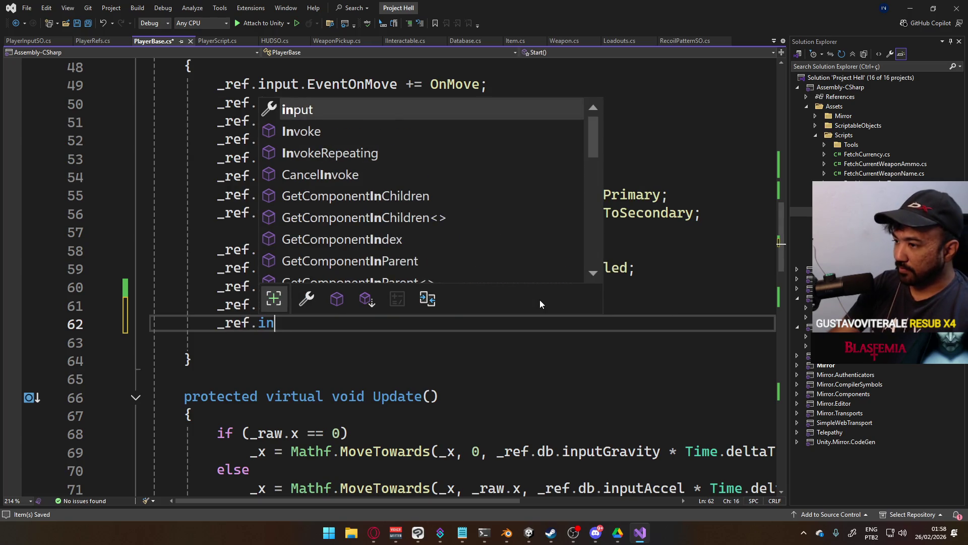
{"action": "type", "text": "eventonaimc"}
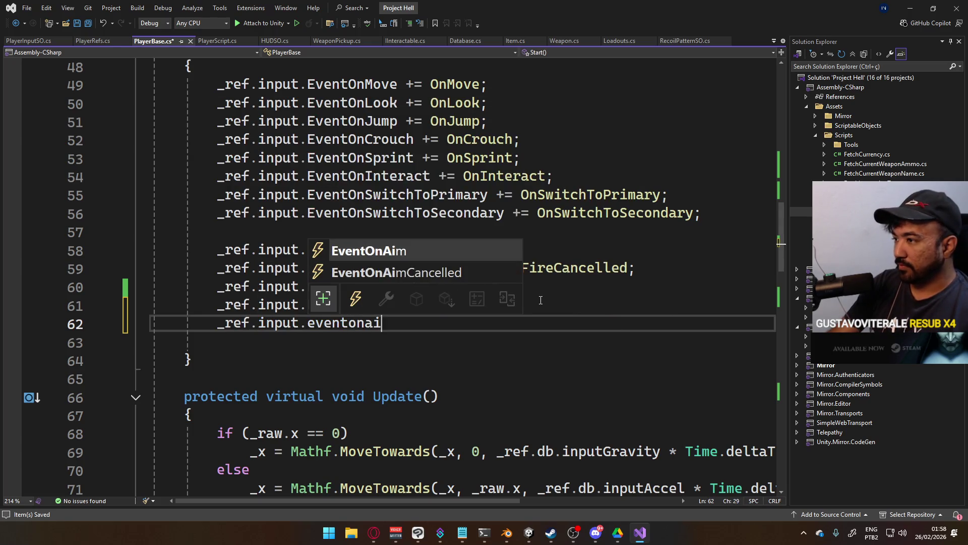
{"action": "key", "text": "Tab"}
{"action": "type", "text": "+="}
{"action": "key", "text": "Tab"}
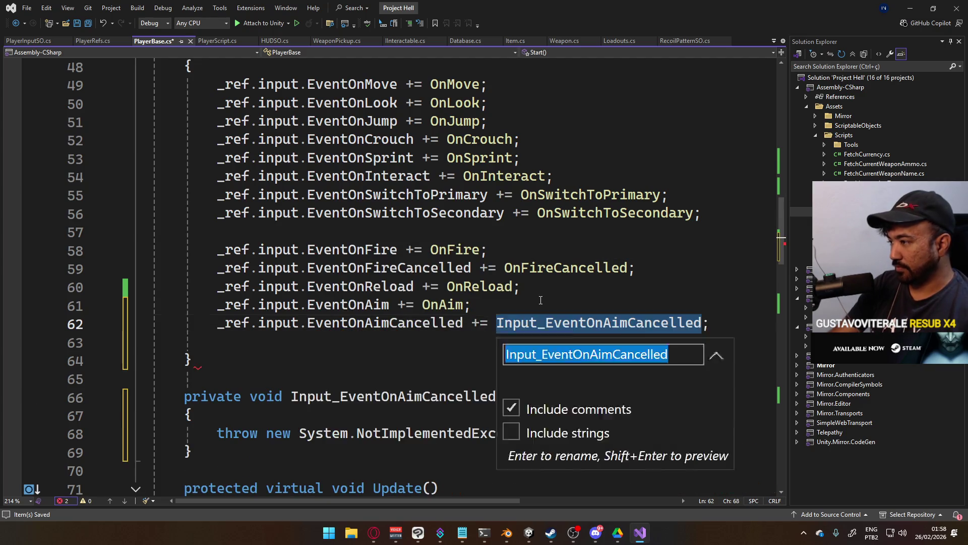
{"action": "key", "text": "Return"}
{"action": "key", "text": "ctrl+z"}
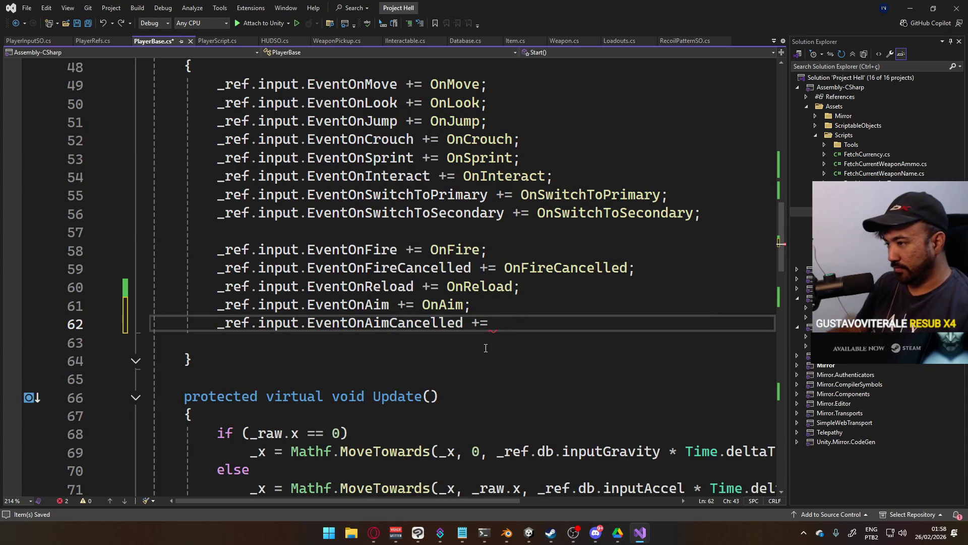
{"action": "type", "text": "onaim"}
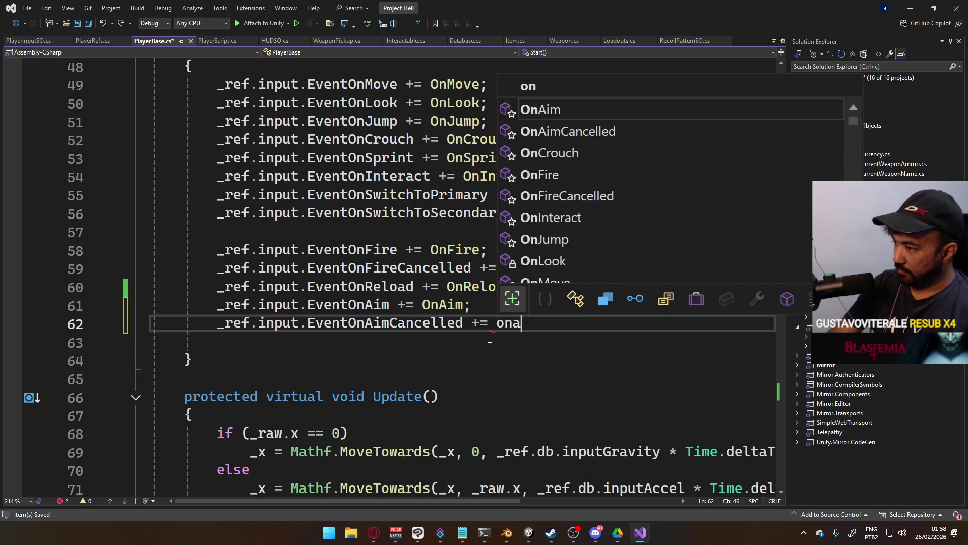
{"action": "double_click", "coordinate": [567, 279]}
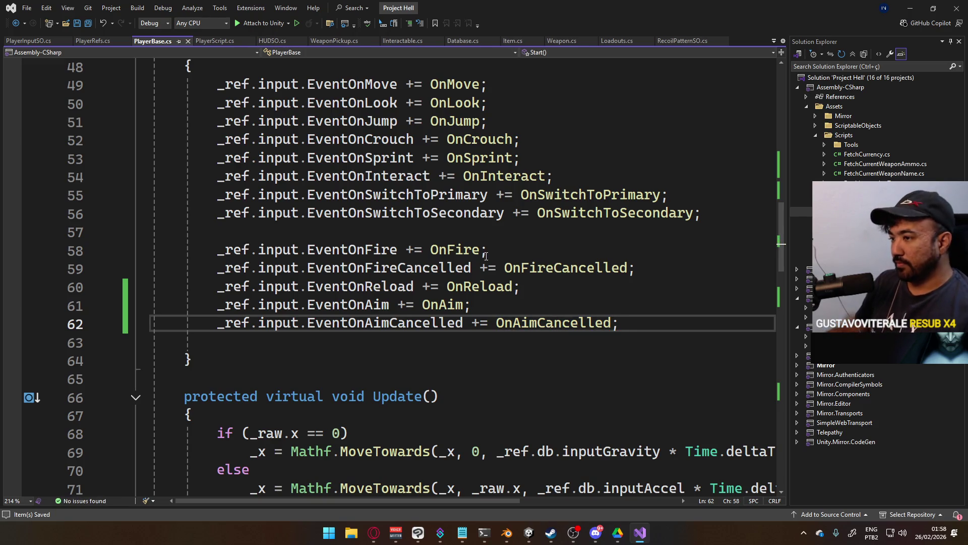
{"action": "scroll", "coordinate": [484, 303], "scroll_direction": "up", "scroll_amount": 15}
{"action": "scroll", "coordinate": [463, 316], "scroll_direction": "down", "scroll_amount": 20}
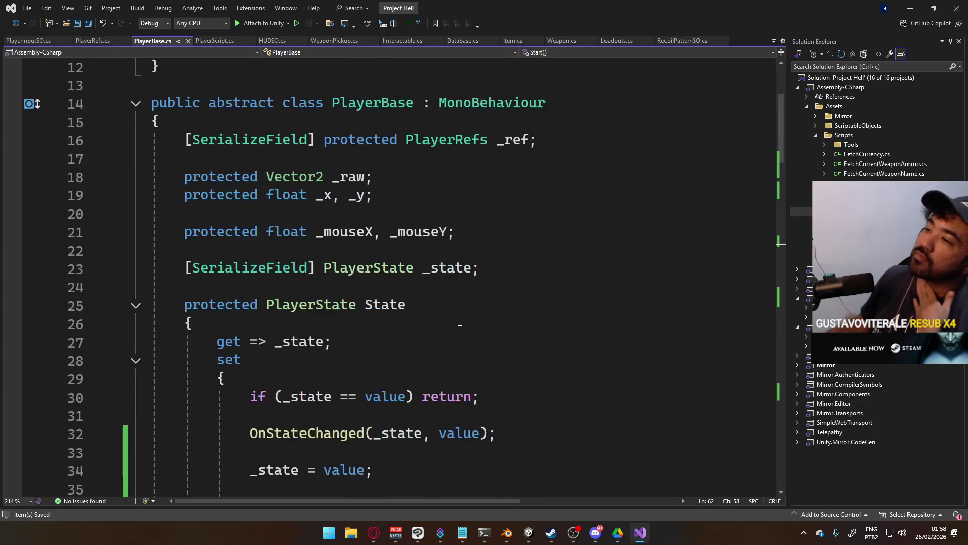
{"action": "scroll", "coordinate": [461, 308], "scroll_direction": "down", "scroll_amount": 16}
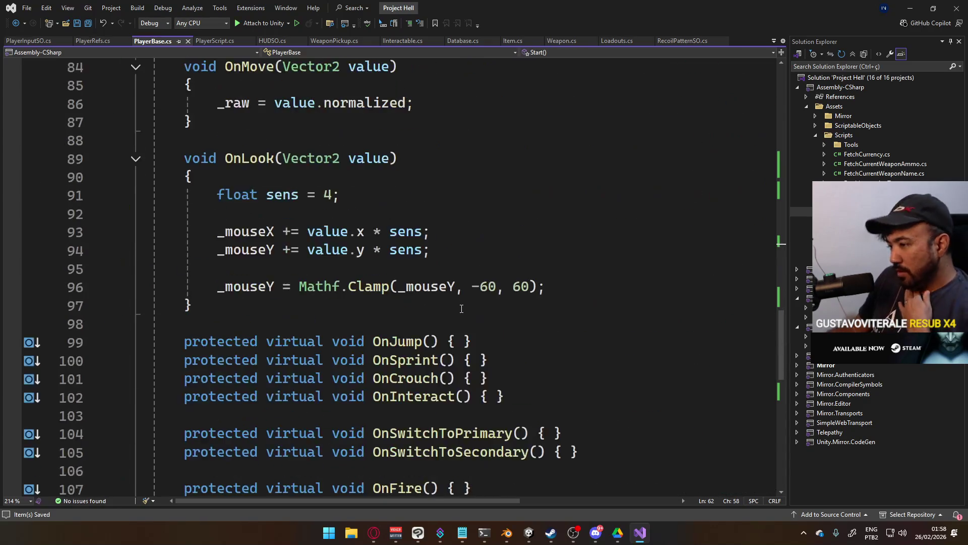
{"action": "scroll", "coordinate": [450, 324], "scroll_direction": "up", "scroll_amount": 2}
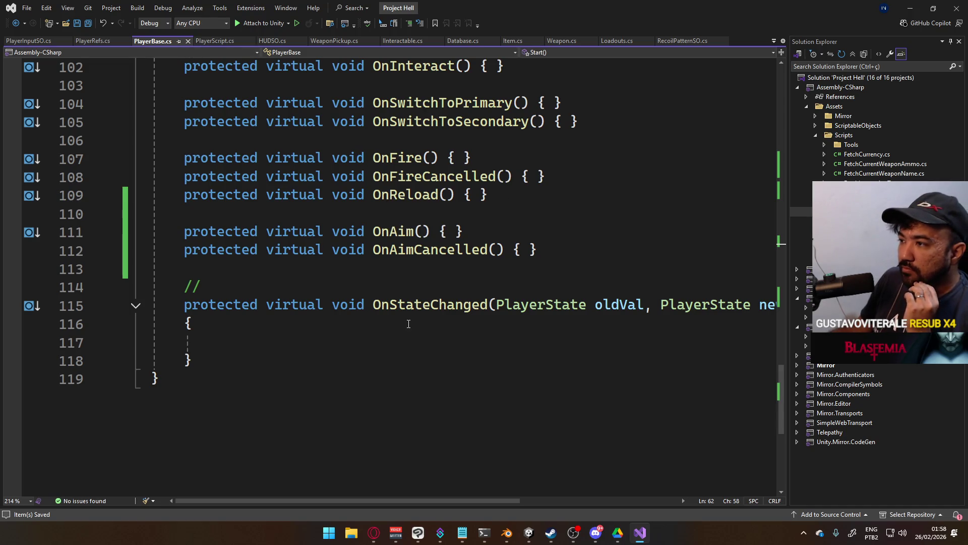
Declare a 'protected bool ADSing' property below the State property.
{"action": "scroll", "coordinate": [419, 319], "scroll_direction": "up", "scroll_amount": 20}
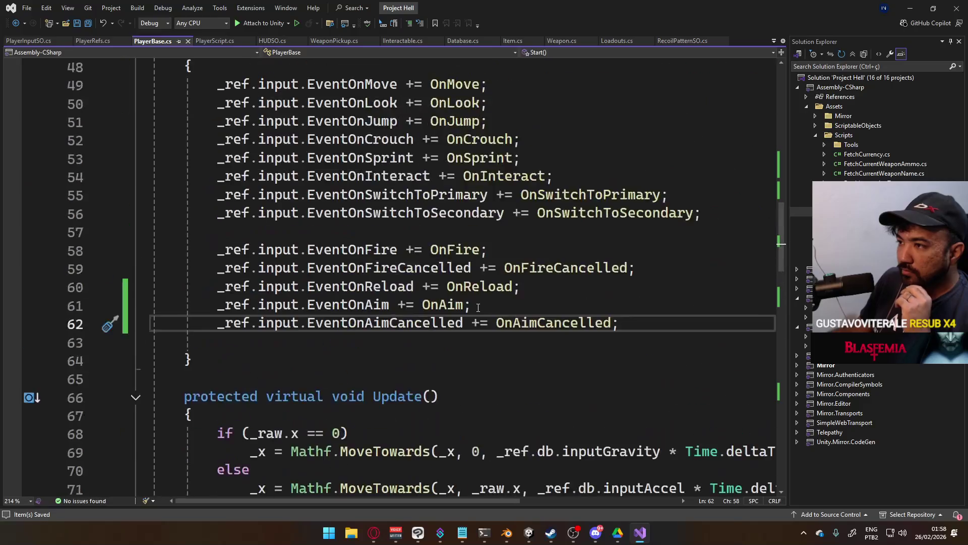
{"action": "scroll", "coordinate": [474, 302], "scroll_direction": "up", "scroll_amount": 7}
{"action": "scroll", "coordinate": [403, 292], "scroll_direction": "up", "scroll_amount": 1}
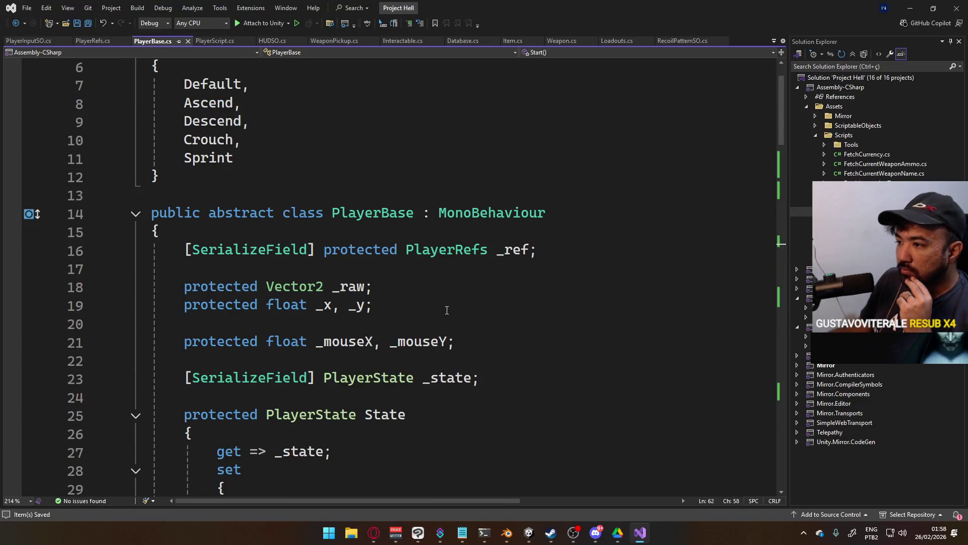
{"action": "scroll", "coordinate": [349, 320], "scroll_direction": "down", "scroll_amount": 5}
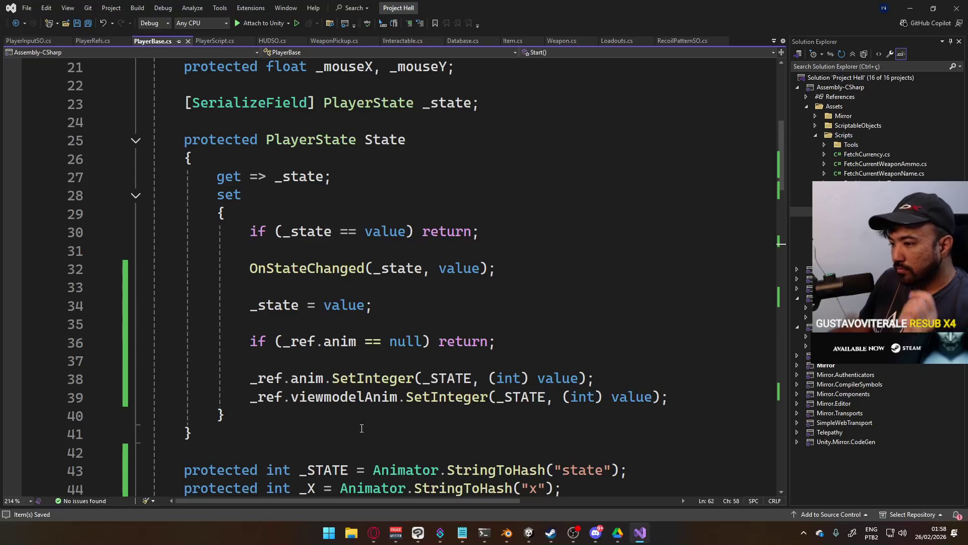
{"action": "left_click", "coordinate": [362, 428]}
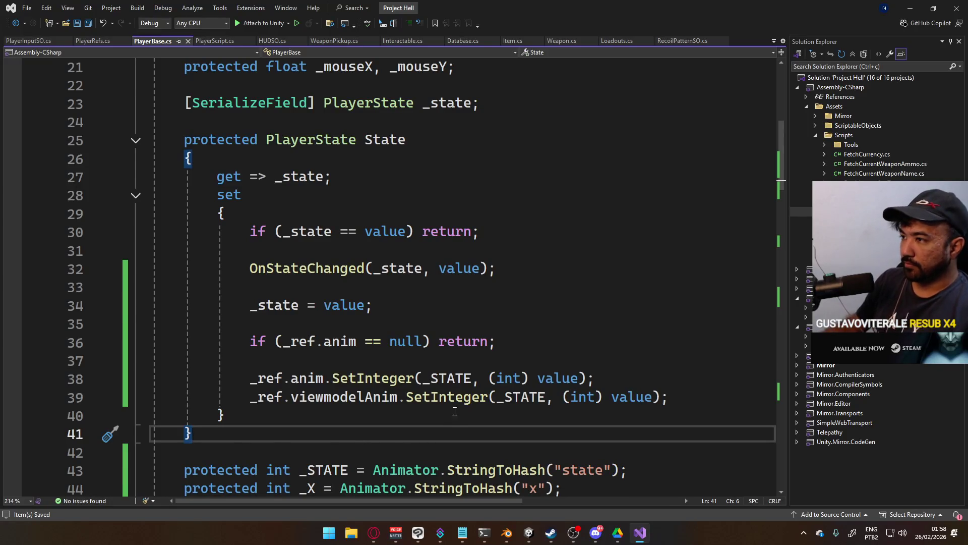
{"action": "scroll", "coordinate": [455, 411], "scroll_direction": "down", "scroll_amount": 2}
{"action": "key", "text": "Return"}
{"action": "key", "text": "Return"}
{"action": "type", "text": "pro"}
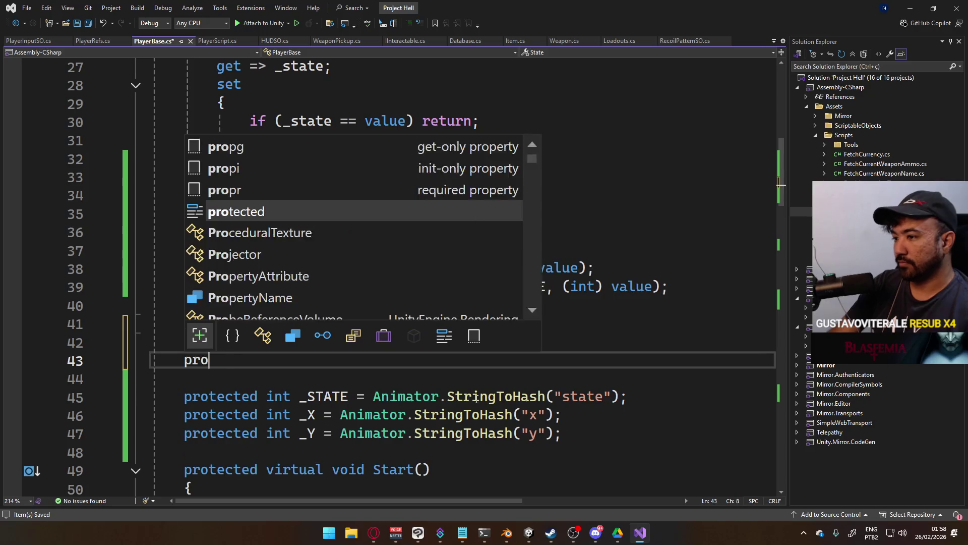
{"action": "type", "text": "tected"}
{"action": "scroll", "coordinate": [422, 407], "scroll_direction": "up", "scroll_amount": 1}
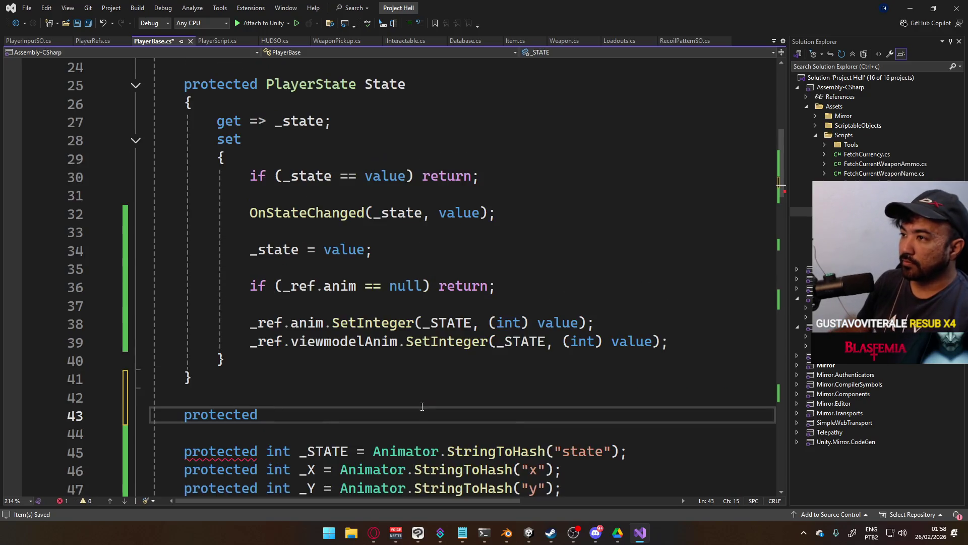
{"action": "scroll", "coordinate": [423, 407], "scroll_direction": "up", "scroll_amount": 2}
{"action": "scroll", "coordinate": [426, 412], "scroll_direction": "down", "scroll_amount": 2}
{"action": "type", "text": "bool "}
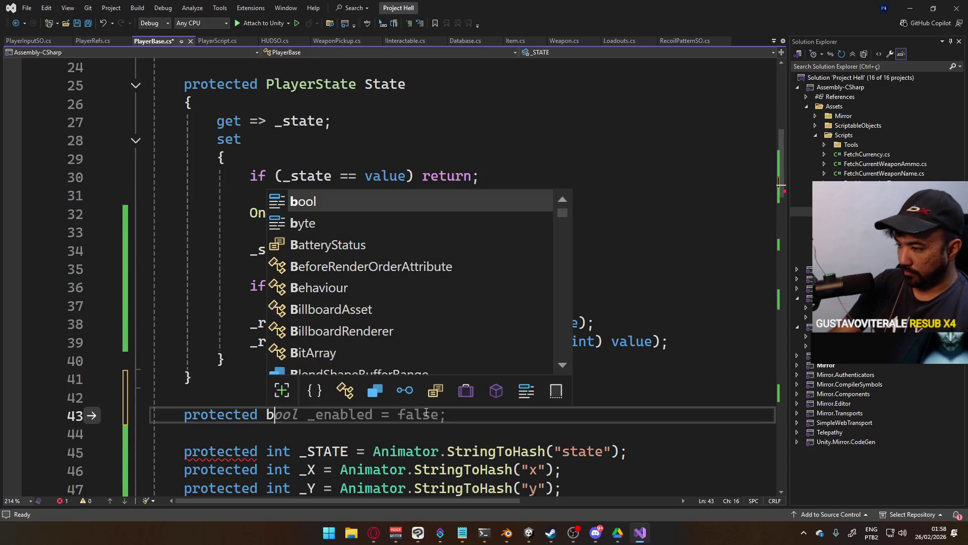
{"action": "type", "text": "IsAimi"}
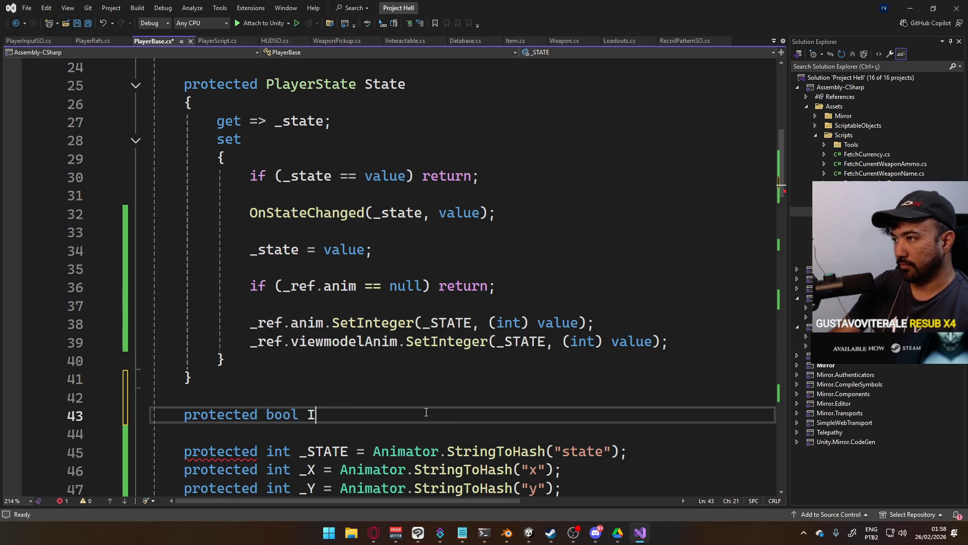
{"action": "key", "text": "BackSpace"}
{"action": "key", "text": "BackSpace"}
{"action": "key", "text": "BackSpace"}
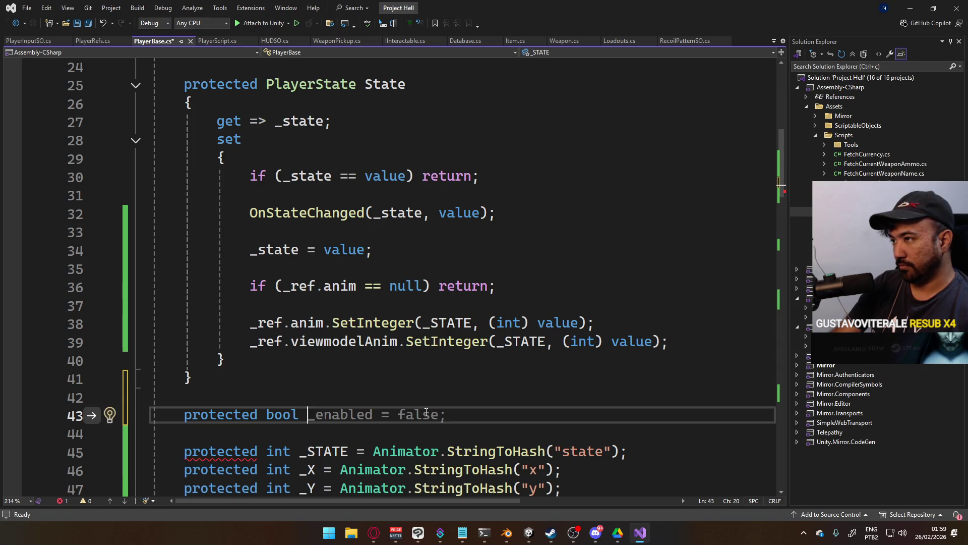
{"action": "type", "text": "ADSing"}
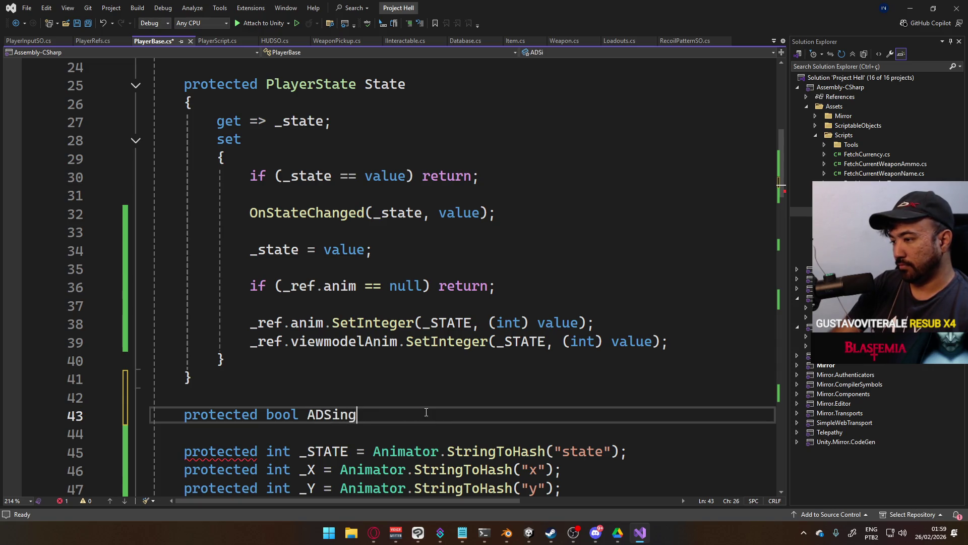
{"action": "type", "text": ";"}
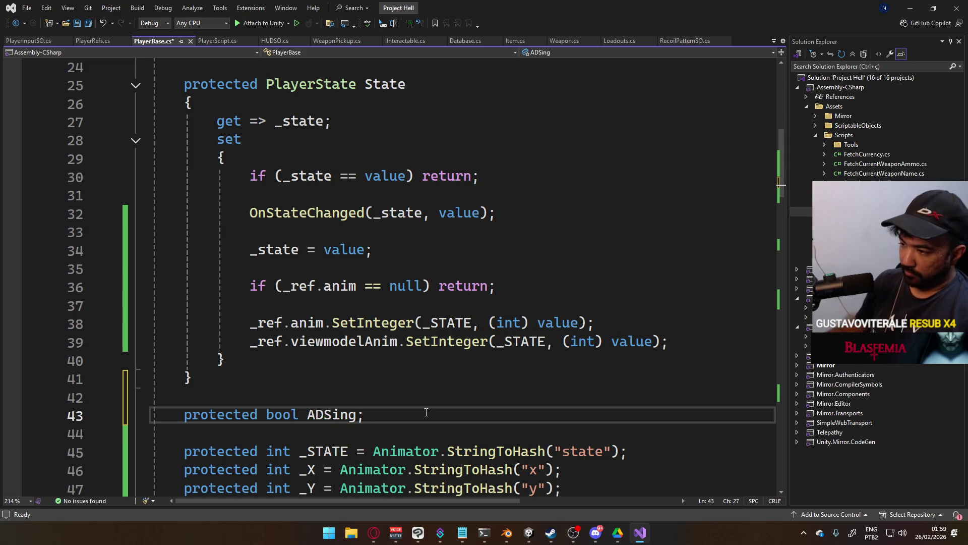
{"action": "scroll", "coordinate": [429, 411], "scroll_direction": "up", "scroll_amount": 1}
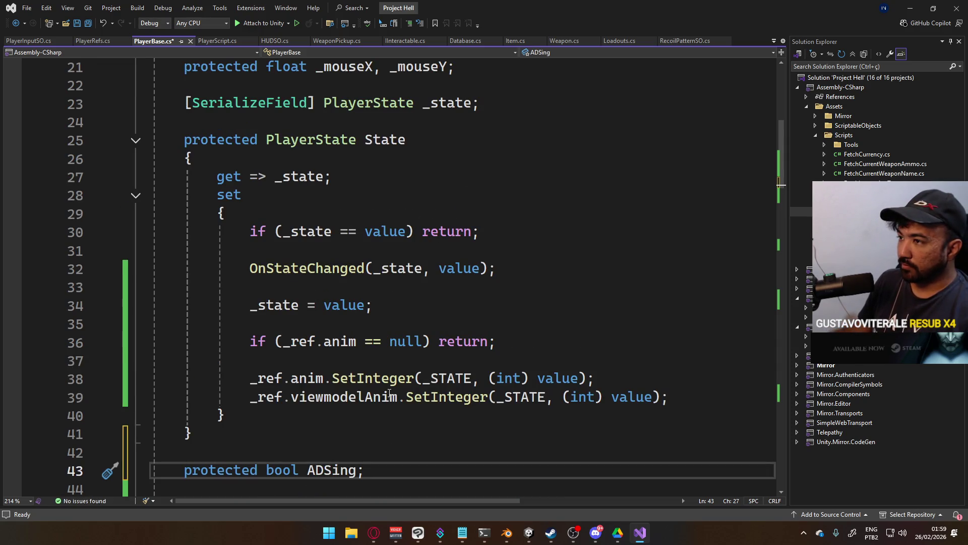
{"action": "mouse_move", "coordinate": [381, 375]}
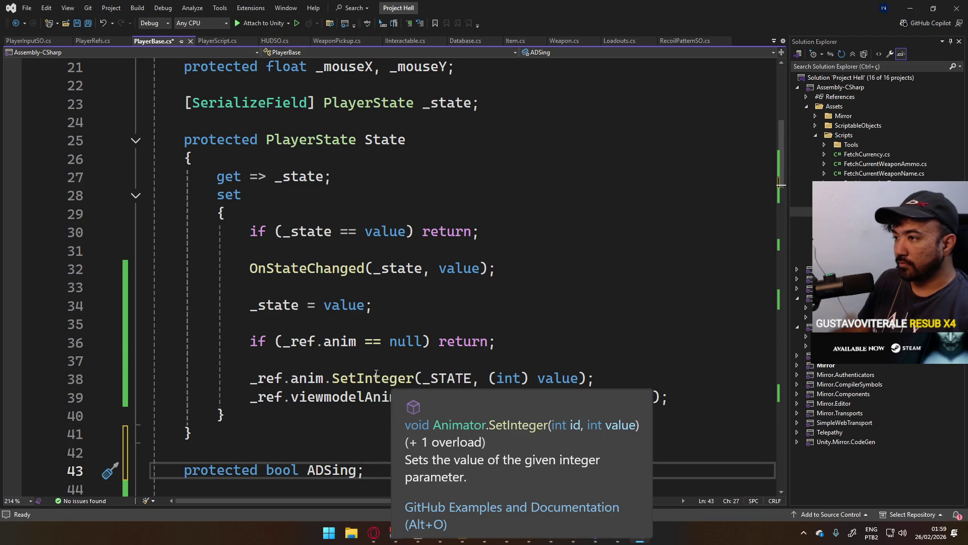
{"action": "scroll", "coordinate": [376, 373], "scroll_direction": "down", "scroll_amount": 2}
{"action": "scroll", "coordinate": [373, 371], "scroll_direction": "up", "scroll_amount": 1}
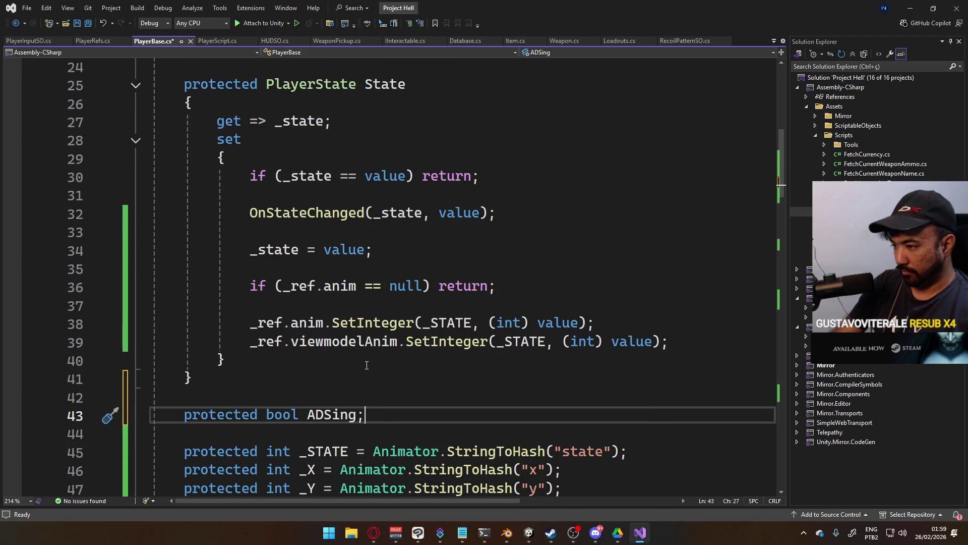
{"action": "key", "text": "BackSpace"}
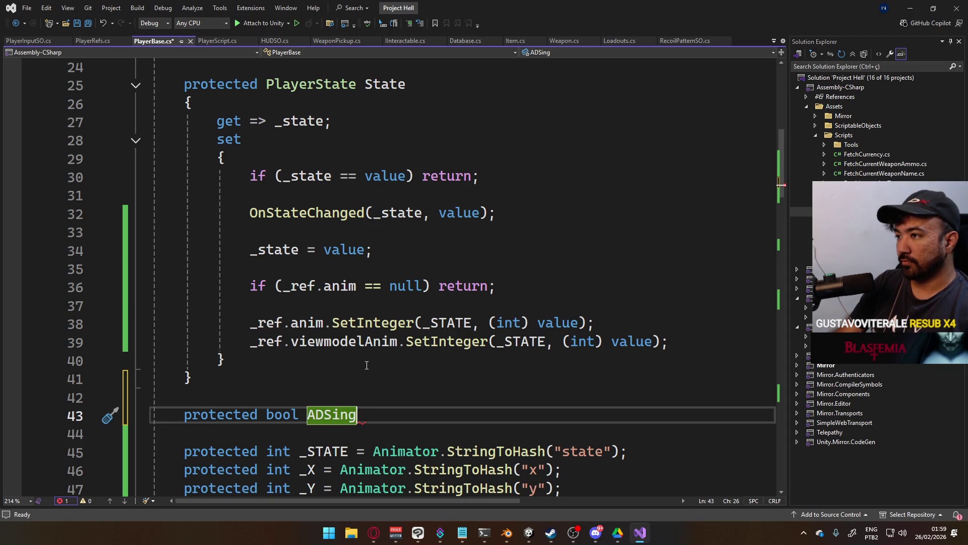
Add a 'bool _adsing;' backing field above ADSing and a getter returning _adsing.
{"action": "key", "text": "Up"}
{"action": "key", "text": "Return"}
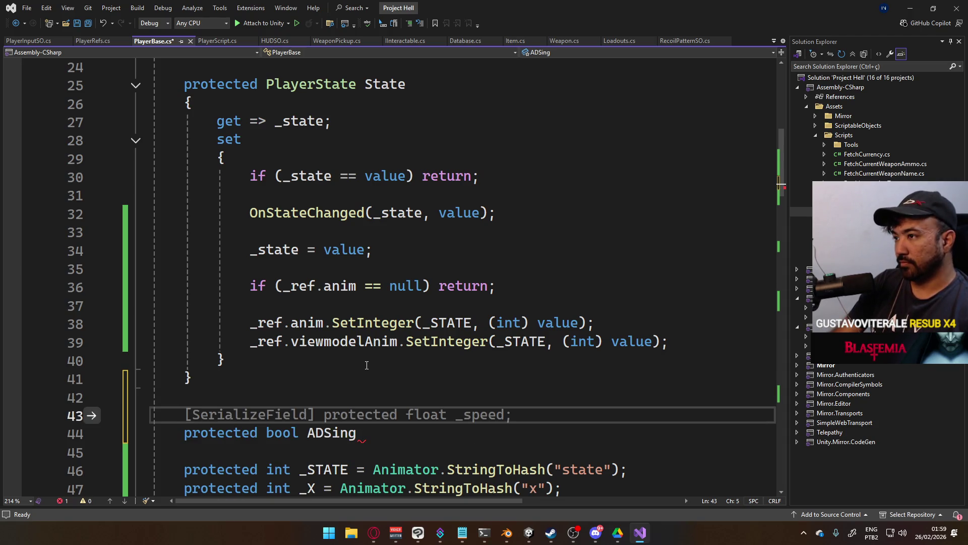
{"action": "type", "text": "bool _a"}
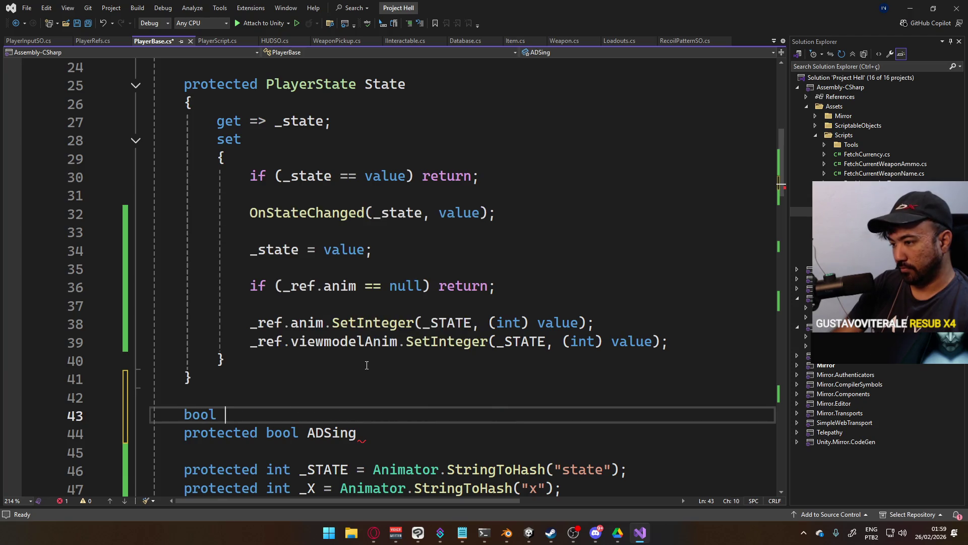
{"action": "type", "text": "dsing;"}
{"action": "key", "text": "Down"}
{"action": "key", "text": "Down"}
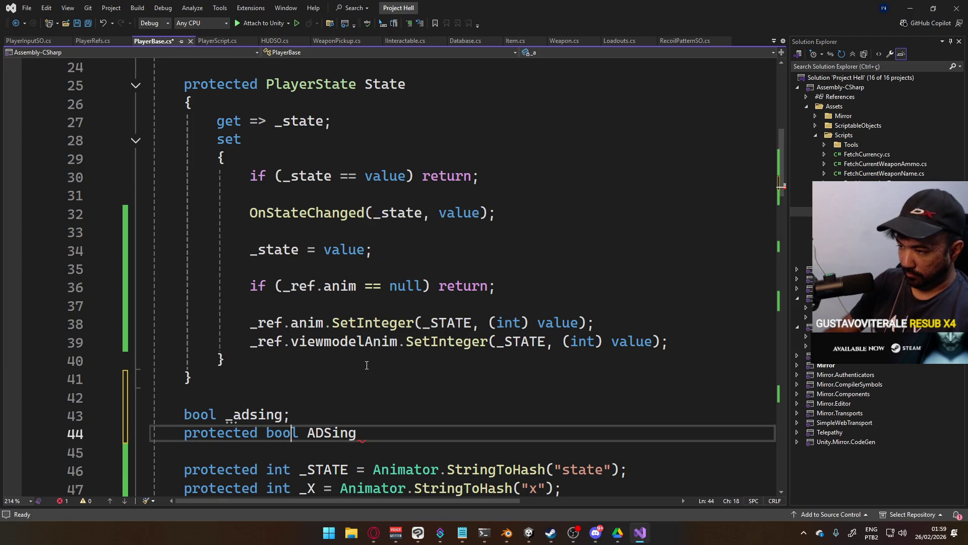
{"action": "key", "text": "Up"}
{"action": "key", "text": "End"}
{"action": "key", "text": "Return"}
{"action": "type", "text": "{"}
{"action": "key", "text": "Return"}
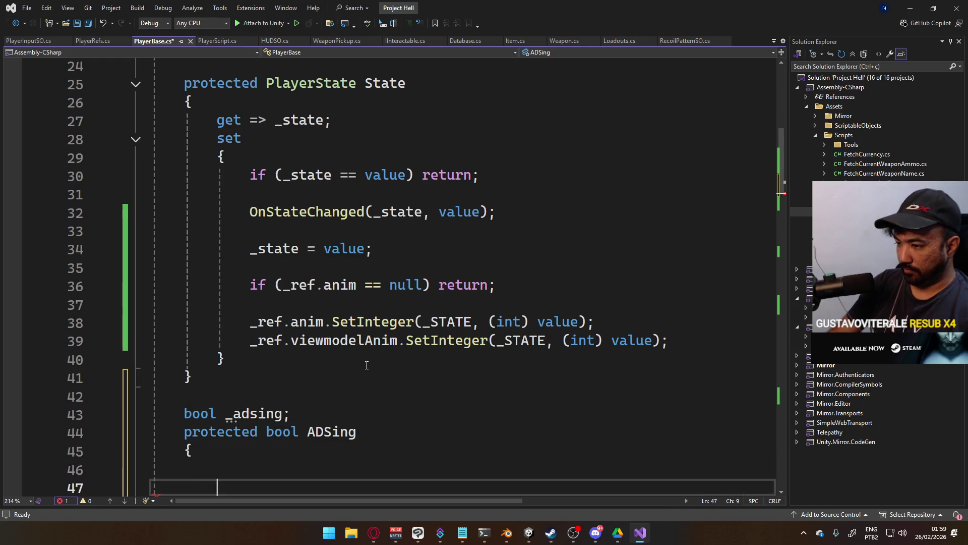
{"action": "type", "text": "get { return"}
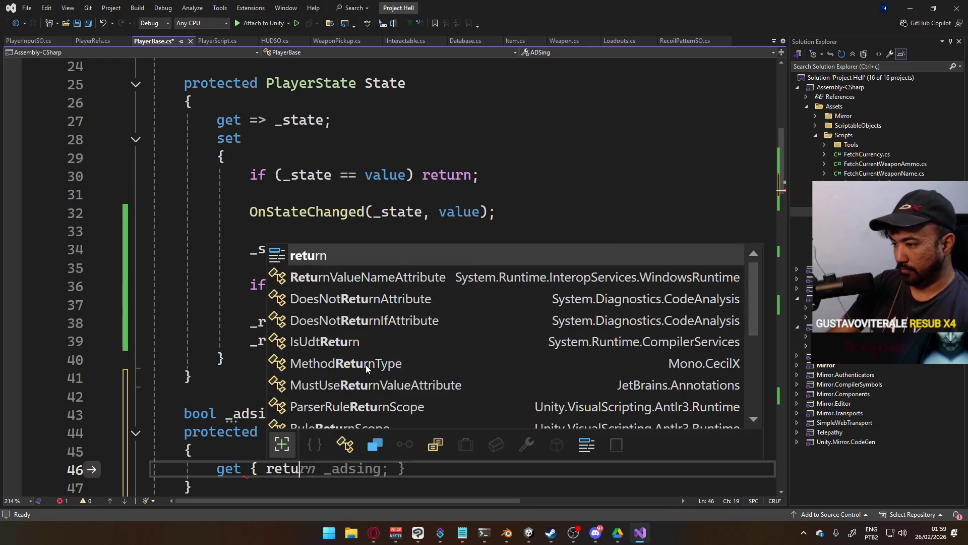
{"action": "key", "text": "Tab"}
Add a setter with an 'if (value == _adsing) return;' guard and save.
{"action": "key", "text": "Return"}
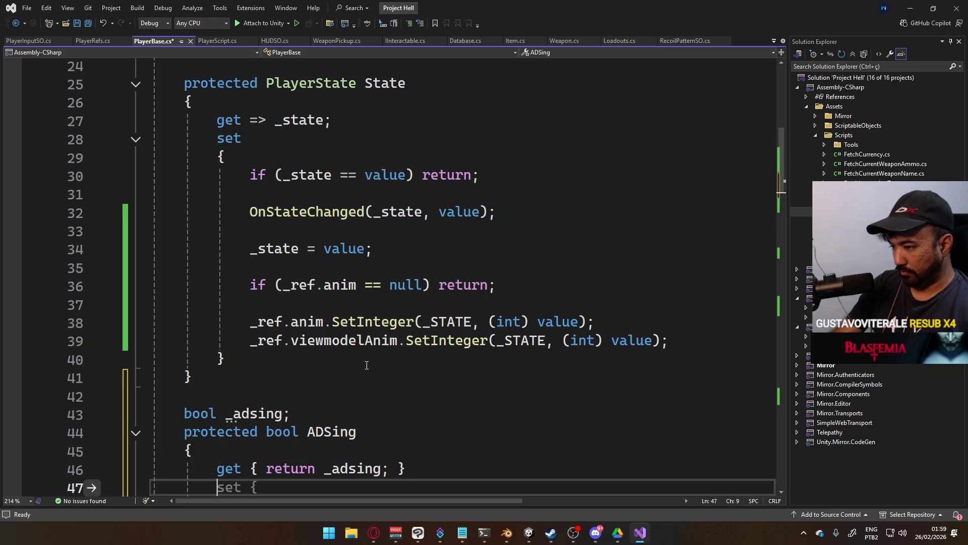
{"action": "type", "text": "set"}
{"action": "key", "text": "Return"}
{"action": "type", "text": "{"}
{"action": "key", "text": "Return"}
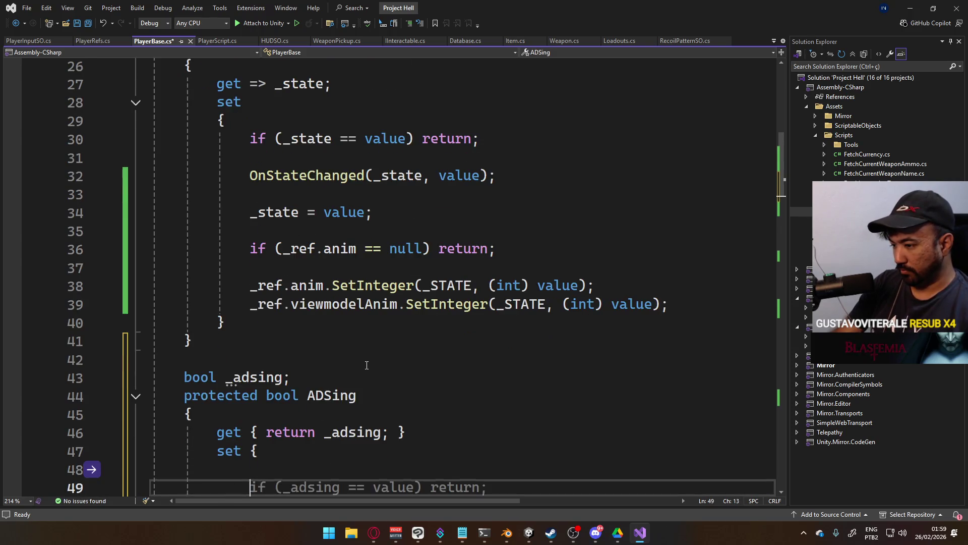
{"action": "type", "text": "if (valu"}
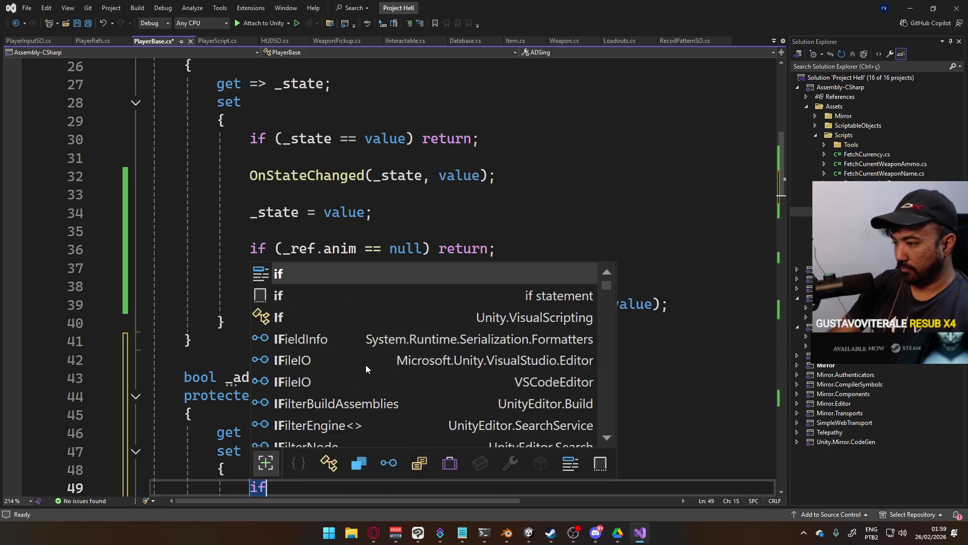
{"action": "type", "text": "e == _adsing re"}
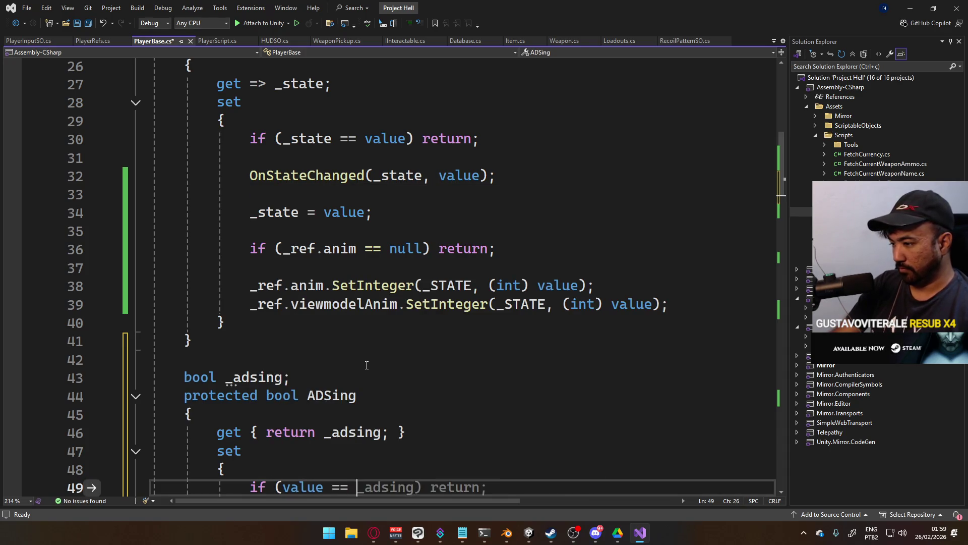
{"action": "key", "text": "BackSpace"}
{"action": "type", "text": ") return;"}
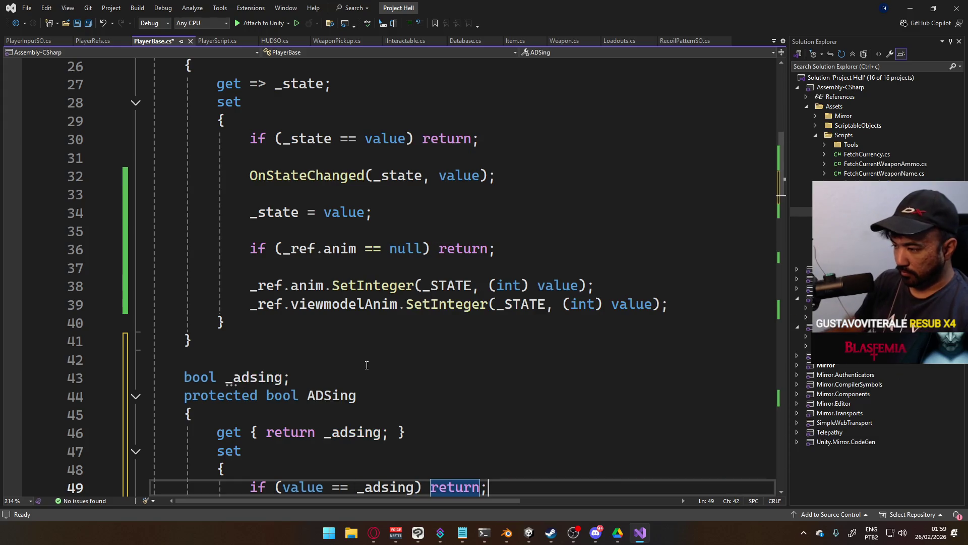
{"action": "scroll", "coordinate": [367, 365], "scroll_direction": "down", "scroll_amount": 1}
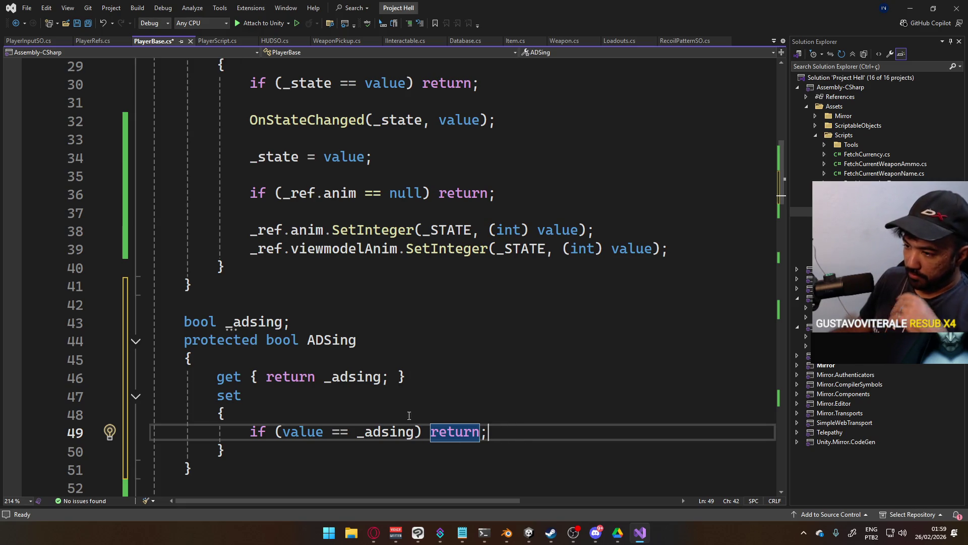
{"action": "left_click", "coordinate": [354, 411]}
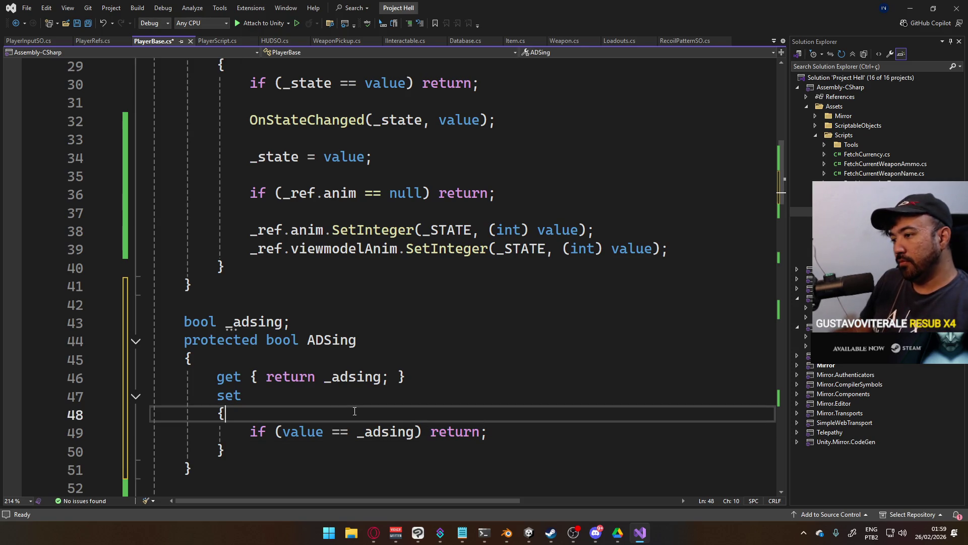
{"action": "key", "text": "ctrl+s"}
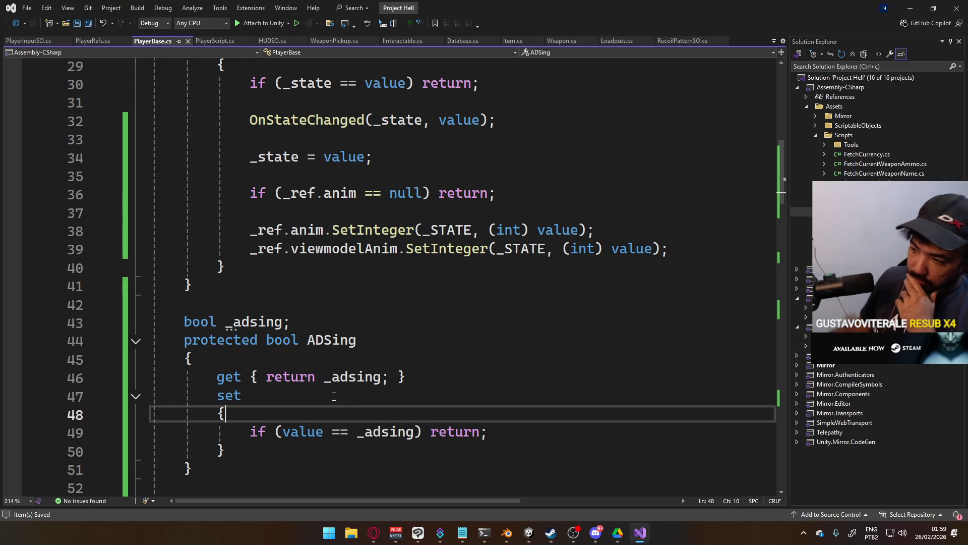
Store new values with '_adsing = value;' after the setter's guard.
{"action": "left_click", "coordinate": [509, 436]}
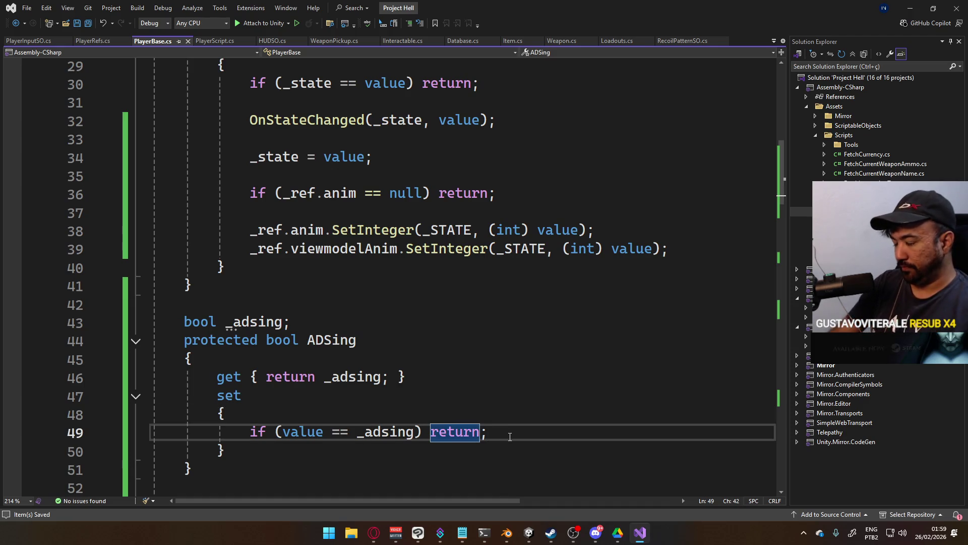
{"action": "key", "text": "Return"}
{"action": "key", "text": "Return"}
{"action": "type", "text": "_adsing = v"}
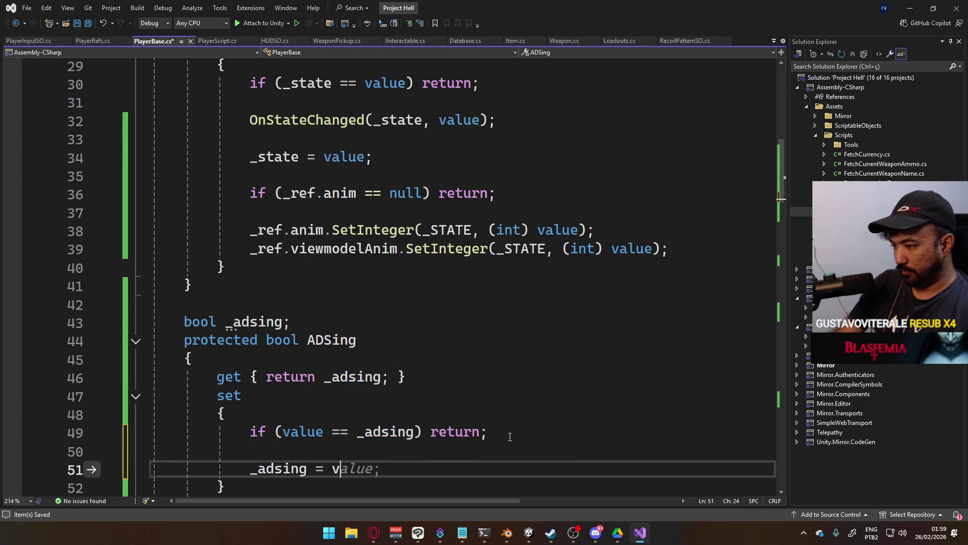
{"action": "type", "text": "alue;"}
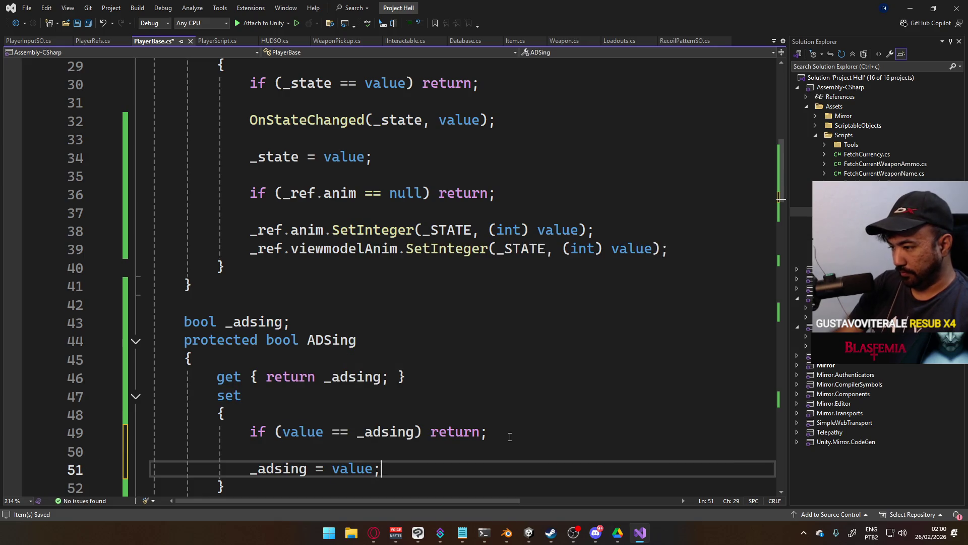
{"action": "key", "text": "Return"}
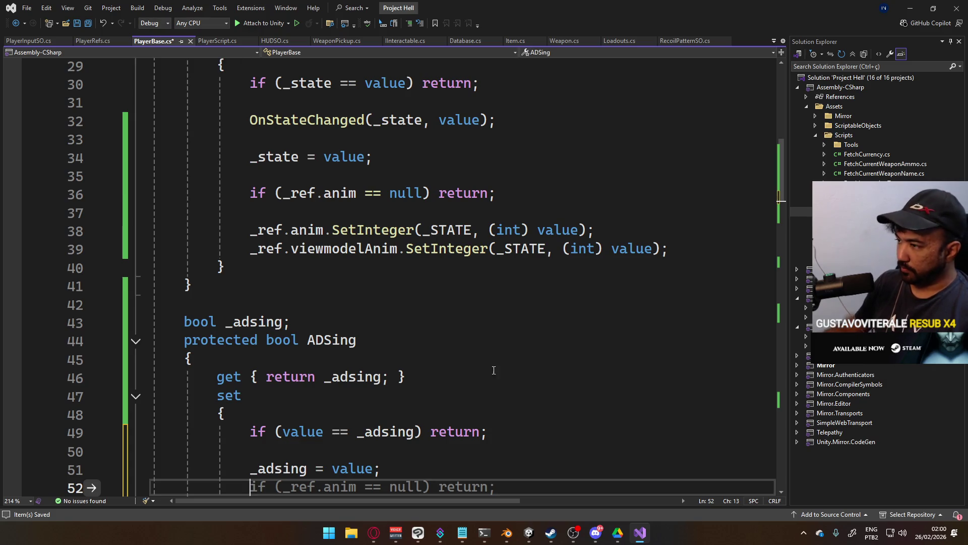
Replace the suggested animator null check in the ADSing setter with a partial _ref.anim.SetBool( call.
{"action": "scroll", "coordinate": [509, 358], "scroll_direction": "down", "scroll_amount": 1}
{"action": "key", "text": "Return"}
{"action": "key", "text": "Tab"}
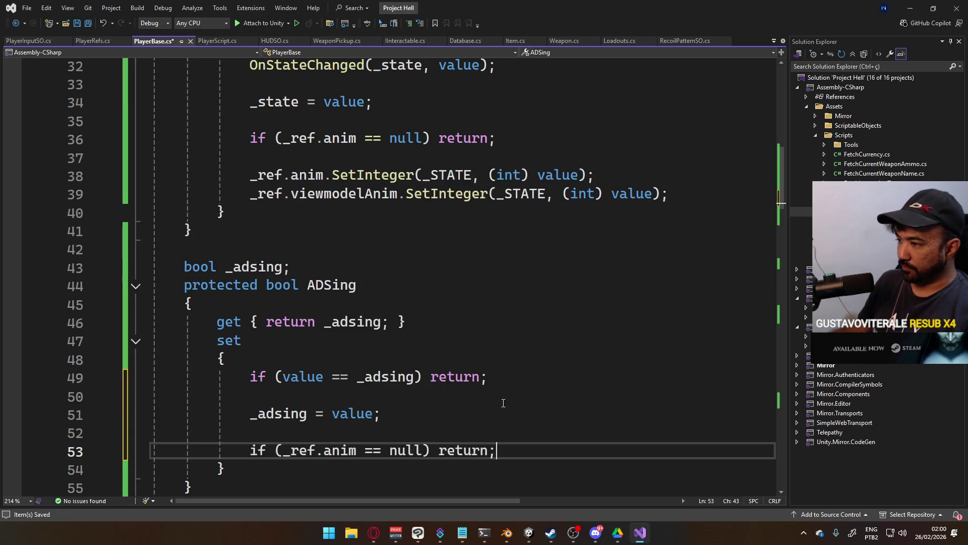
{"action": "key", "text": "ctrl+shift+Left"}
{"action": "key", "text": "ctrl+shift+Left"}
{"action": "key", "text": "ctrl+shift+Left"}
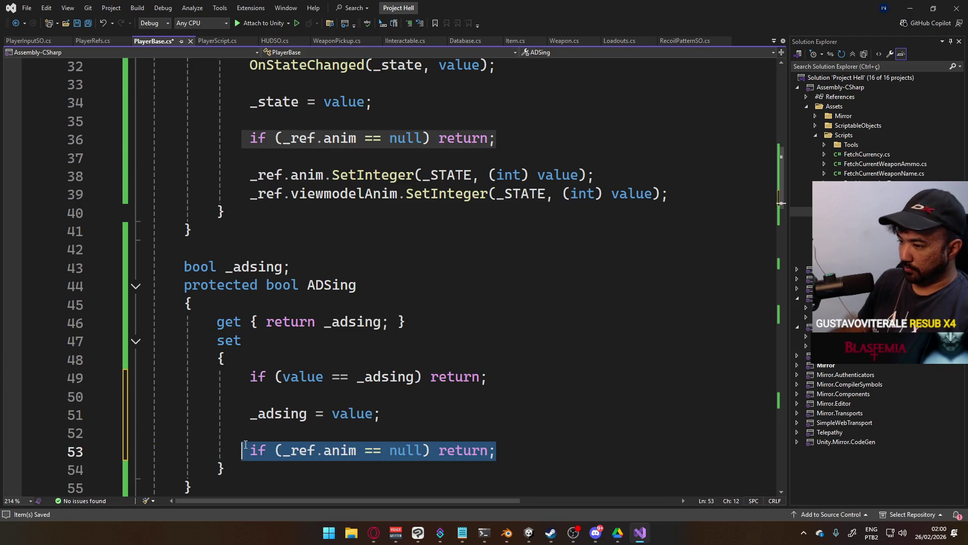
{"action": "type", "text": "_"}
{"action": "key", "text": "BackSpace"}
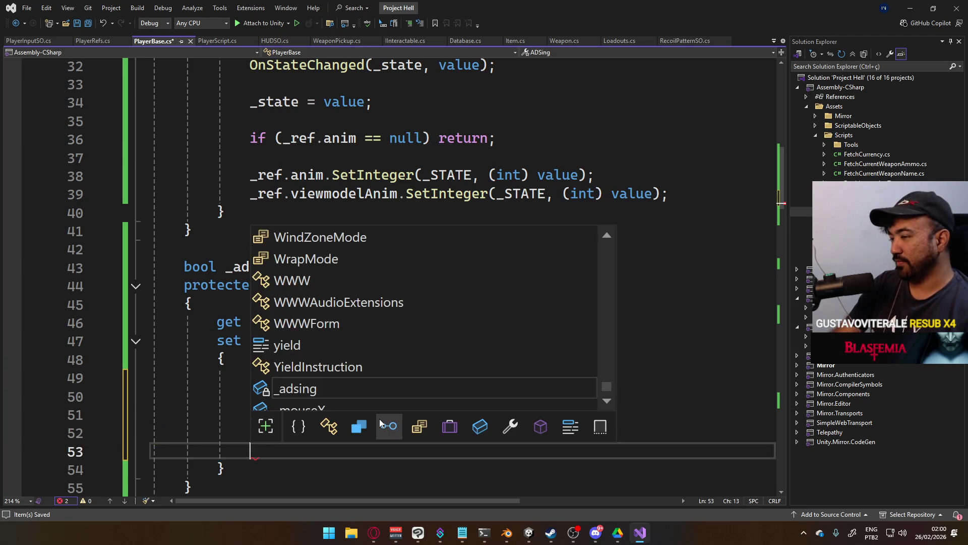
{"action": "type", "text": "_ref.anim"}
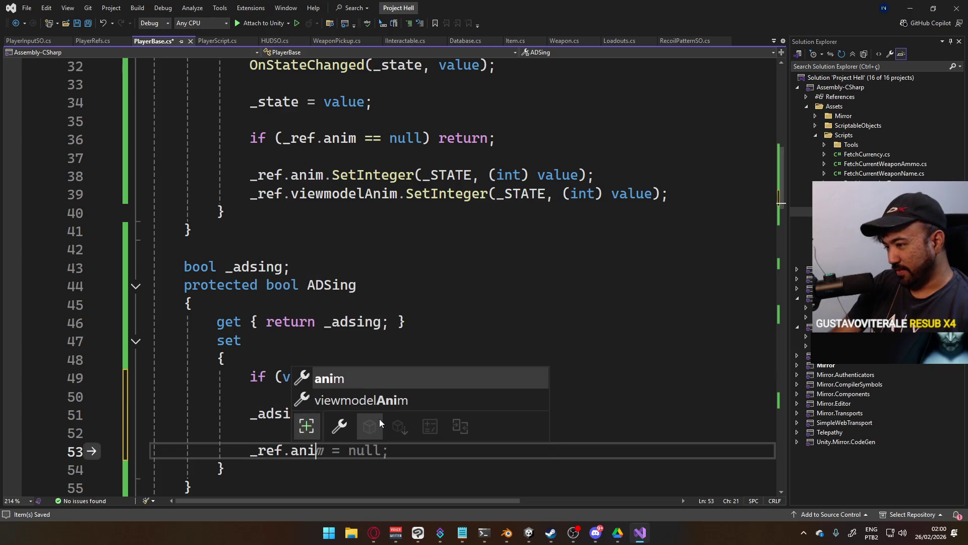
{"action": "type", "text": ".Setb"}
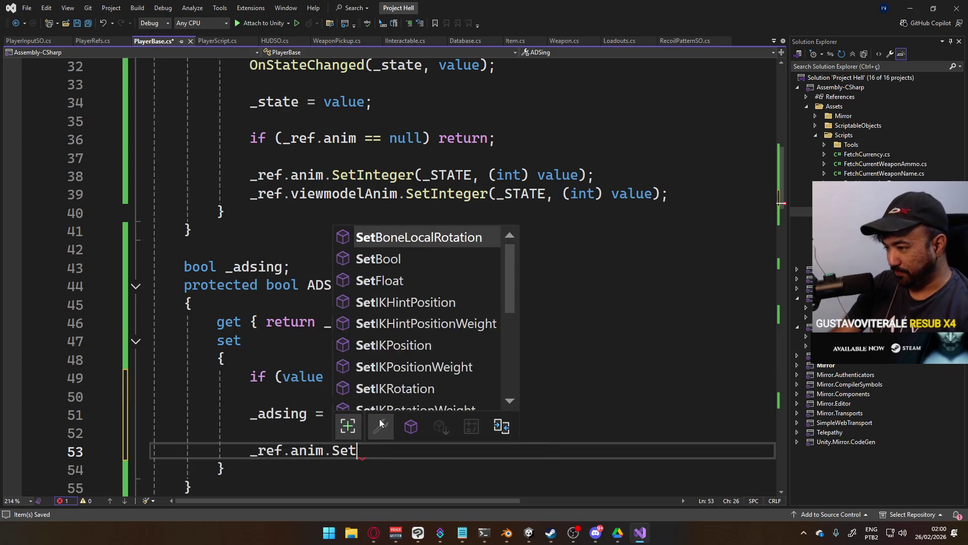
{"action": "type", "text": "ool("}
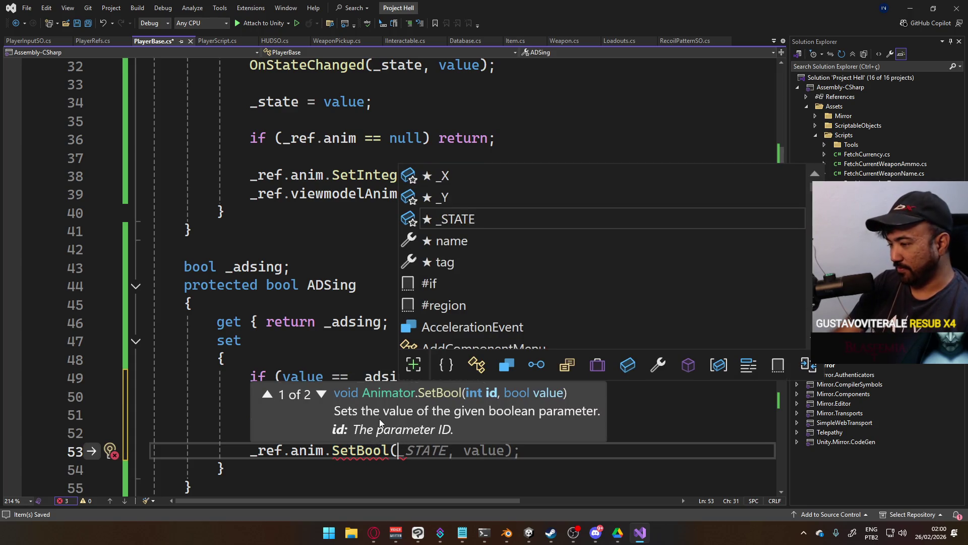
{"action": "left_click", "coordinate": [393, 249]}
{"action": "scroll", "coordinate": [393, 268], "scroll_direction": "up", "scroll_amount": 8}
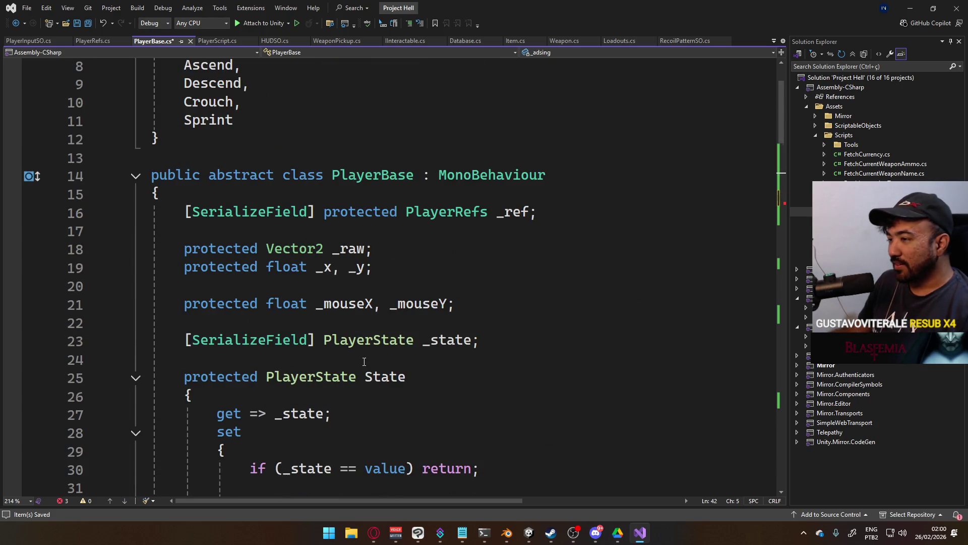
{"action": "scroll", "coordinate": [364, 362], "scroll_direction": "down", "scroll_amount": 13}
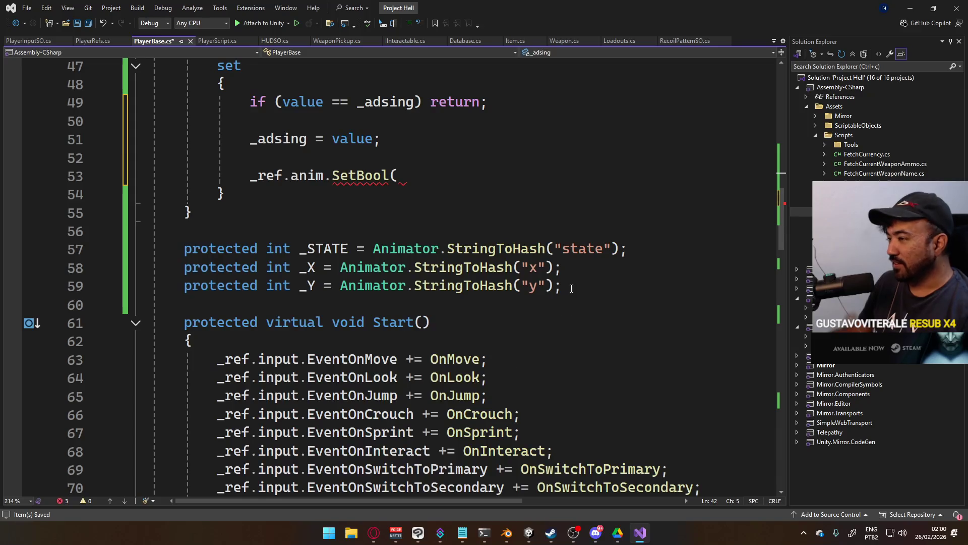
Begin the protected _ADS hash declaration on a new line under the y hash field, then switch to Discord.
{"action": "left_click", "coordinate": [572, 288]}
{"action": "key", "text": "Return"}
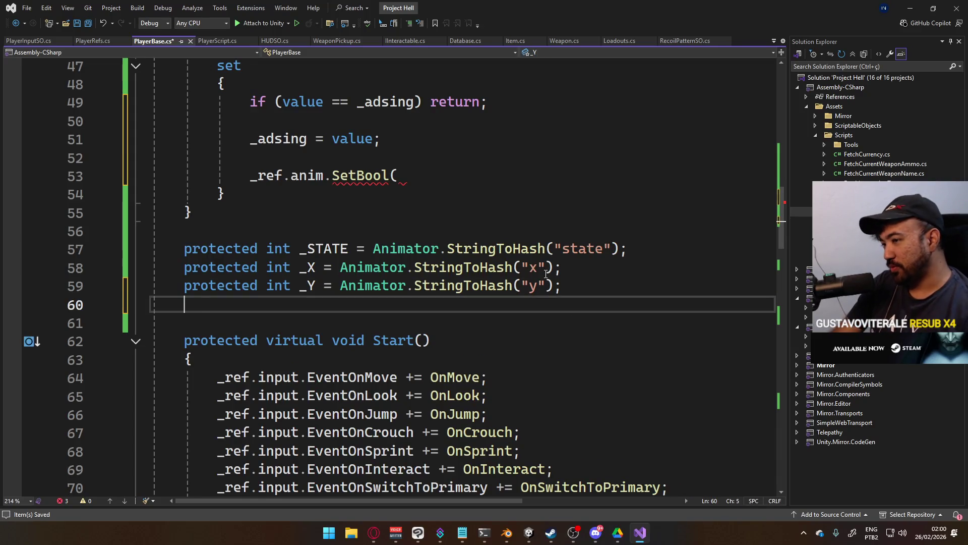
{"action": "type", "text": "´p"}
{"action": "type", "text": "rotected"}
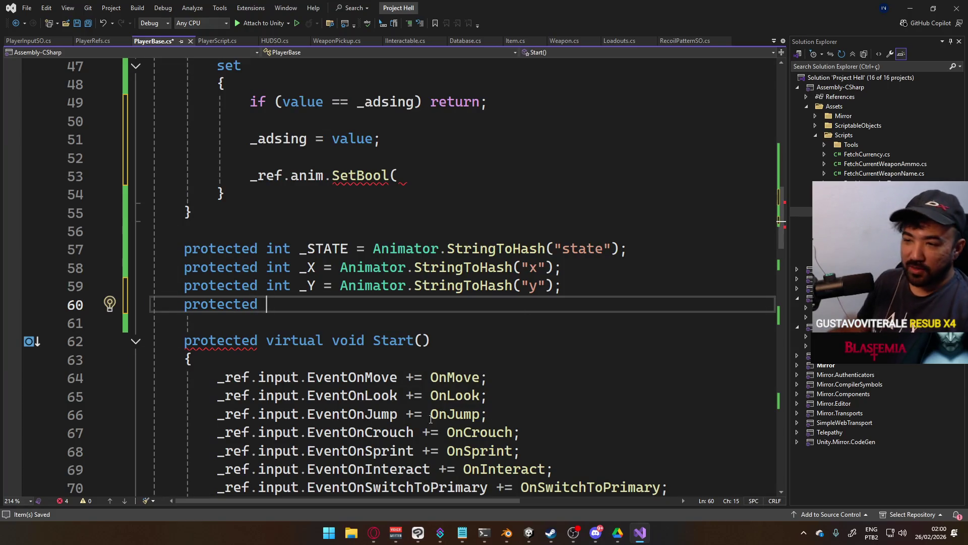
{"action": "left_click", "coordinate": [596, 532]}
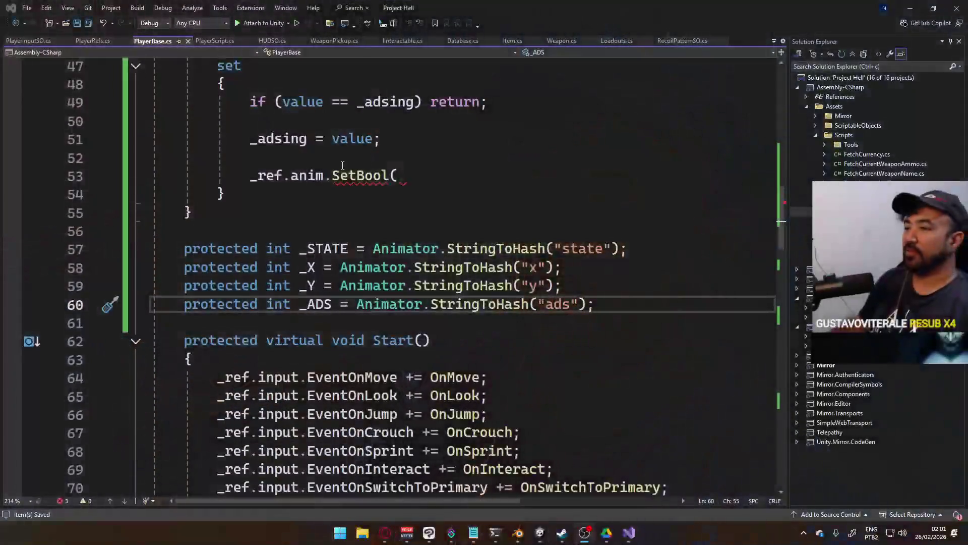
Complete the call as _ref.anim.SetBool(_ADS, value) and save the script.
{"action": "left_click", "coordinate": [421, 170]}
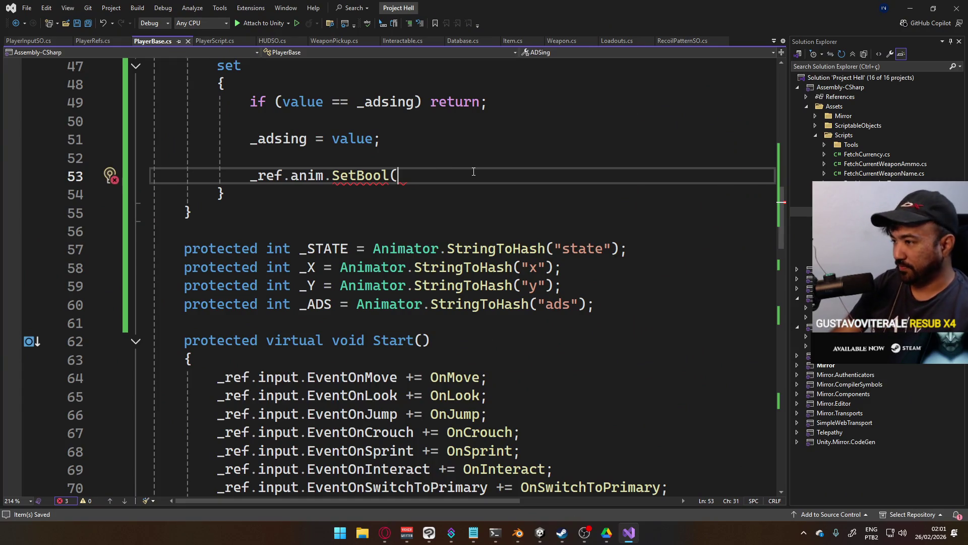
{"action": "type", "text": "_ADS, "}
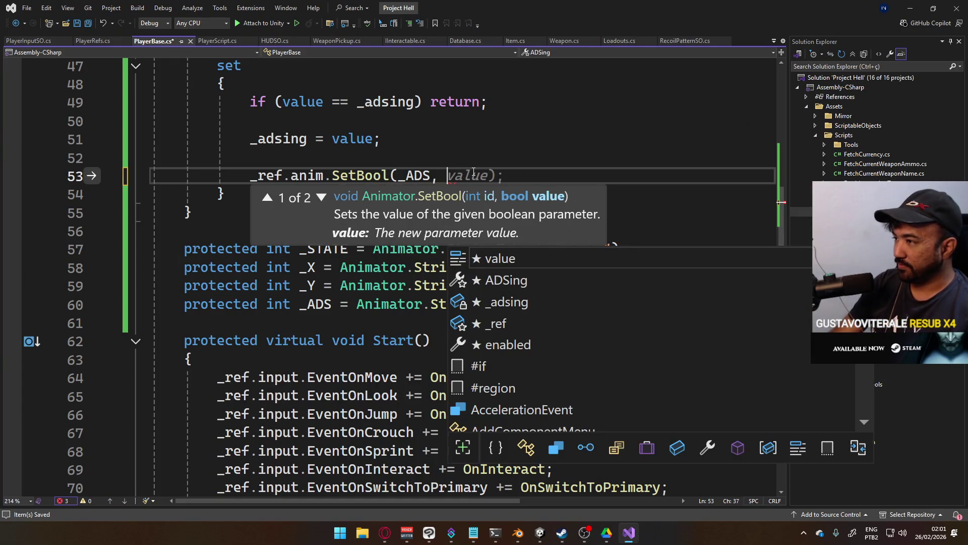
{"action": "type", "text": "val"}
{"action": "key", "text": "Tab"}
{"action": "key", "text": "ctrl+s"}
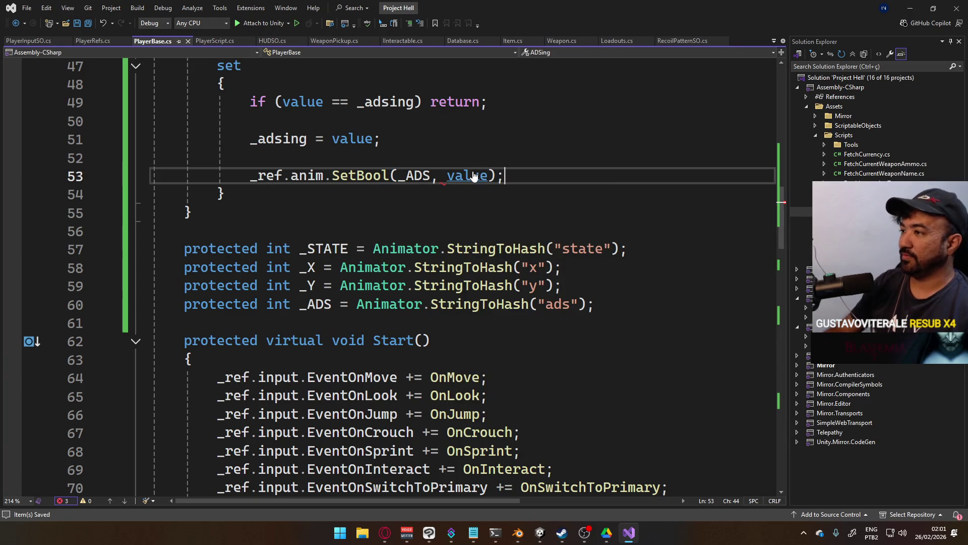
Duplicate the SetBool line for _ref.viewmodelAnim and save PlayerBase.cs.
{"action": "key", "text": "shift+Home"}
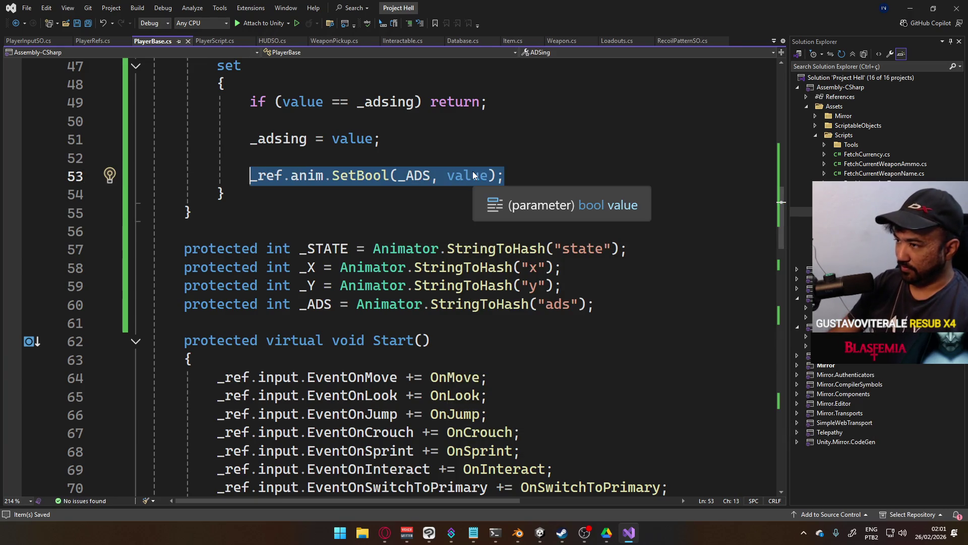
{"action": "key", "text": "ctrl+c"}
{"action": "key", "text": "End"}
{"action": "key", "text": "Return"}
{"action": "key", "text": "ctrl+v"}
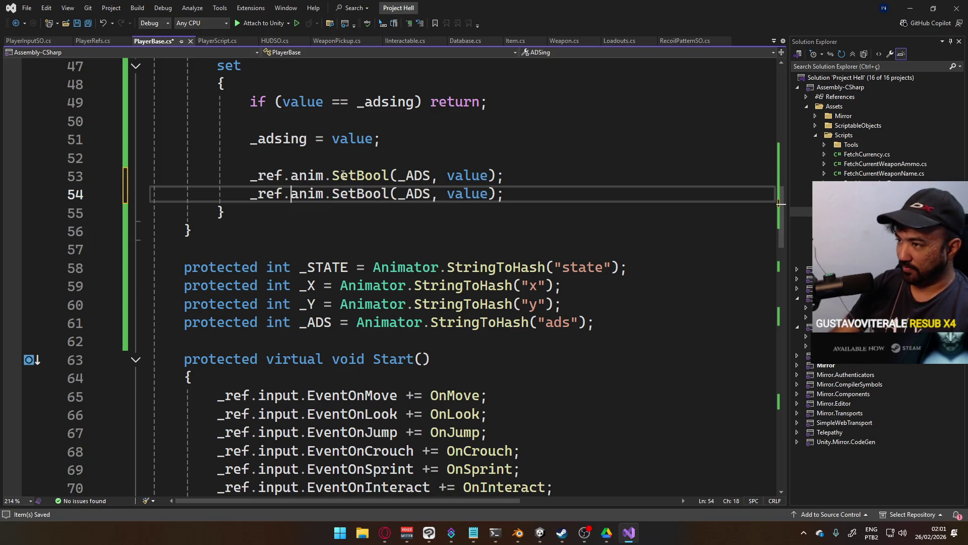
{"action": "key", "text": "Left"}
{"action": "type", "text": ".vi"}
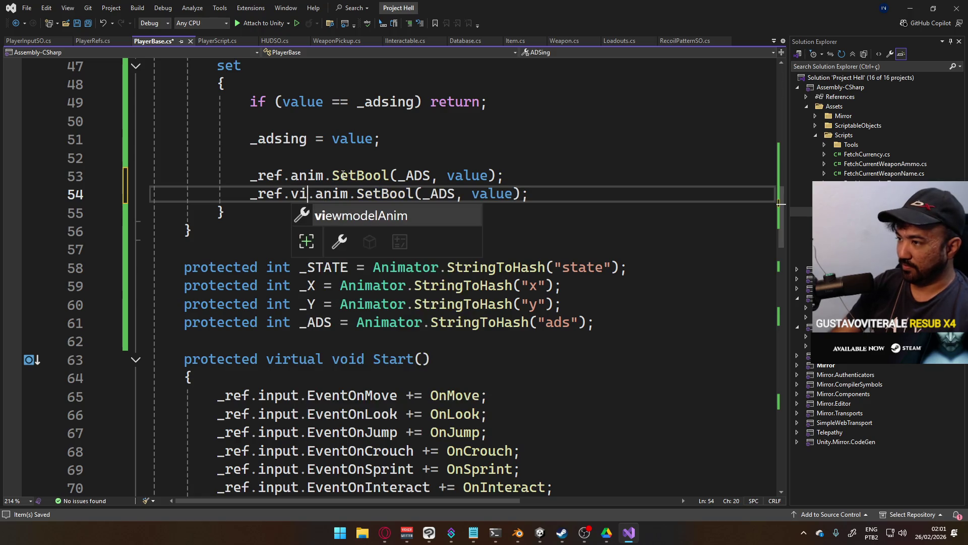
{"action": "key", "text": "Tab"}
{"action": "key", "text": "Delete"}
{"action": "key", "text": "Delete"}
{"action": "key", "text": "Delete"}
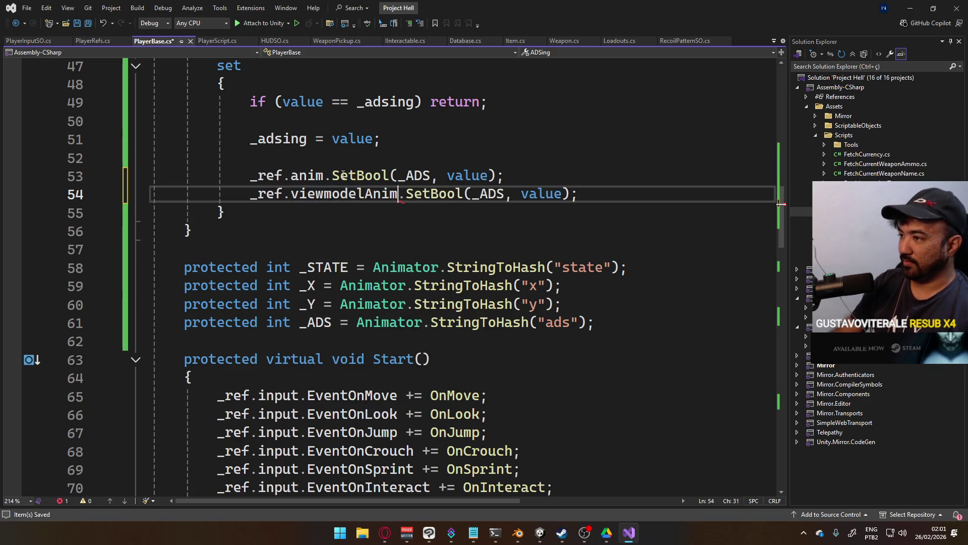
{"action": "key", "text": "ctrl+s"}
{"action": "scroll", "coordinate": [515, 246], "scroll_direction": "down", "scroll_amount": 11}
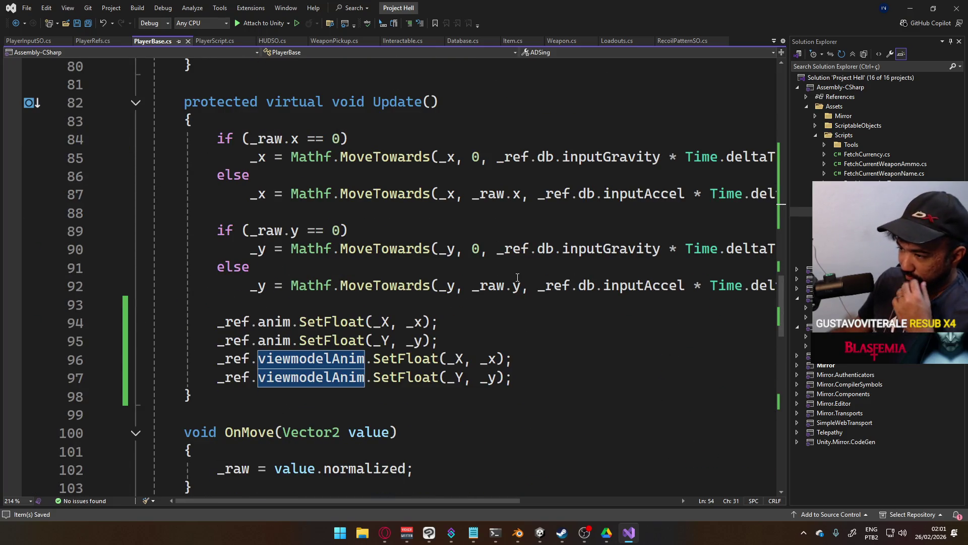
{"action": "scroll", "coordinate": [518, 277], "scroll_direction": "up", "scroll_amount": 9}
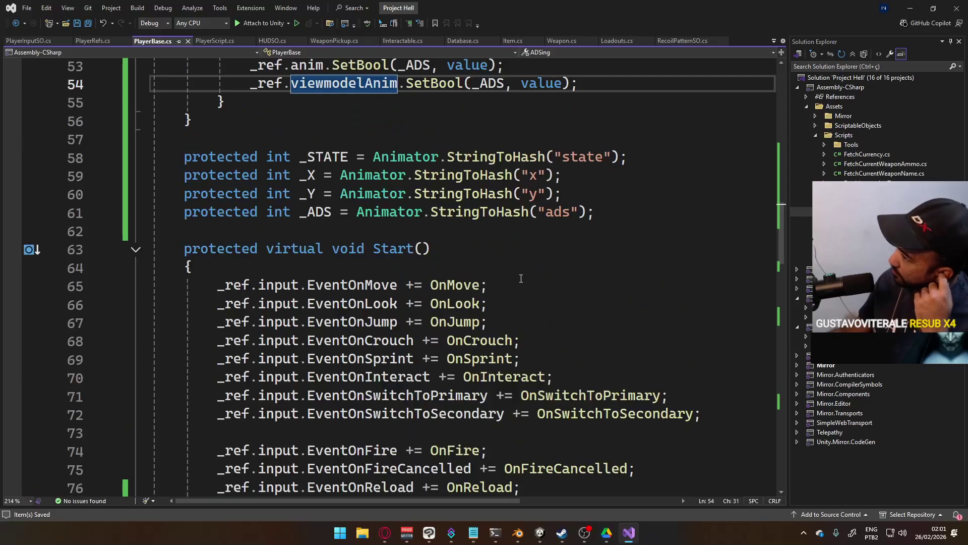
{"action": "scroll", "coordinate": [522, 279], "scroll_direction": "up", "scroll_amount": 3}
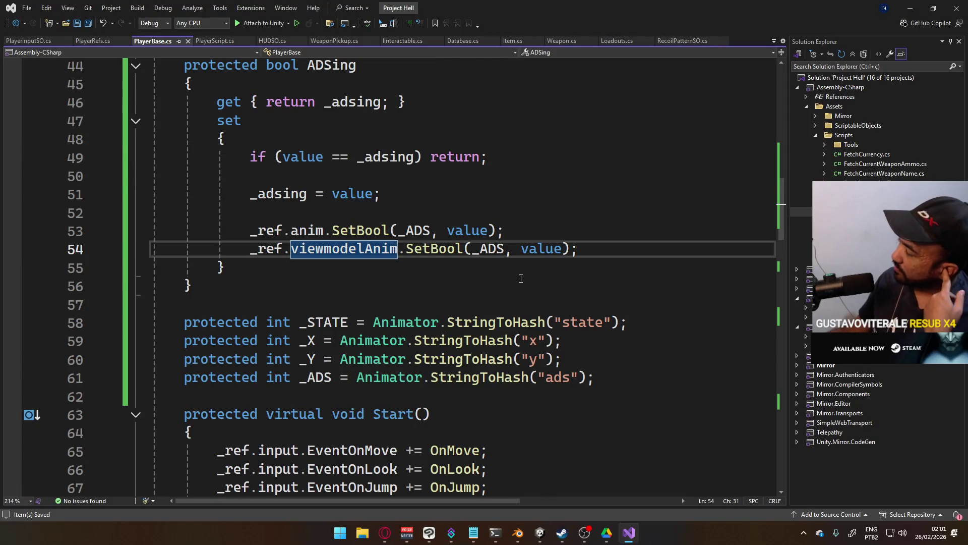
In PlayerScript.cs, add a protected override OnAimCancelled method that sets ADSing = false.
{"action": "left_click", "coordinate": [214, 40]}
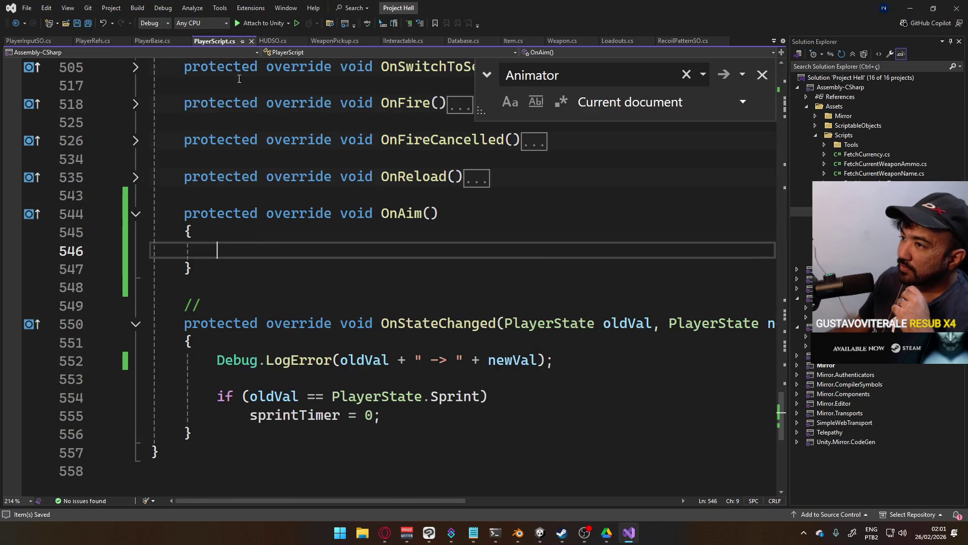
{"action": "left_click", "coordinate": [379, 278]}
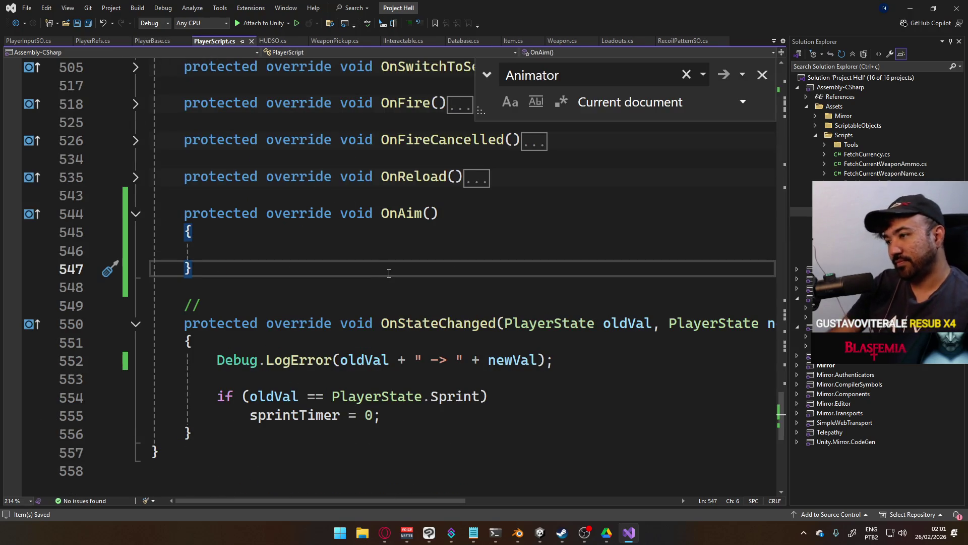
{"action": "key", "text": "Return"}
{"action": "key", "text": "Return"}
{"action": "type", "text": "protec"}
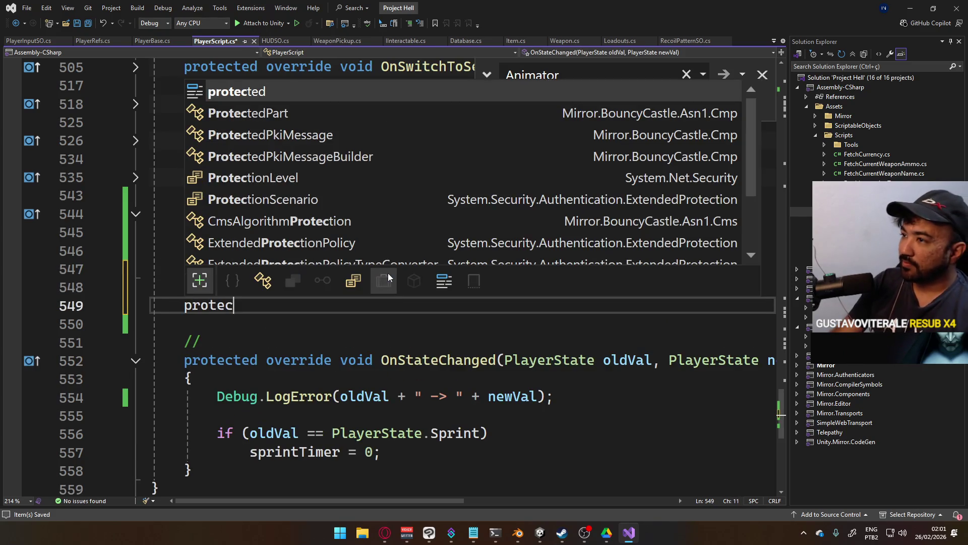
{"action": "key", "text": "Tab"}
{"action": "type", "text": "over"}
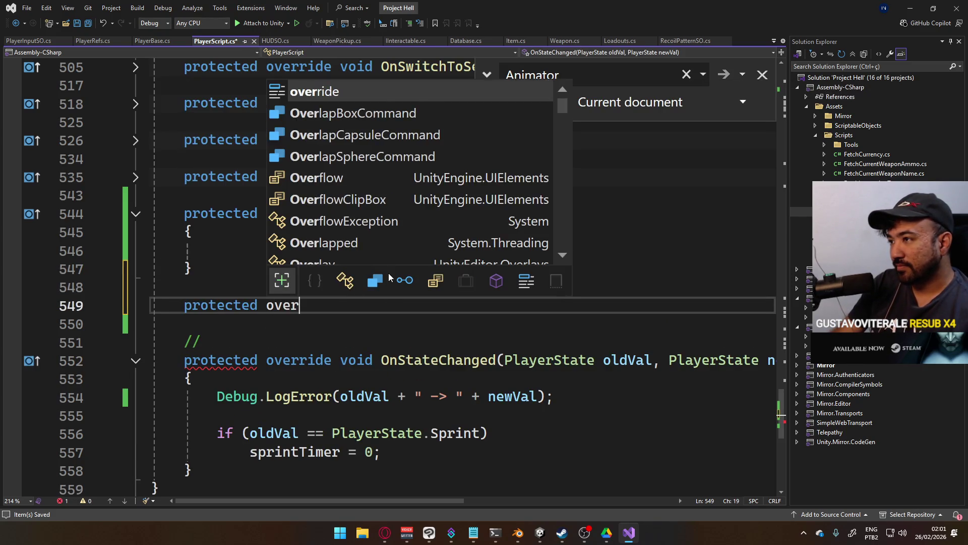
{"action": "key", "text": "Tab"}
{"action": "type", "text": "void On"}
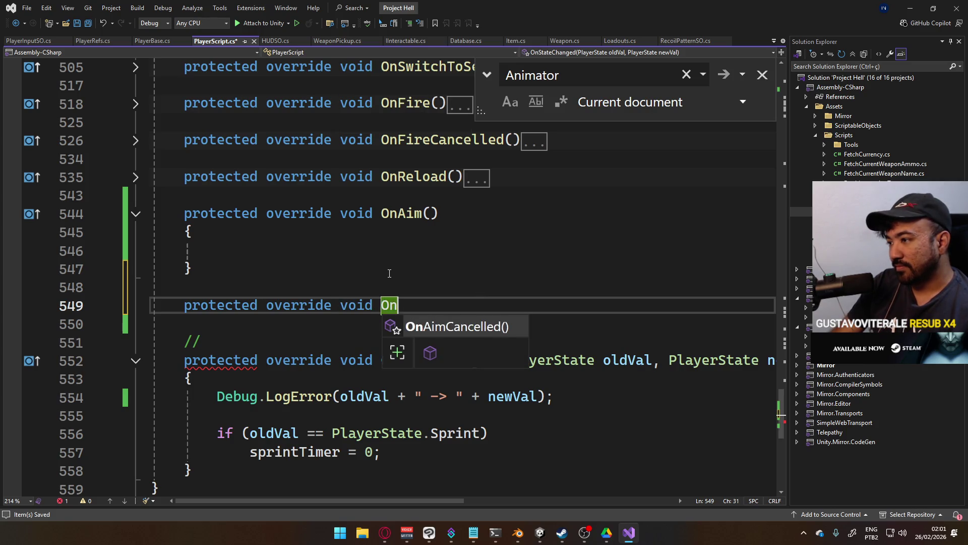
{"action": "key", "text": "Tab"}
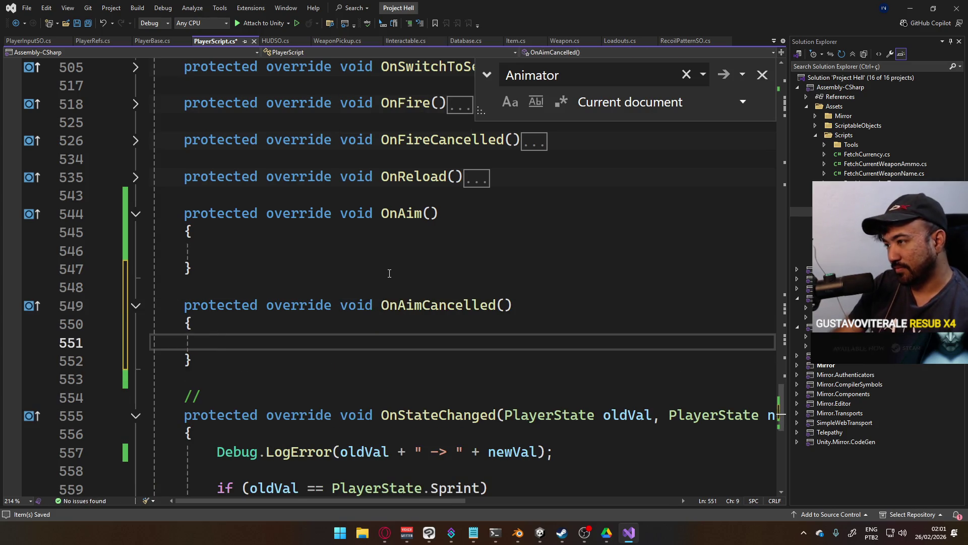
{"action": "type", "text": "_"}
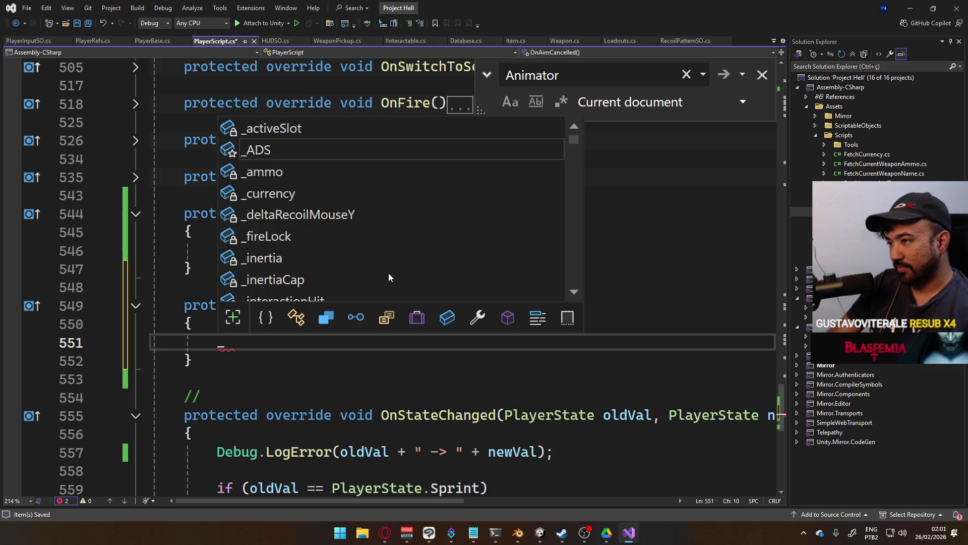
{"action": "key", "text": "BackSpace"}
{"action": "type", "text": "ads"}
{"action": "key", "text": "Tab"}
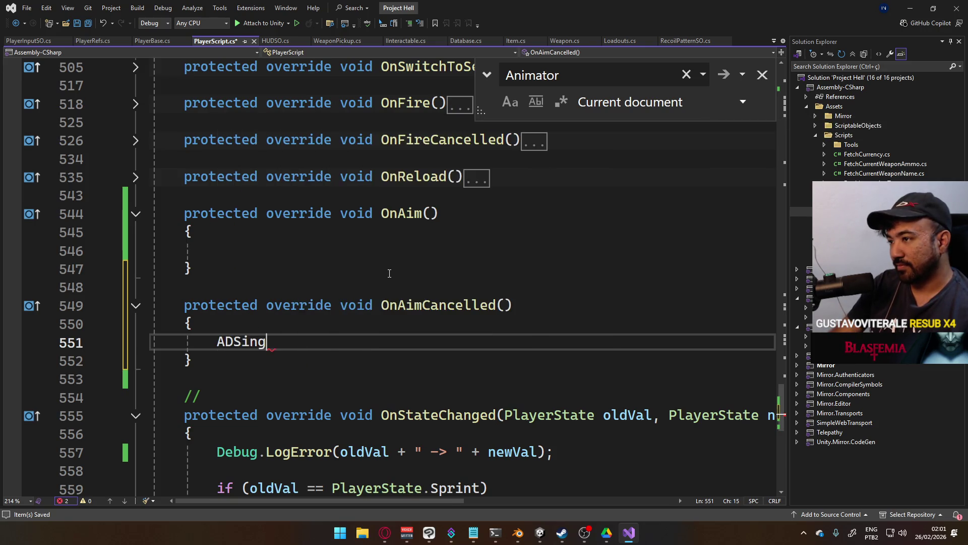
{"action": "type", "text": "= false;"}
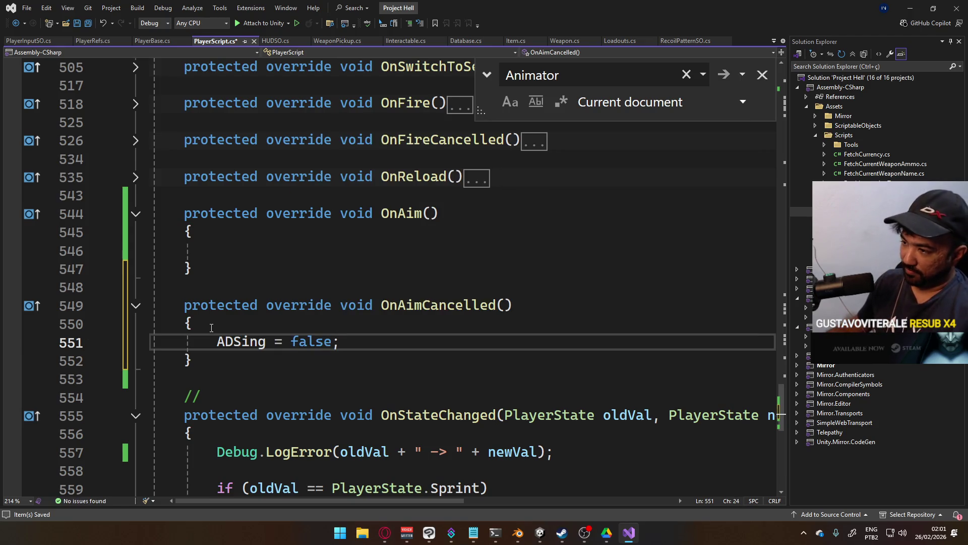
Set ADSing = true inside the OnAim method.
{"action": "key", "text": "shift+Home"}
{"action": "key", "text": "ctrl+c"}
{"action": "left_click", "coordinate": [283, 251]}
{"action": "key", "text": "ctrl+v"}
{"action": "double_click", "coordinate": [308, 251]}
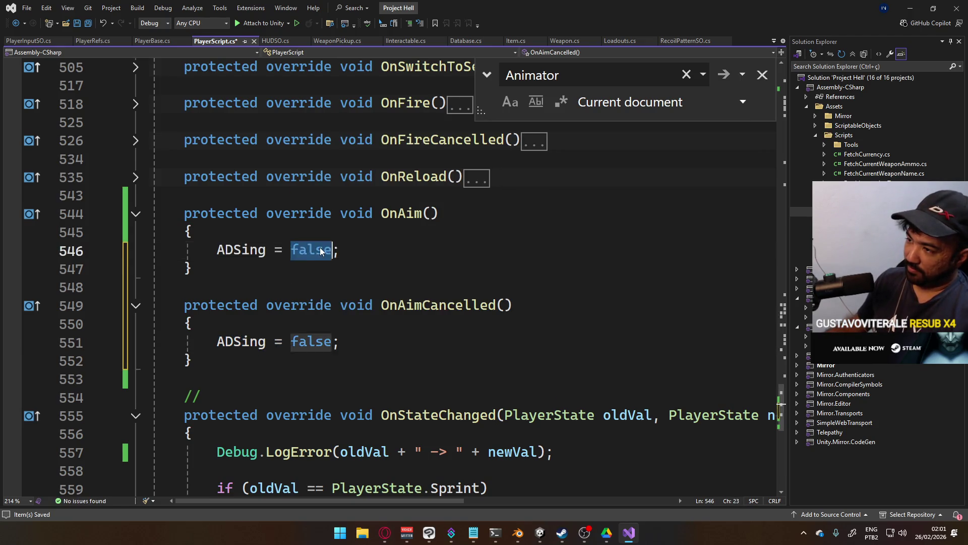
{"action": "type", "text": "tr"}
{"action": "type", "text": "u"}
{"action": "key", "text": "Tab"}
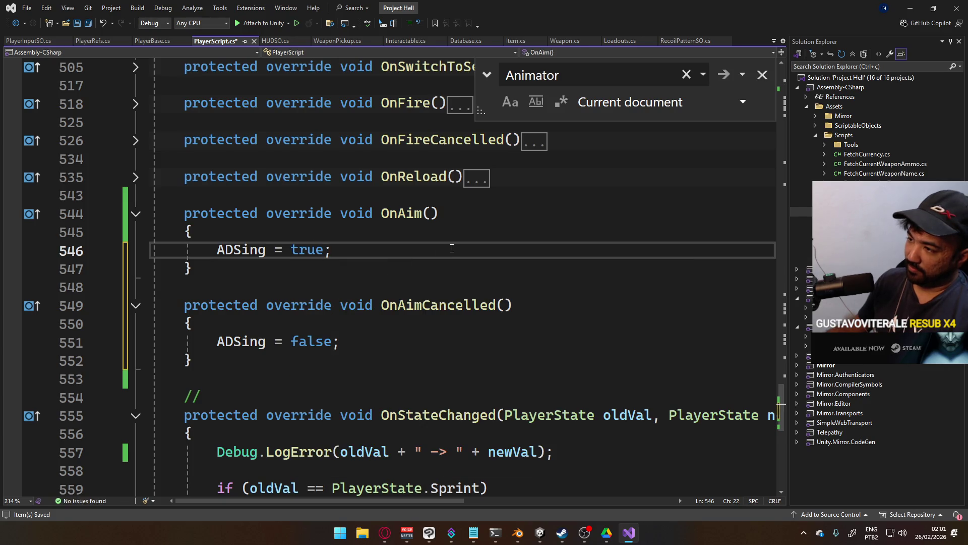
{"action": "key", "text": "alt+Tab"}
{"action": "key", "text": "alt+Tab"}
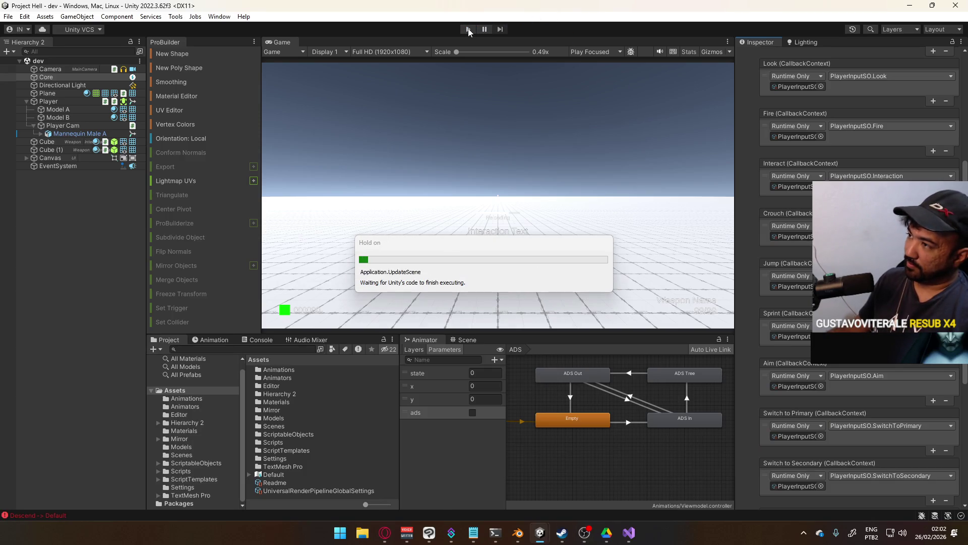
Play the game, aim down sights with a right-click in the Game view, then stop.
{"action": "left_click", "coordinate": [468, 29]}
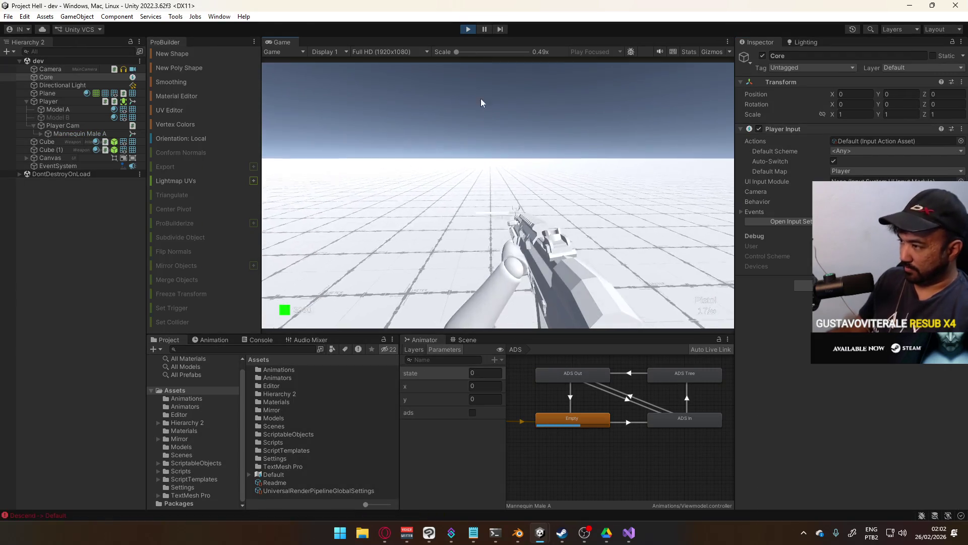
{"action": "right_click", "coordinate": [476, 123]}
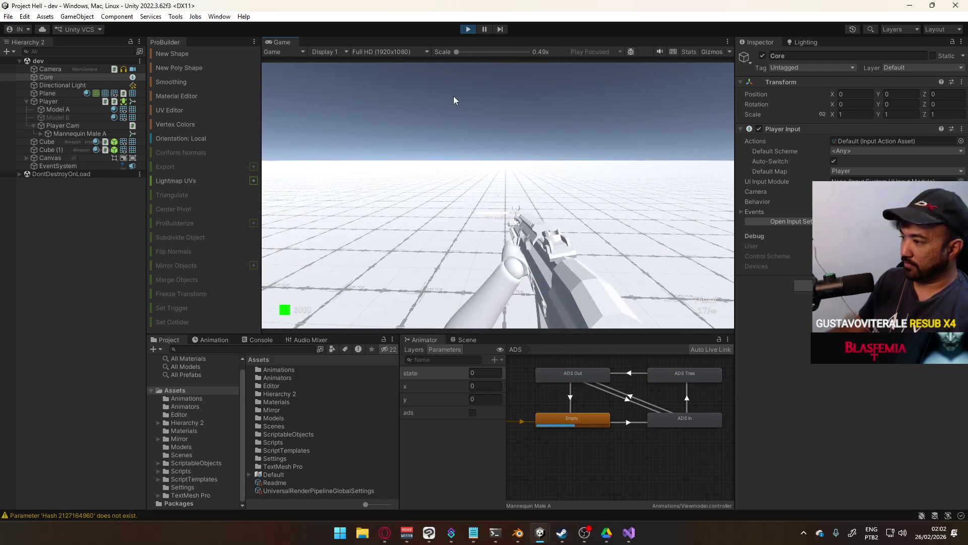
{"action": "left_click", "coordinate": [469, 29]}
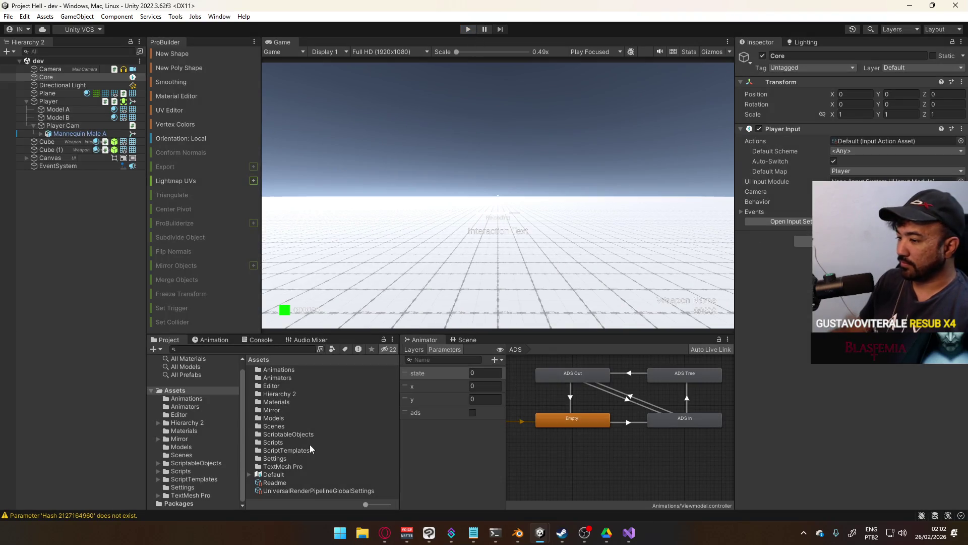
Find the ADS In state's clip and rename its model file and clip to 'Viewmodel@Primary ADS In Single'.
{"action": "left_click", "coordinate": [680, 419]}
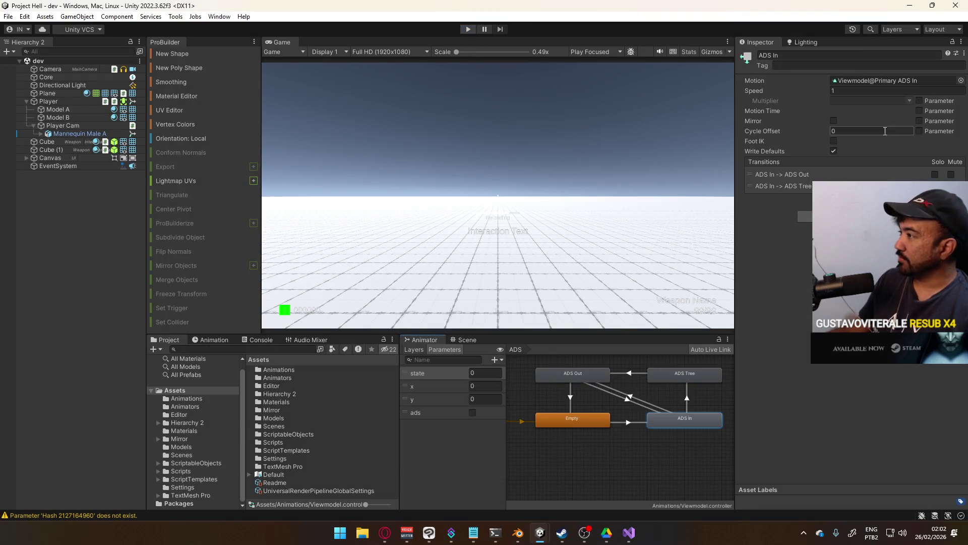
{"action": "left_click", "coordinate": [887, 81]}
{"action": "left_click", "coordinate": [311, 448]}
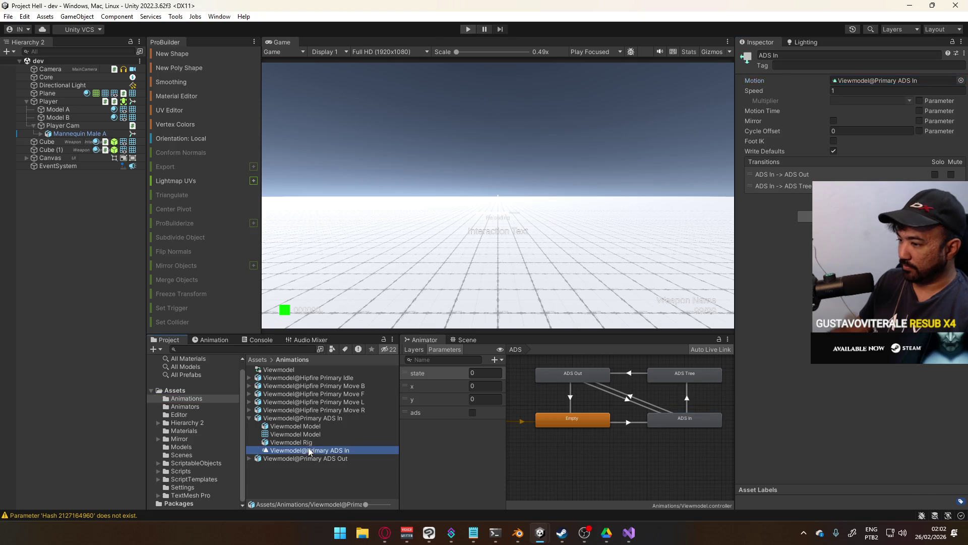
{"action": "left_click", "coordinate": [332, 418]}
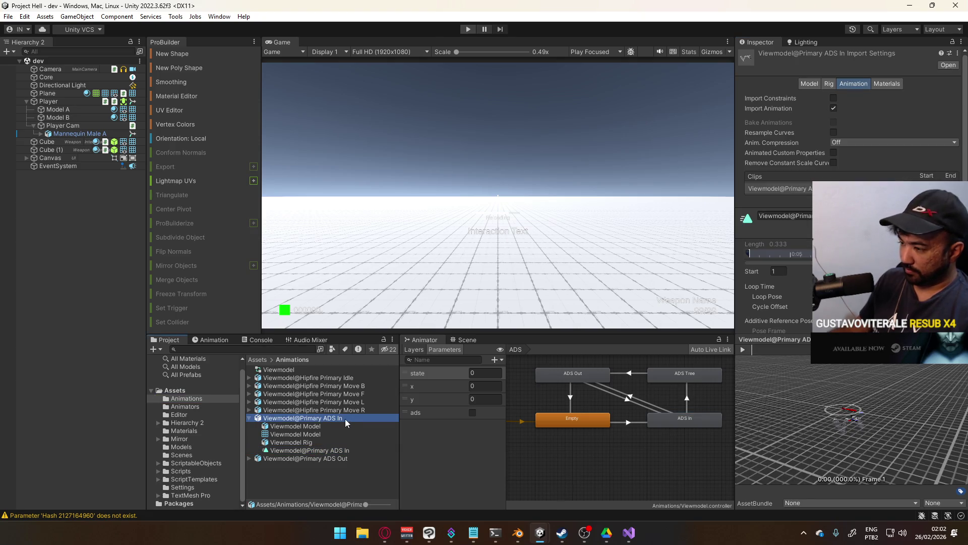
{"action": "left_click", "coordinate": [345, 419]}
{"action": "type", "text": "Single"}
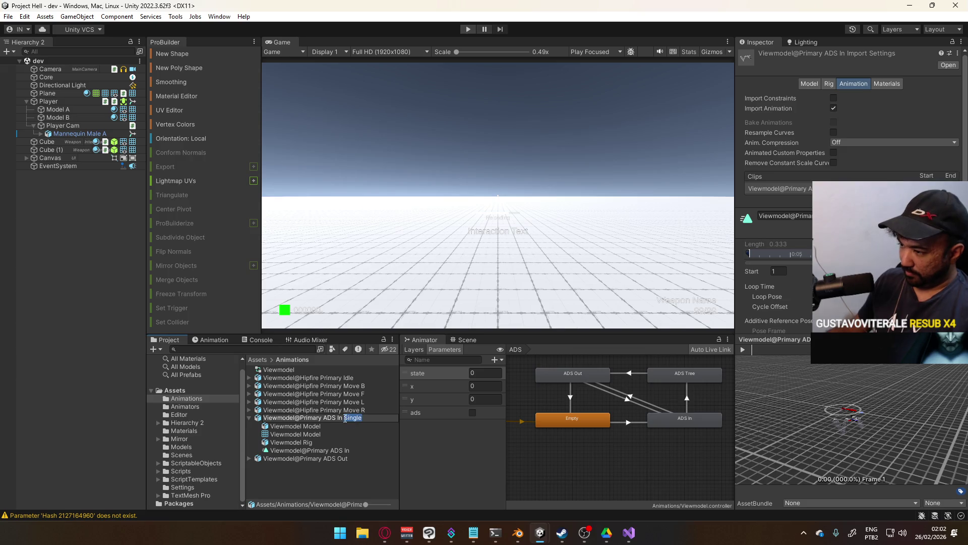
{"action": "left_click", "coordinate": [344, 449]}
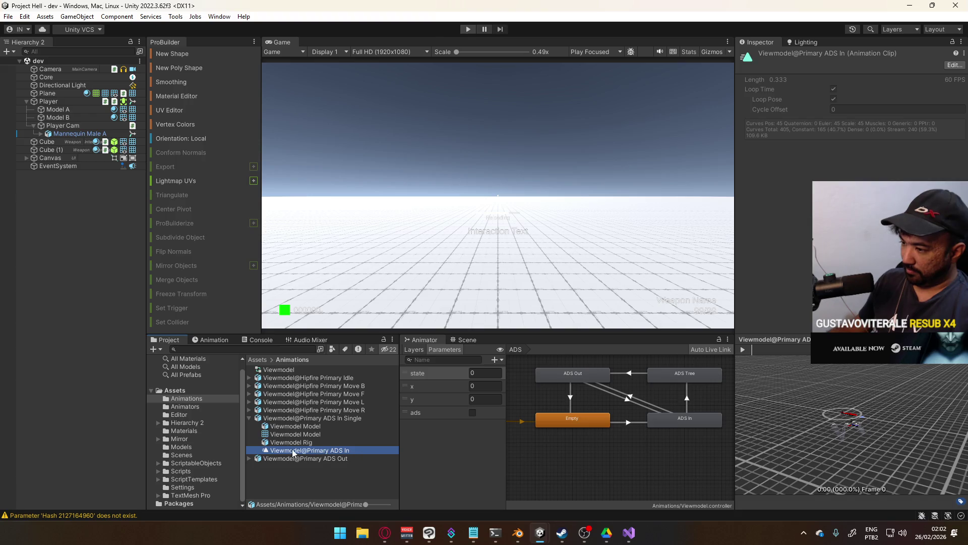
{"action": "left_click", "coordinate": [300, 418]}
{"action": "left_click", "coordinate": [328, 421]}
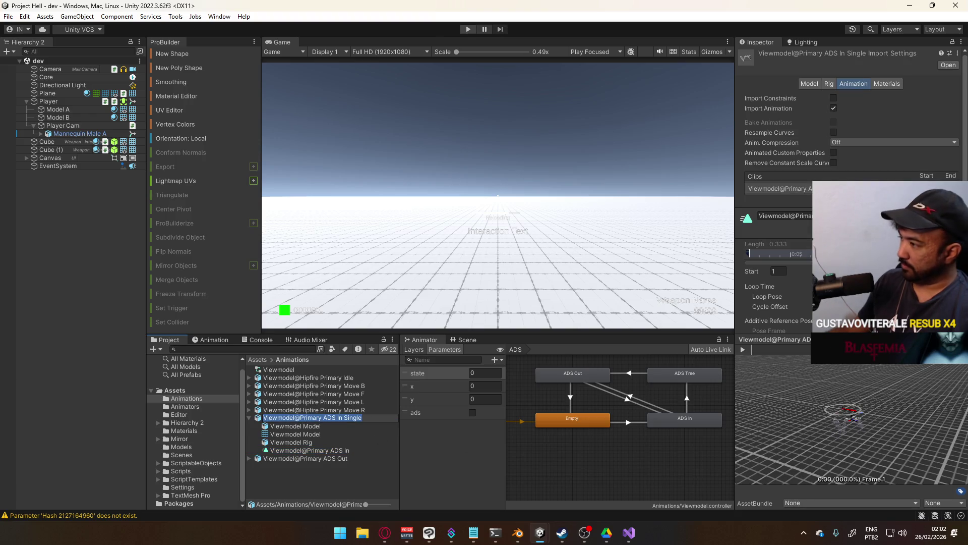
{"action": "left_click", "coordinate": [784, 215]}
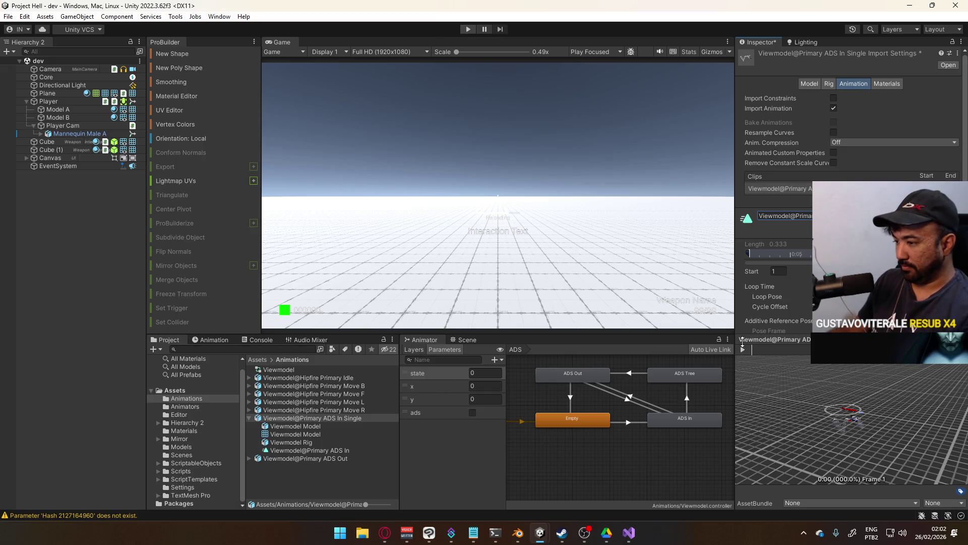
{"action": "scroll", "coordinate": [848, 201], "scroll_direction": "down", "scroll_amount": 5}
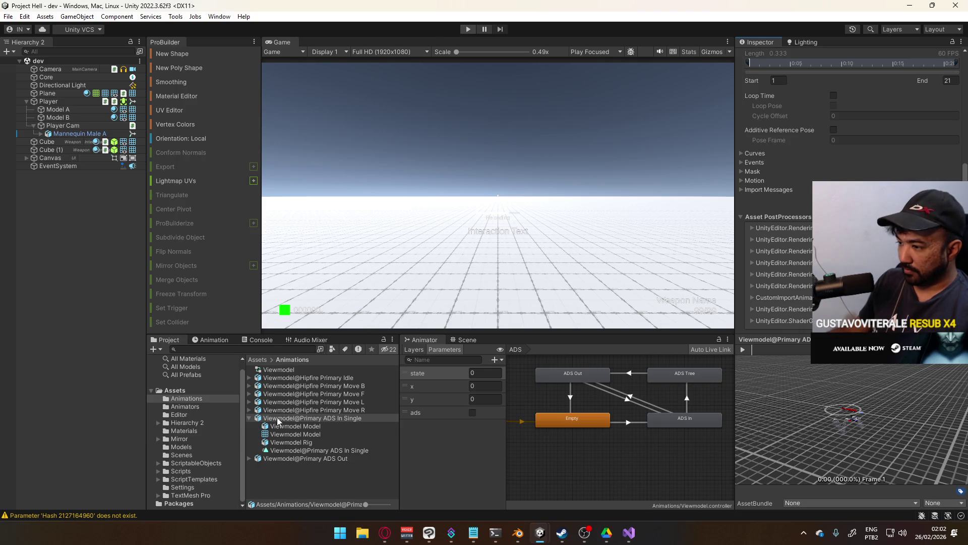
Rename the Viewmodel@Primary ADS Out file by appending 'Single' to its name.
{"action": "left_click", "coordinate": [251, 421]}
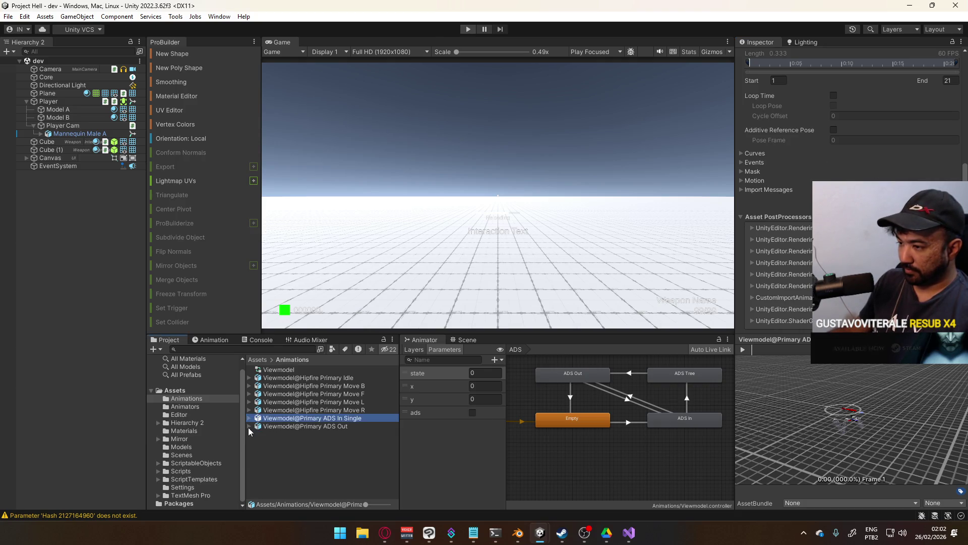
{"action": "left_click", "coordinate": [251, 426]}
{"action": "left_click", "coordinate": [296, 427]}
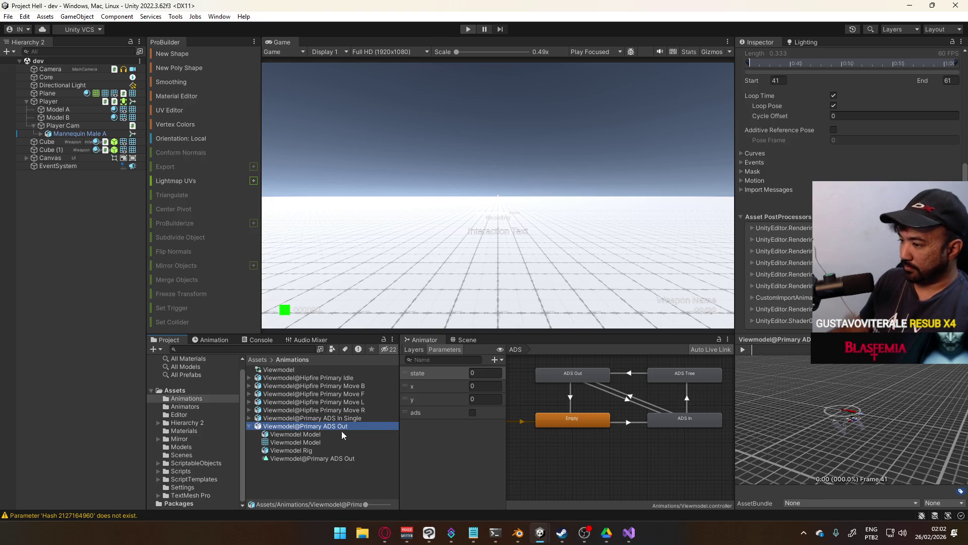
{"action": "key", "text": "F2"}
{"action": "type", "text": "Single"}
{"action": "key", "text": "Return"}
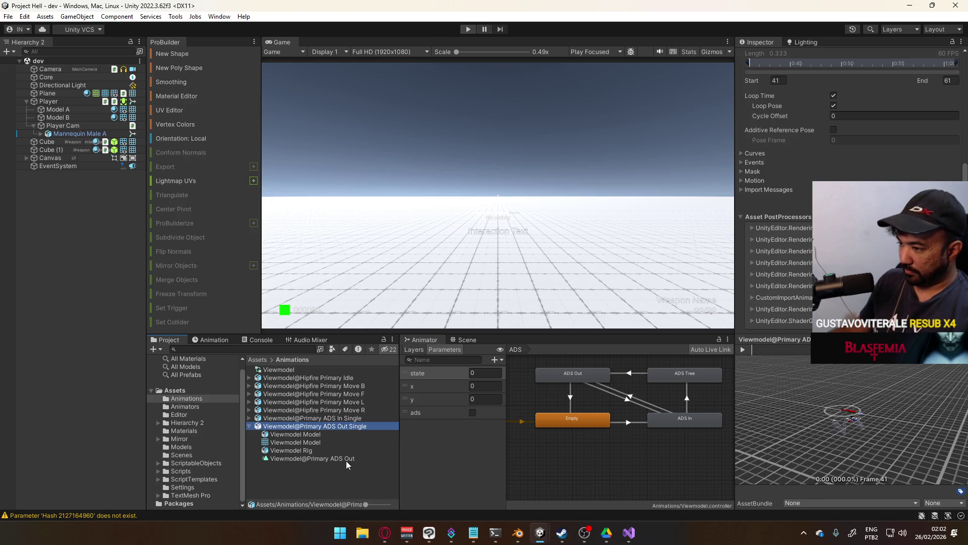
Rename the clip to 'Viewmodel@Primary ADS Out Single' in the import settings and start the game.
{"action": "scroll", "coordinate": [869, 174], "scroll_direction": "up", "scroll_amount": 3}
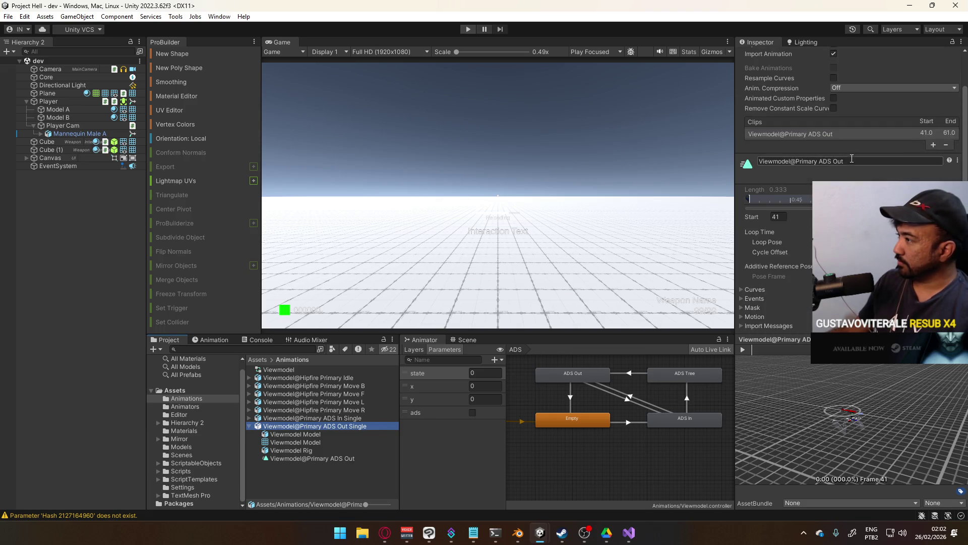
{"action": "left_click", "coordinate": [865, 160]}
{"action": "type", "text": "Single"}
{"action": "scroll", "coordinate": [776, 202], "scroll_direction": "down", "scroll_amount": 3}
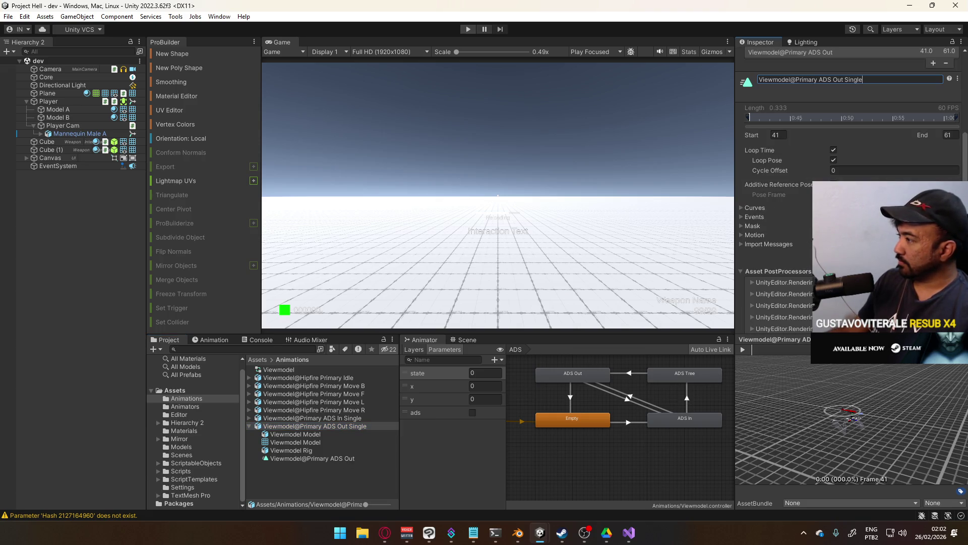
{"action": "key", "text": "Return"}
{"action": "left_click", "coordinate": [755, 217]}
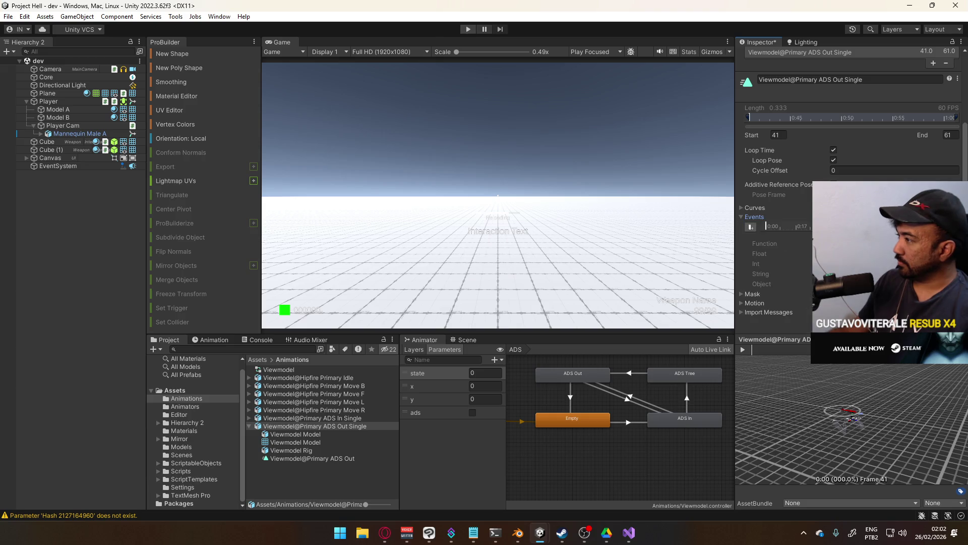
{"action": "left_click", "coordinate": [746, 218]}
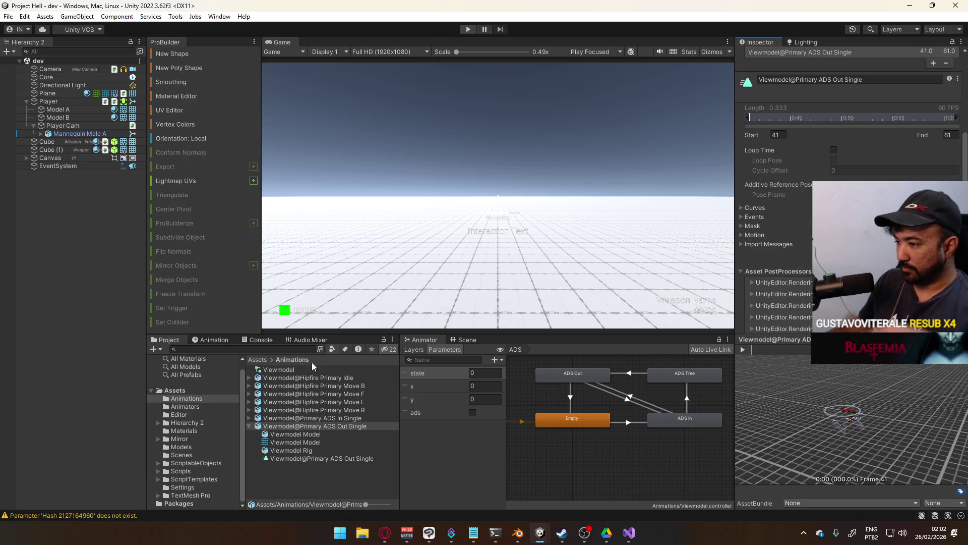
{"action": "left_click", "coordinate": [255, 428]}
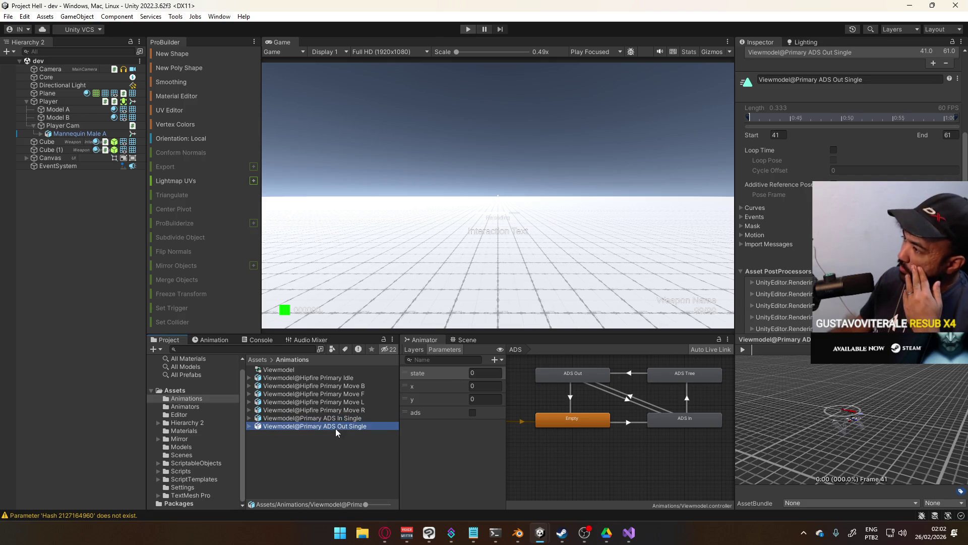
{"action": "left_click", "coordinate": [468, 28]}
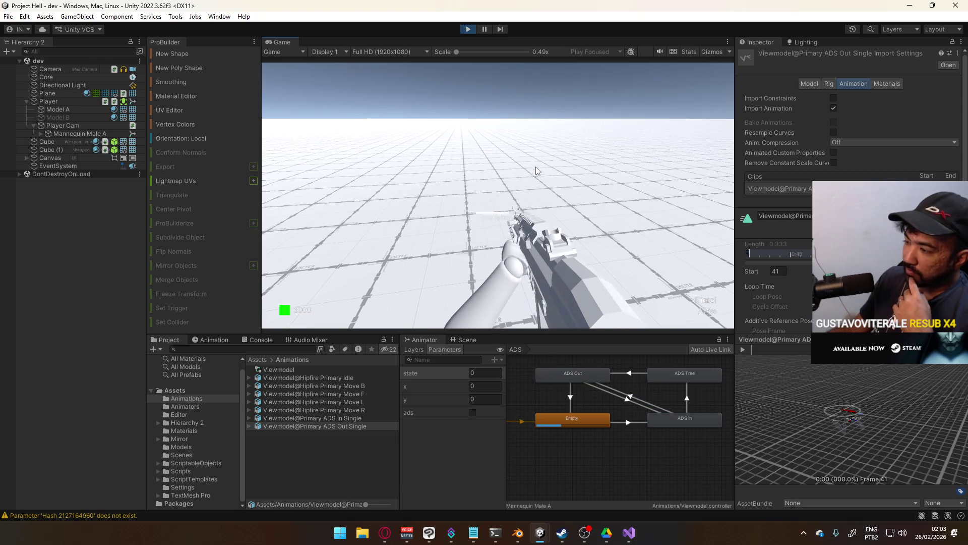
Stop the game, add an 'ads' bool parameter to the Player's animator, and play again.
{"action": "left_click", "coordinate": [468, 30]}
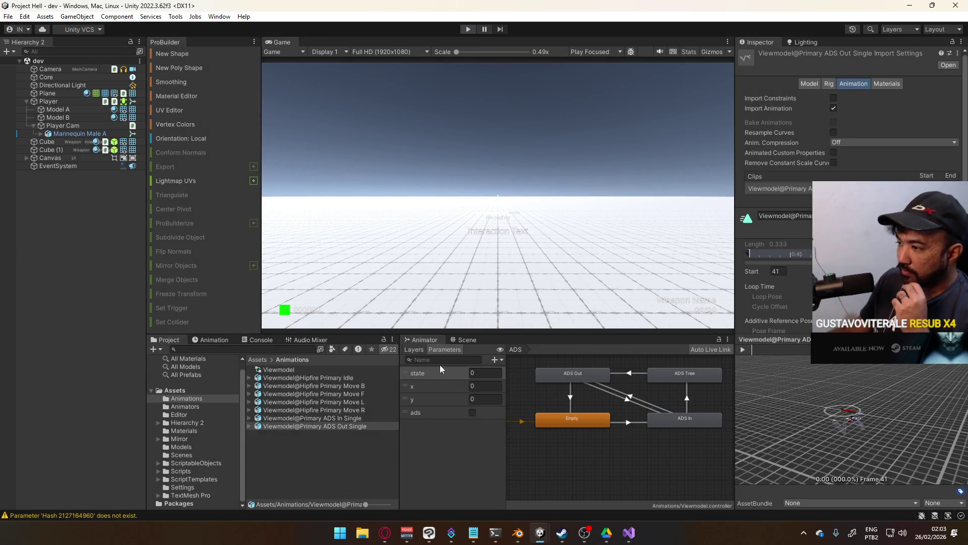
{"action": "left_click", "coordinate": [68, 102]}
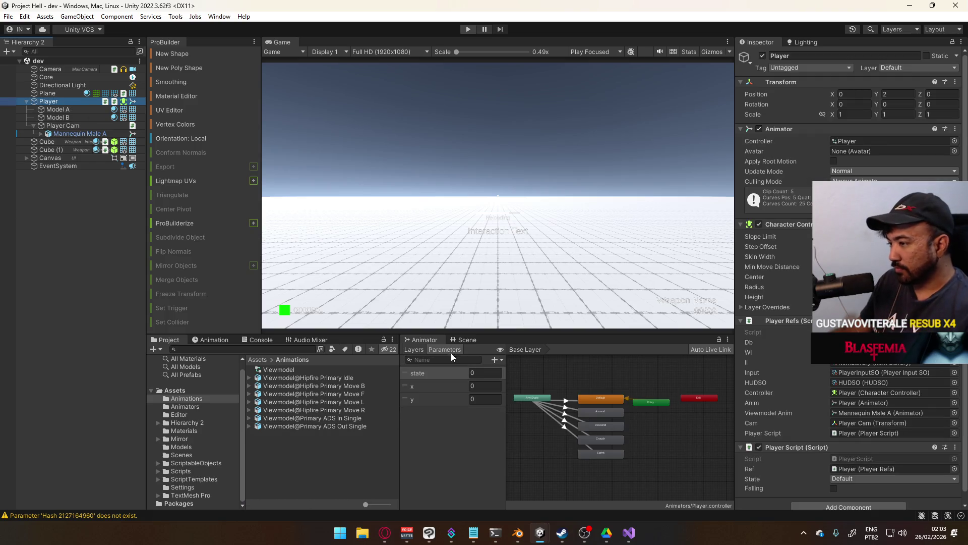
{"action": "left_click", "coordinate": [494, 359]}
{"action": "left_click", "coordinate": [514, 391]}
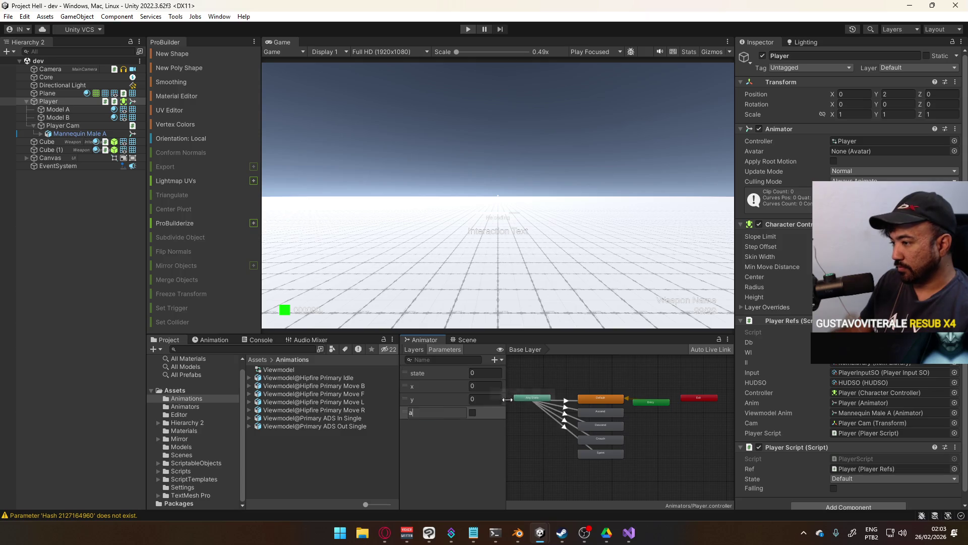
{"action": "type", "text": "ads"}
{"action": "key", "text": "Return"}
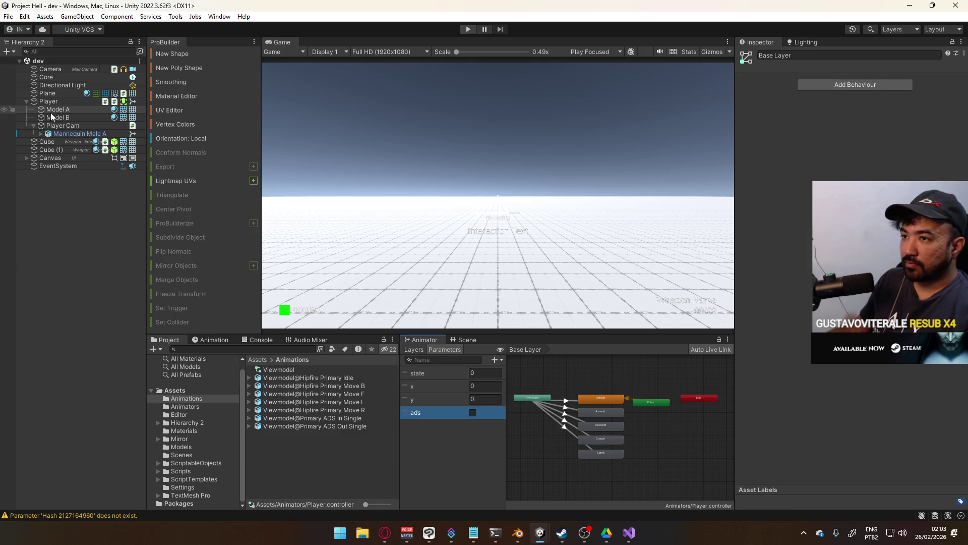
{"action": "left_click", "coordinate": [87, 103]}
{"action": "left_click", "coordinate": [468, 29]}
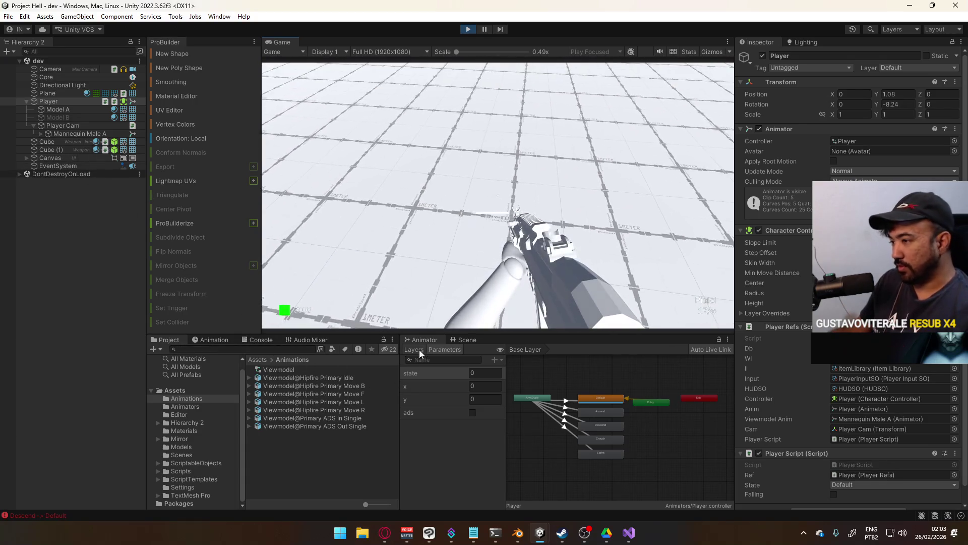
Inspect the ADS Tree state in Mannequin Male A's ADS layer, then stop the game with Ctrl+P.
{"action": "left_click", "coordinate": [413, 350]}
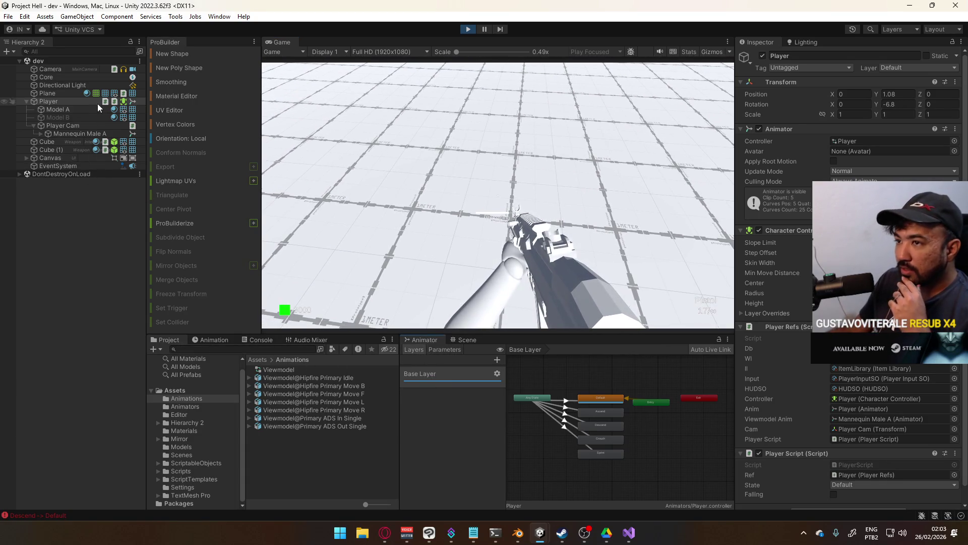
{"action": "left_click", "coordinate": [70, 134]}
{"action": "left_click", "coordinate": [443, 398]}
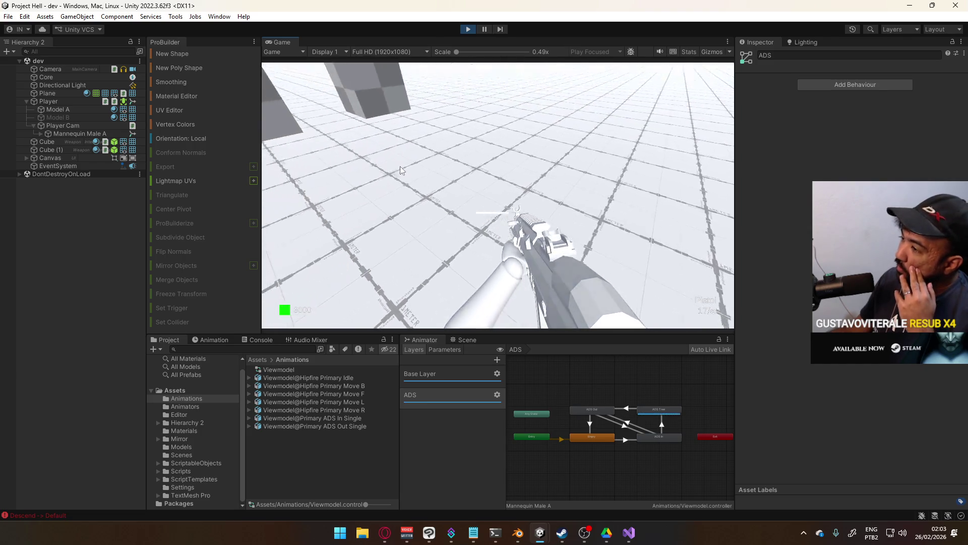
{"action": "left_click", "coordinate": [656, 410]}
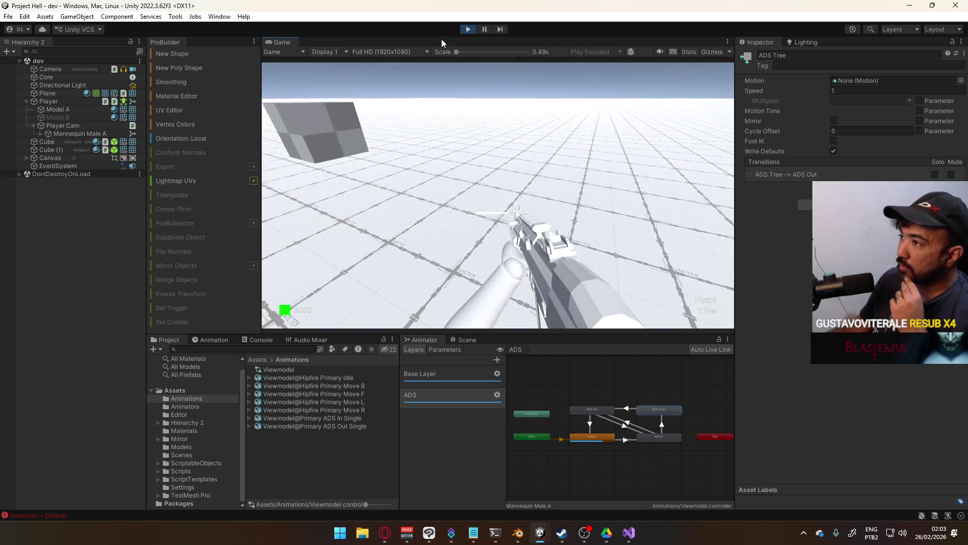
{"action": "key", "text": "ctrl+p"}
{"action": "mouse_move", "coordinate": [517, 531]}
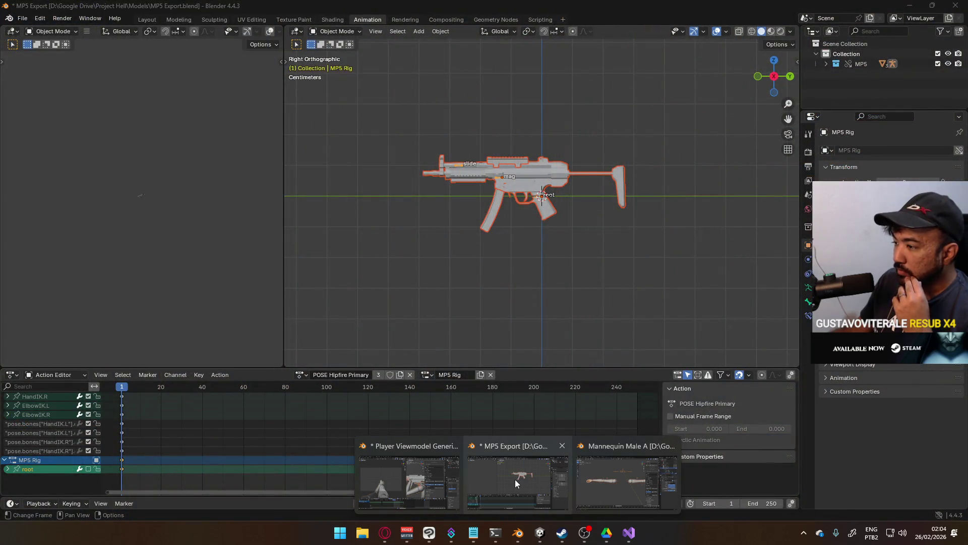
In the Player Viewmodel file, select the MP5 Rig by its root bone and enter Pose Mode.
{"action": "left_click", "coordinate": [516, 480]}
{"action": "mouse_move", "coordinate": [518, 532]}
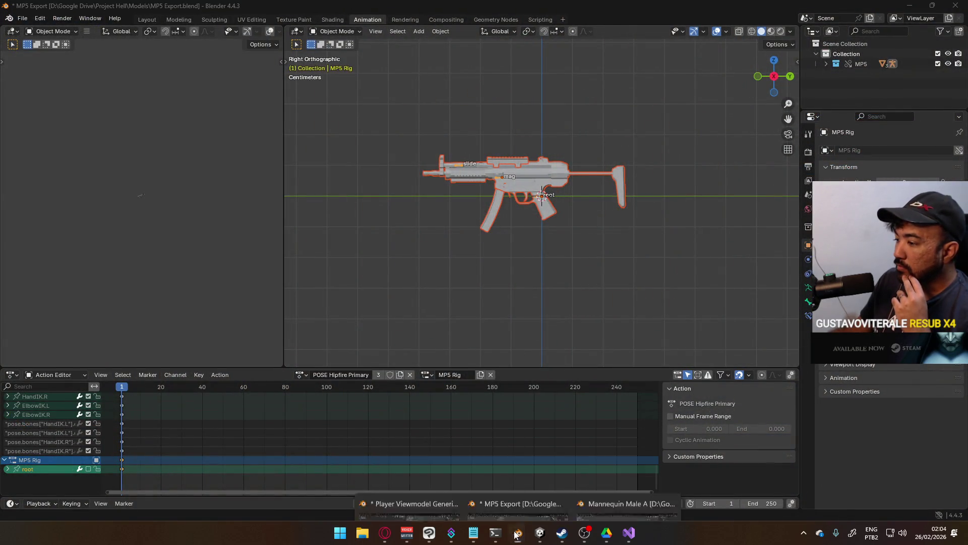
{"action": "left_click", "coordinate": [431, 478]}
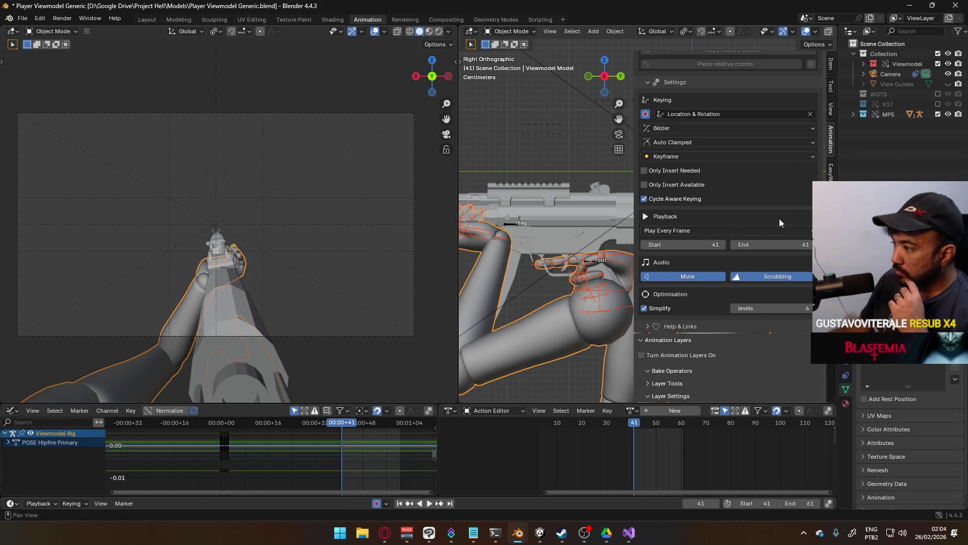
{"action": "scroll", "coordinate": [770, 180], "scroll_direction": "up", "scroll_amount": 4}
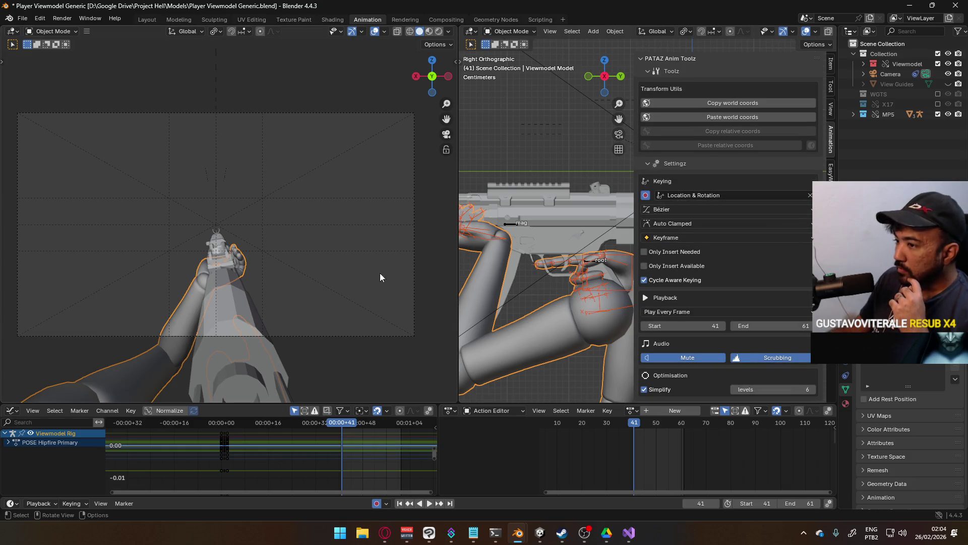
{"action": "left_click", "coordinate": [595, 264]}
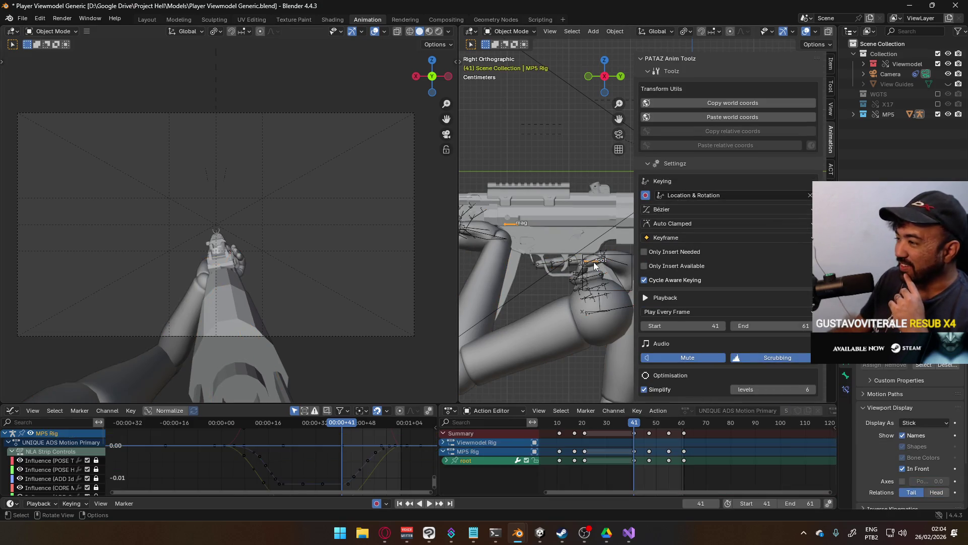
{"action": "scroll", "coordinate": [787, 322], "scroll_direction": "down", "scroll_amount": 6}
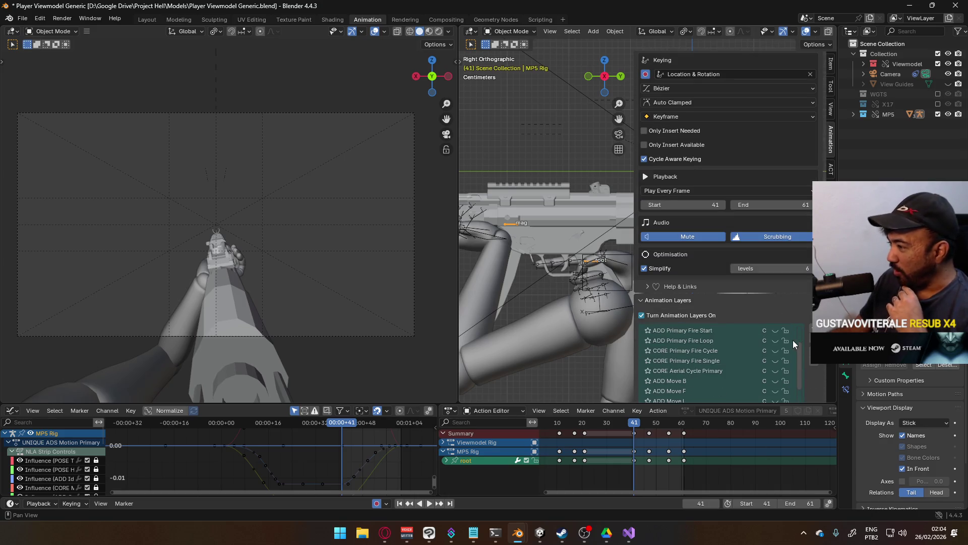
{"action": "scroll", "coordinate": [785, 304], "scroll_direction": "down", "scroll_amount": 1}
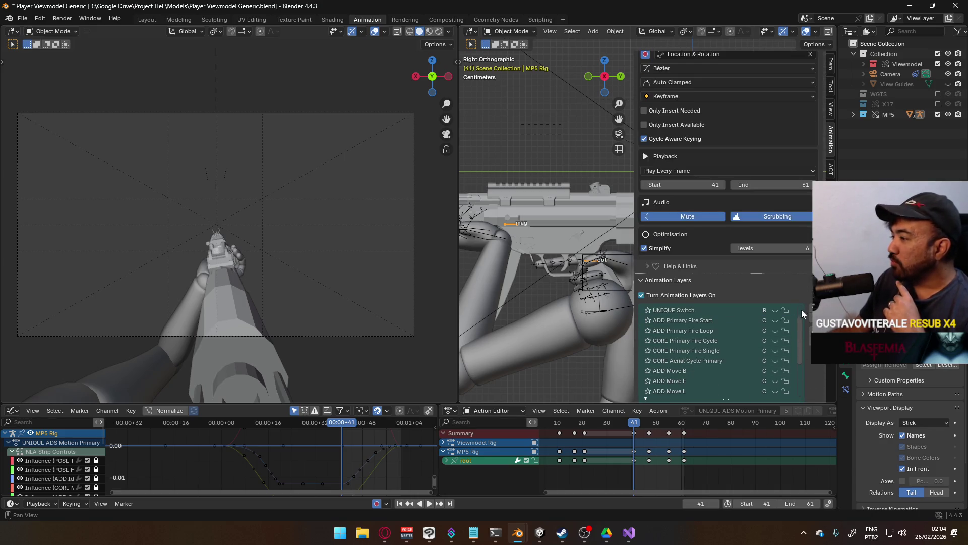
{"action": "scroll", "coordinate": [802, 343], "scroll_direction": "up", "scroll_amount": 1}
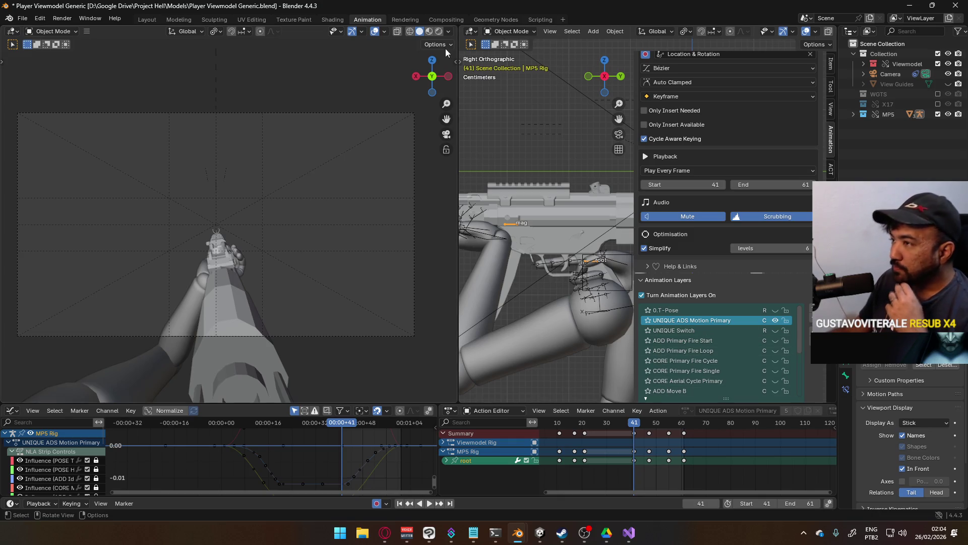
{"action": "left_click", "coordinate": [510, 32]}
{"action": "left_click", "coordinate": [507, 64]}
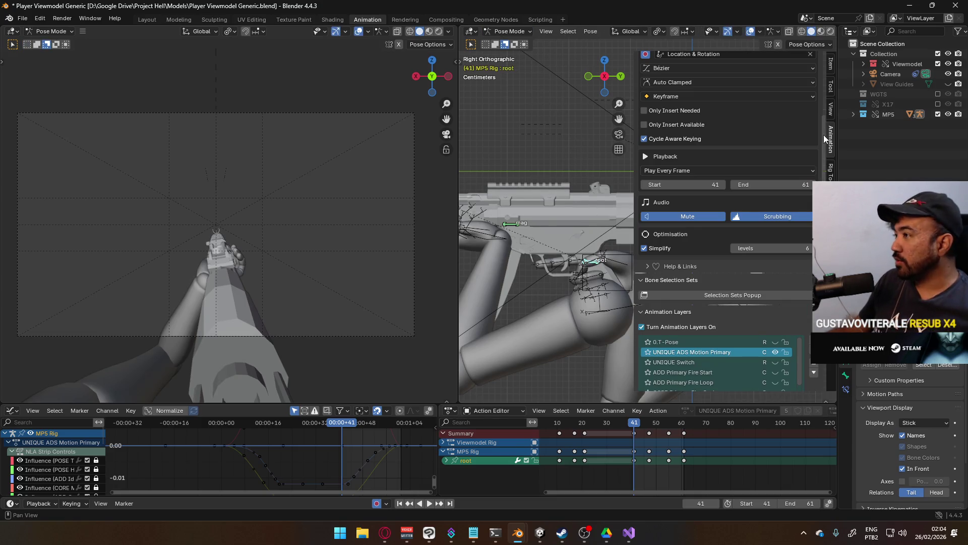
Activate the POSE Test ADS layer and paste the stored world coordinates onto the root bone at frame 41.
{"action": "scroll", "coordinate": [786, 237], "scroll_direction": "up", "scroll_amount": 7}
{"action": "scroll", "coordinate": [785, 292], "scroll_direction": "down", "scroll_amount": 9}
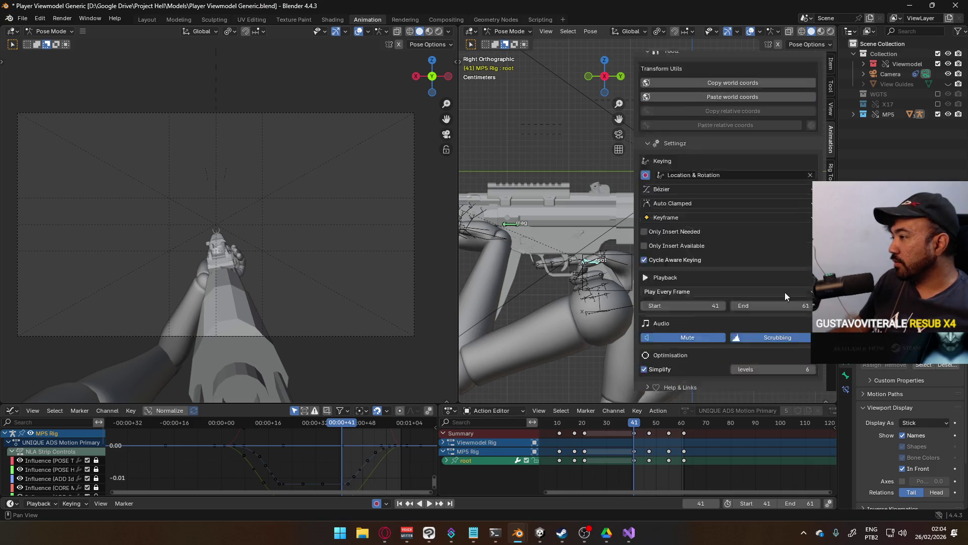
{"action": "left_click", "coordinate": [783, 314]}
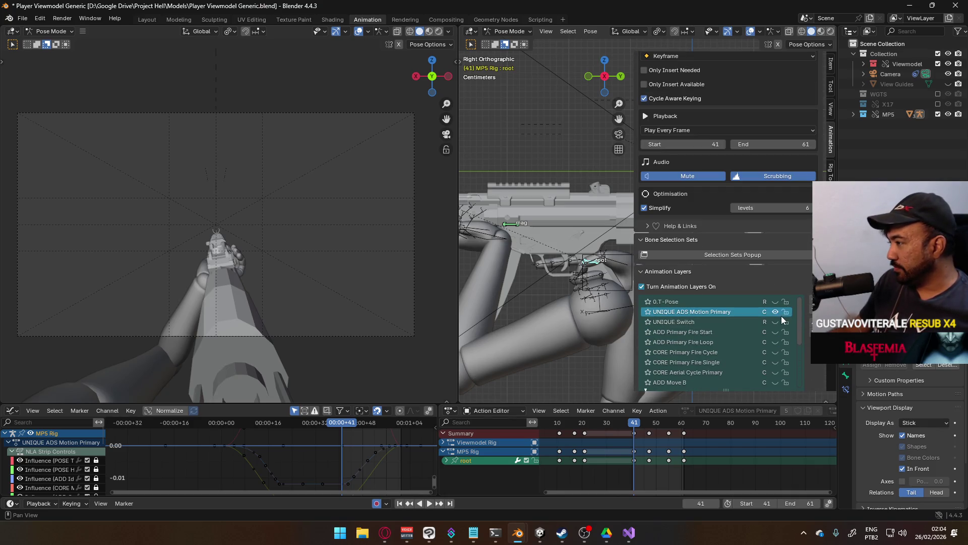
{"action": "scroll", "coordinate": [799, 311], "scroll_direction": "down", "scroll_amount": 3}
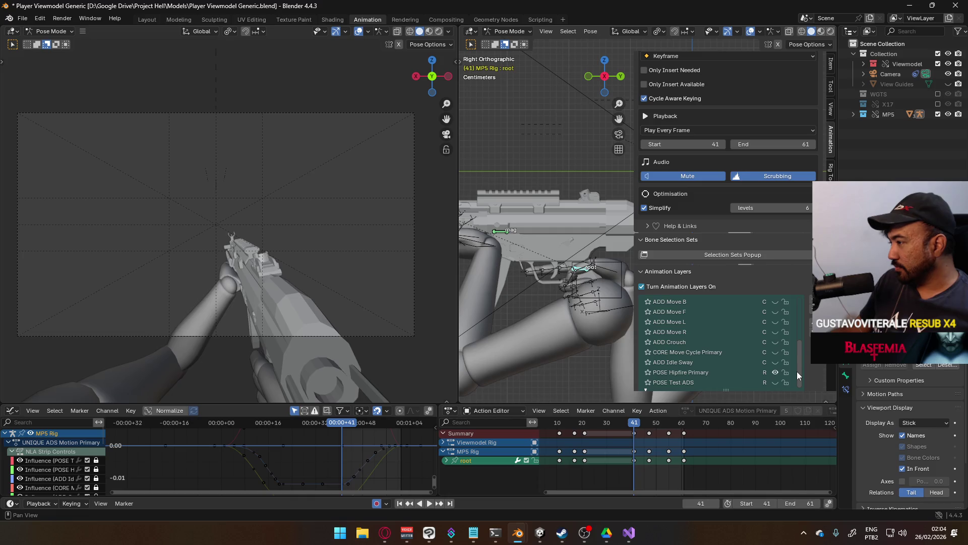
{"action": "left_click", "coordinate": [750, 381]}
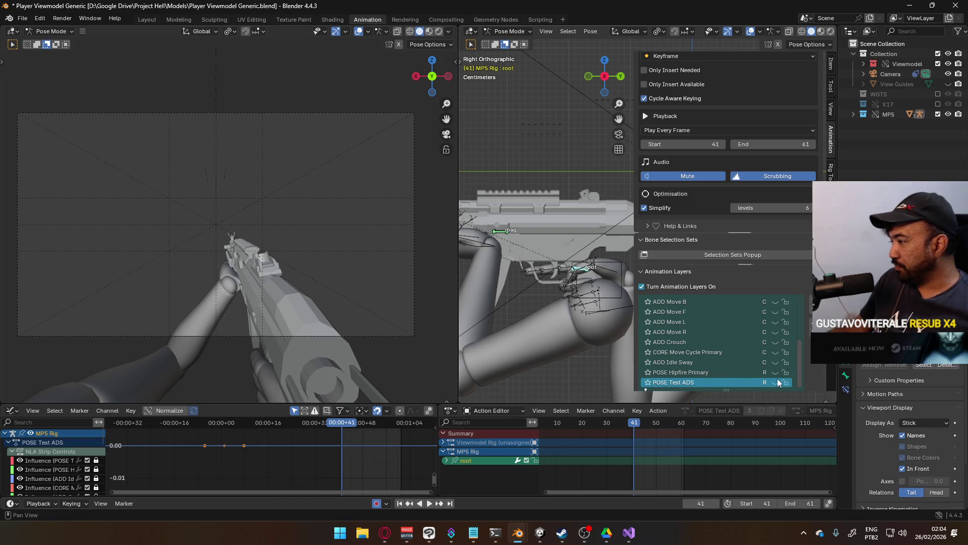
{"action": "scroll", "coordinate": [531, 291], "scroll_direction": "down", "scroll_amount": 5}
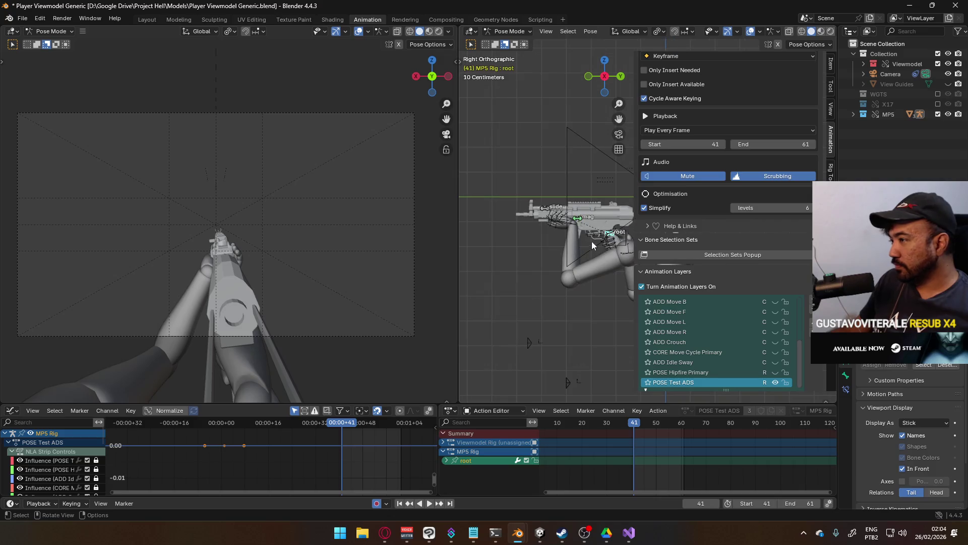
{"action": "right_click", "coordinate": [618, 226]}
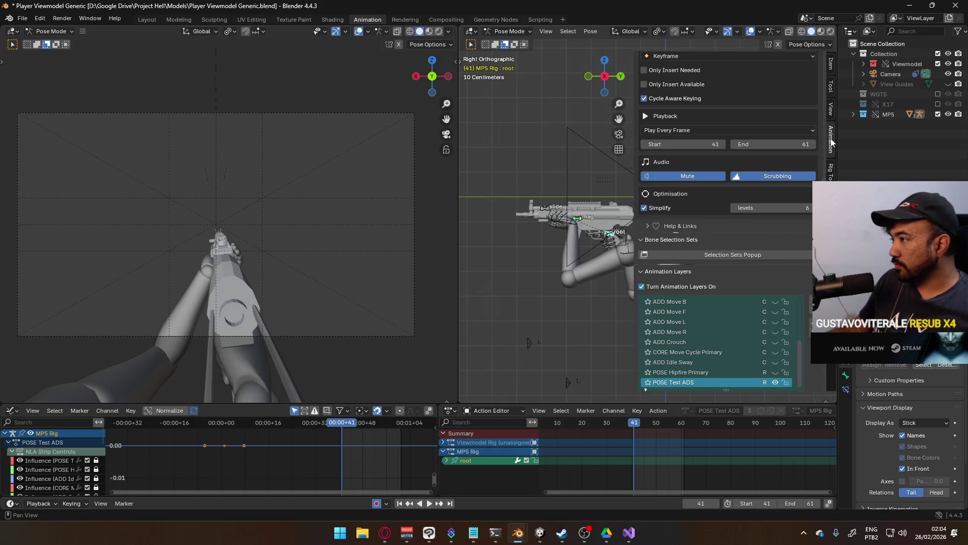
{"action": "scroll", "coordinate": [761, 222], "scroll_direction": "up", "scroll_amount": 4}
{"action": "scroll", "coordinate": [761, 219], "scroll_direction": "up", "scroll_amount": 5}
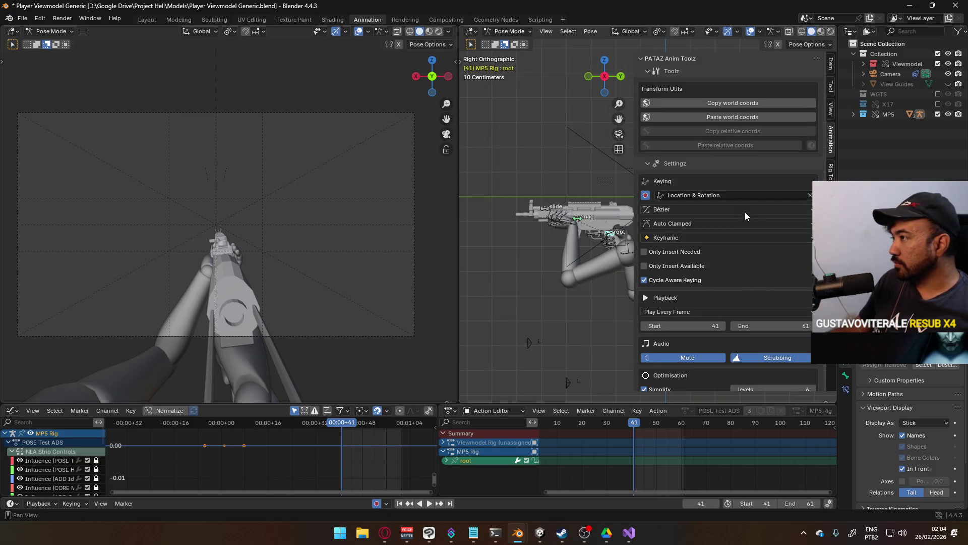
{"action": "left_click", "coordinate": [724, 120]}
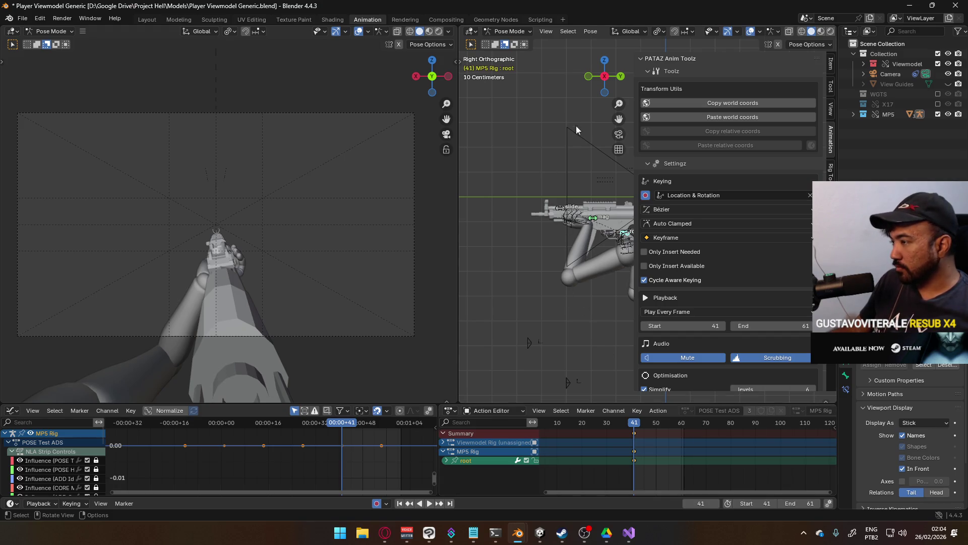
Return to Object Mode, select the Viewmodel Rig and arm mesh, and save the blend file.
{"action": "scroll", "coordinate": [520, 210], "scroll_direction": "down", "scroll_amount": 2}
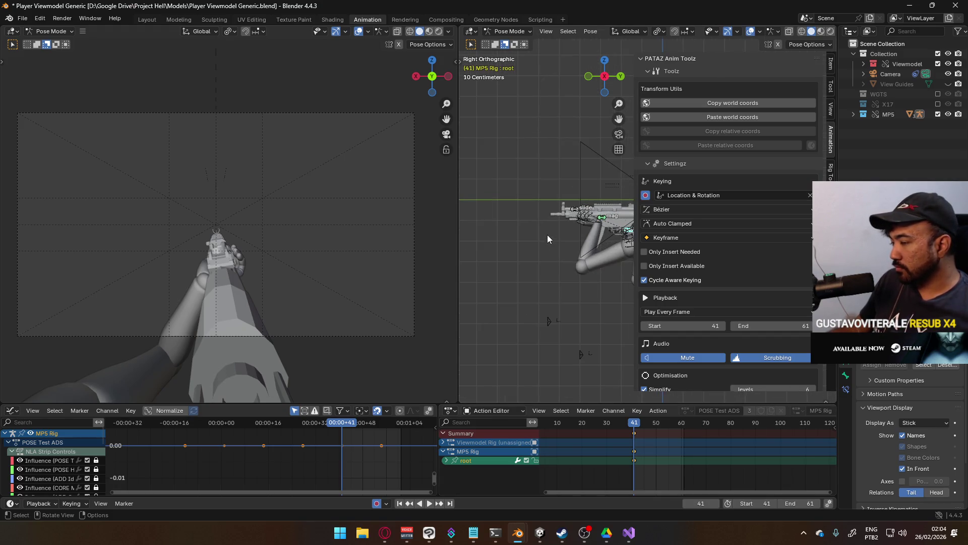
{"action": "mouse_move", "coordinate": [589, 241]}
{"action": "left_mouse_down"}
{"action": "mouse_move", "coordinate": [490, 240]}
{"action": "mouse_move", "coordinate": [509, 239]}
{"action": "left_mouse_up"}
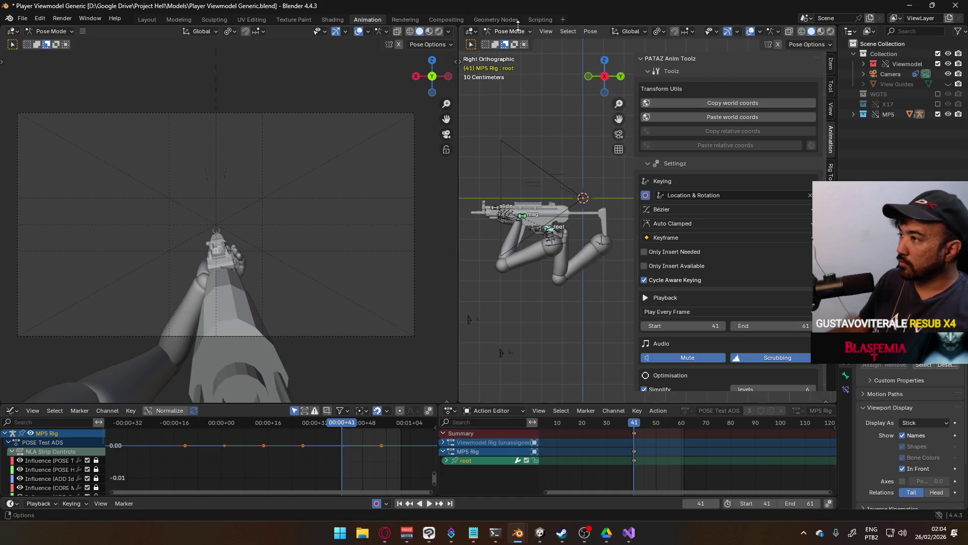
{"action": "left_click", "coordinate": [507, 32]}
{"action": "left_click", "coordinate": [504, 42]}
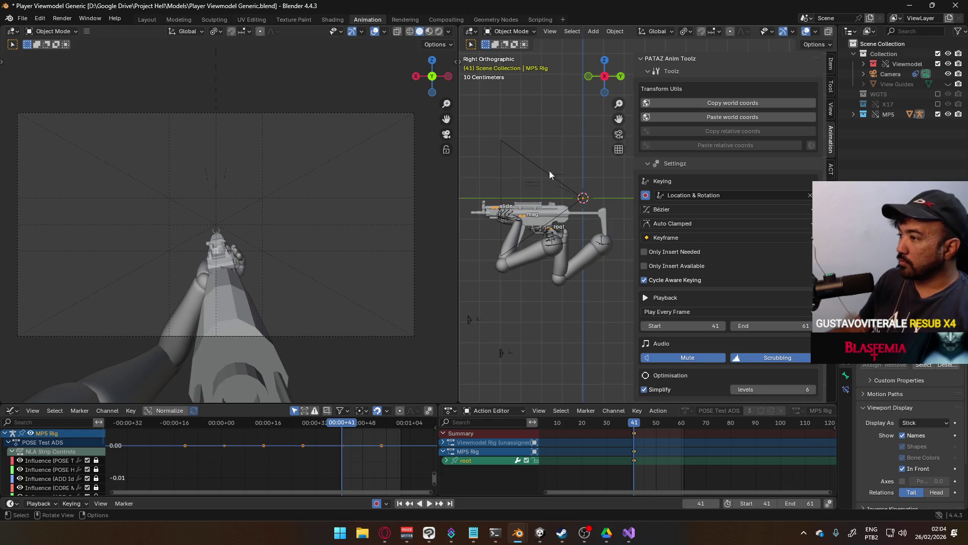
{"action": "left_click", "coordinate": [553, 247]}
{"action": "left_click", "coordinate": [512, 243]}
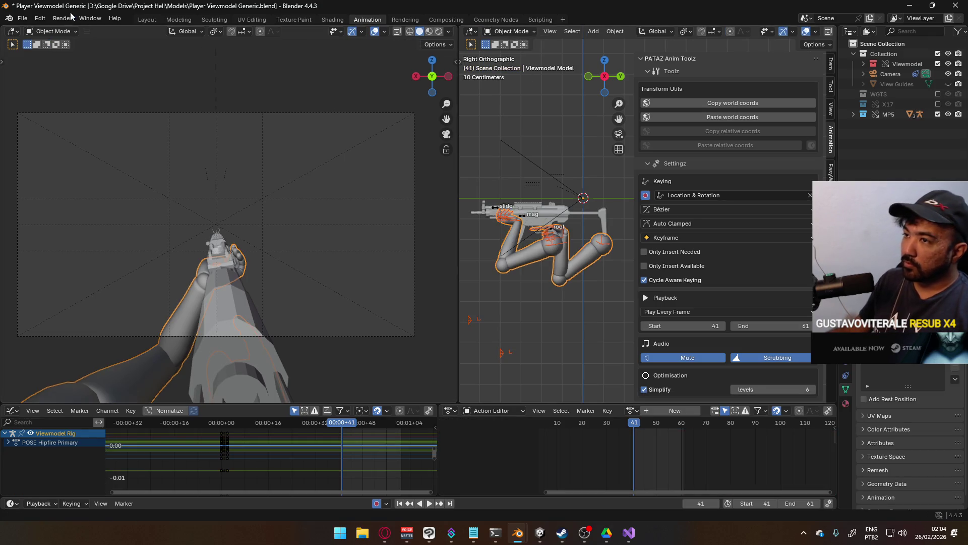
{"action": "key", "text": "ctrl+s"}
Export the rig and arms to FBX, renaming the file to 'Viewmodel@ADS Primary Idle.fbx'.
{"action": "left_click", "coordinate": [23, 18]}
{"action": "mouse_move", "coordinate": [67, 171]}
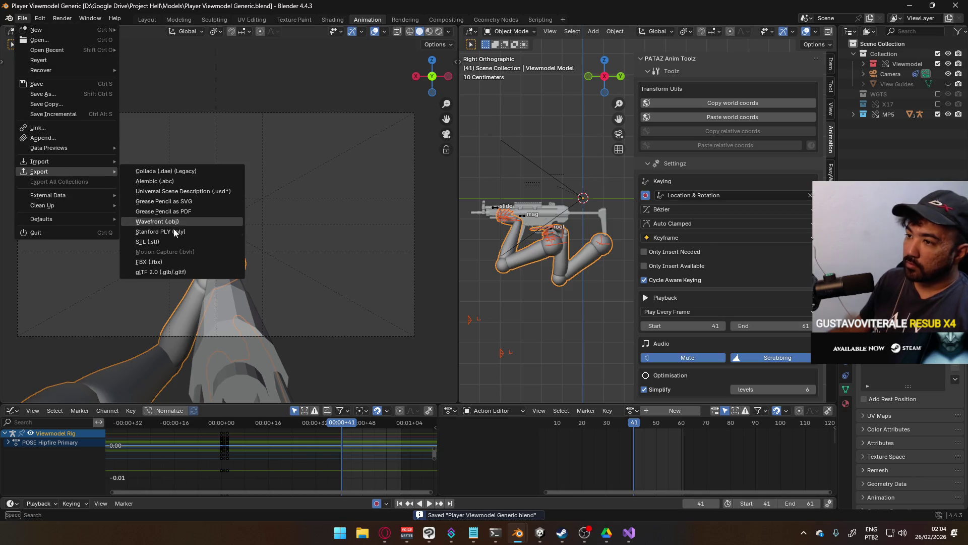
{"action": "left_click", "coordinate": [183, 256]}
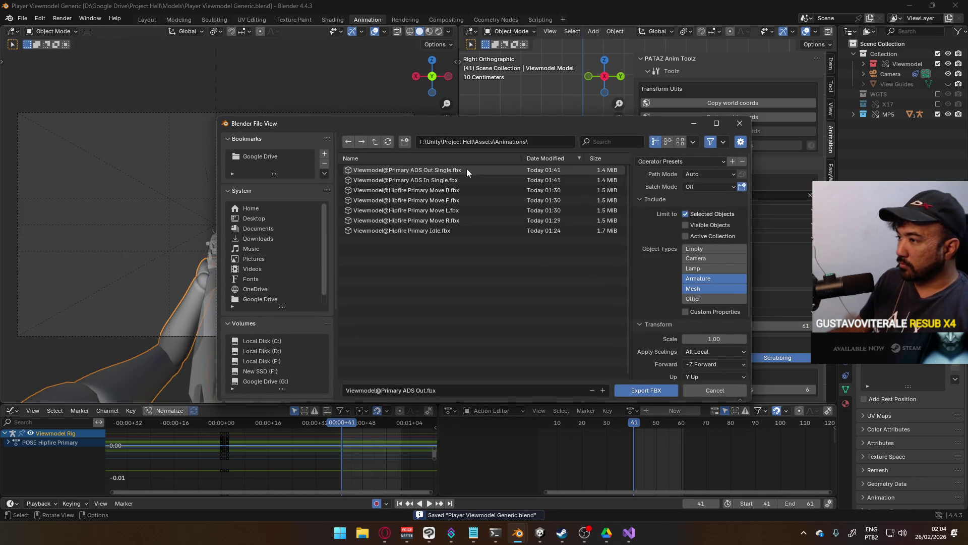
{"action": "left_click", "coordinate": [412, 392]}
{"action": "left_click", "coordinate": [451, 391]}
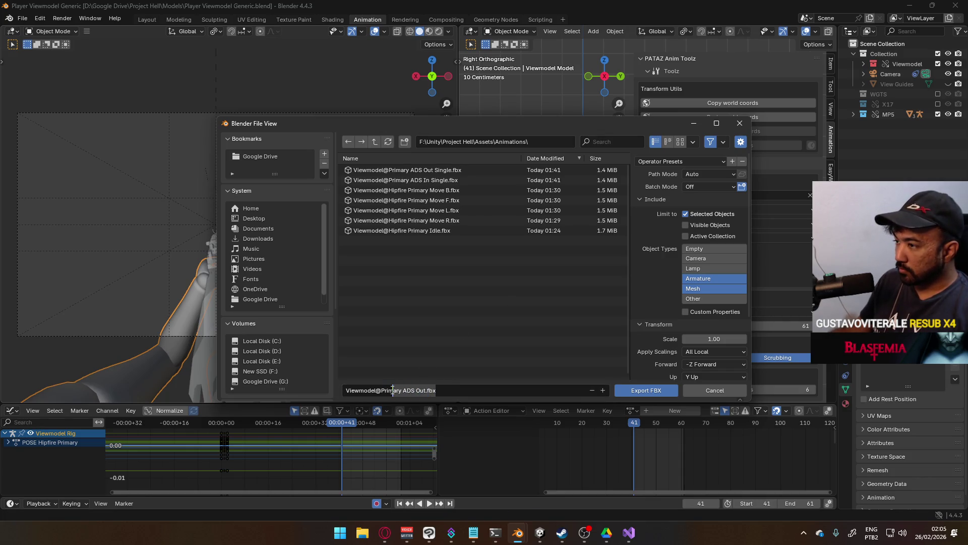
{"action": "type", "text": "ADS "}
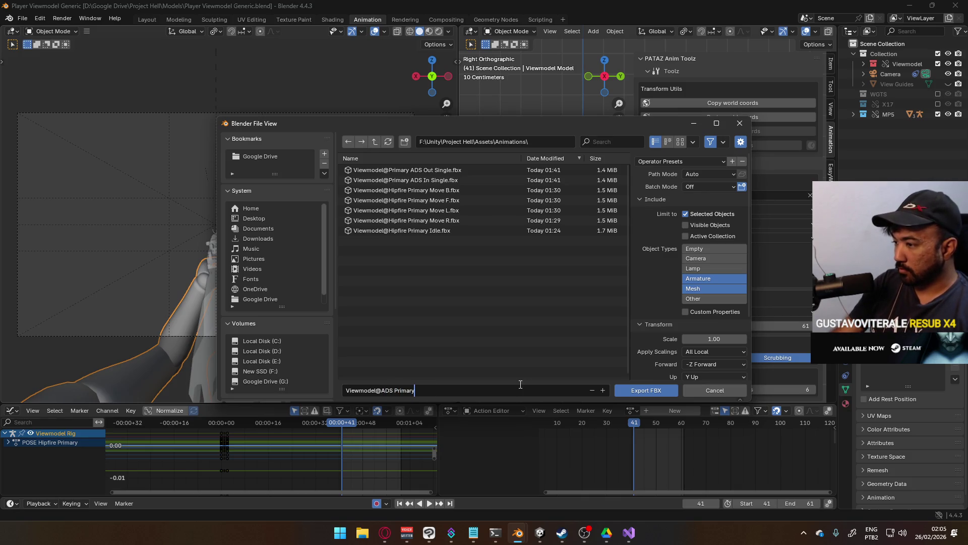
{"action": "type", "text": "dle"}
{"action": "key", "text": "Return"}
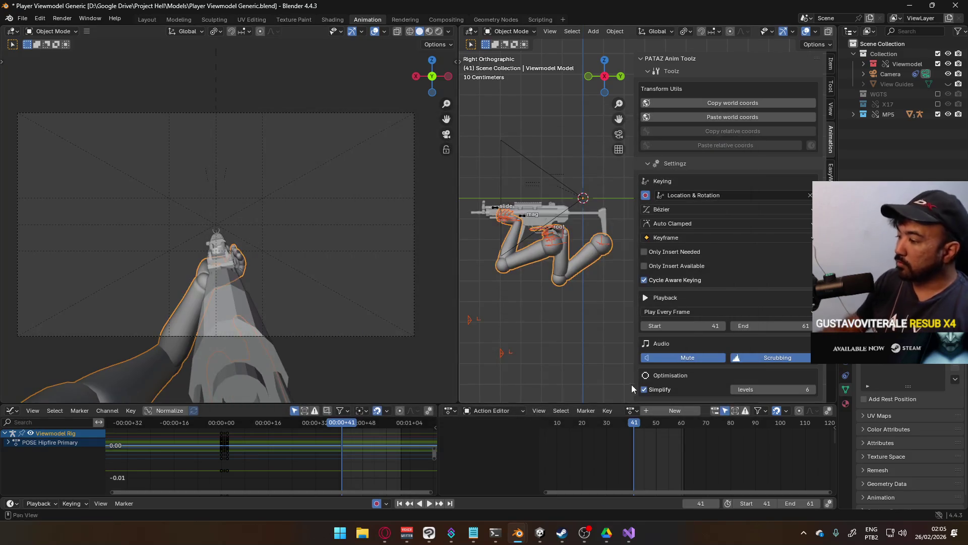
Open the ADS Tree blend tree in Project FPS for reference, then return to Project Hell.
{"action": "mouse_move", "coordinate": [540, 534]}
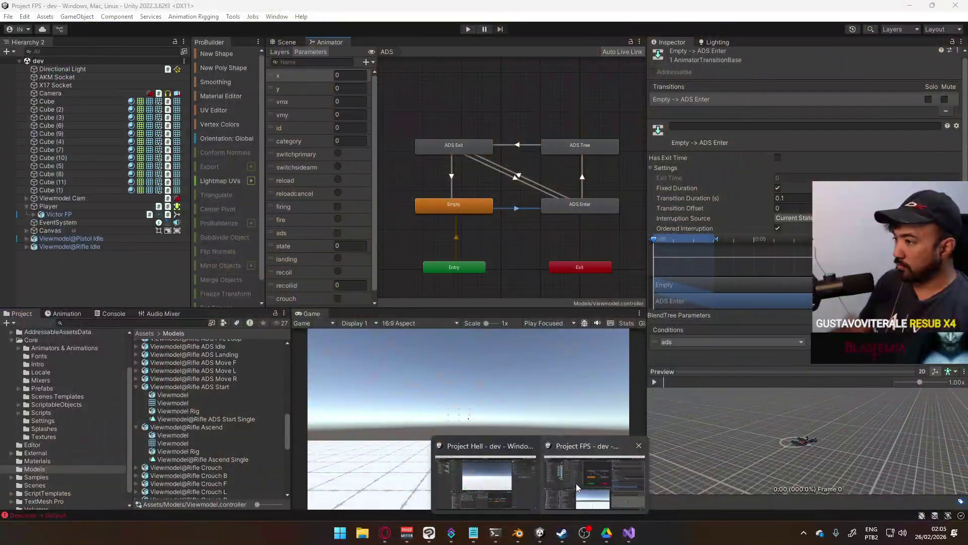
{"action": "left_click", "coordinate": [576, 483]}
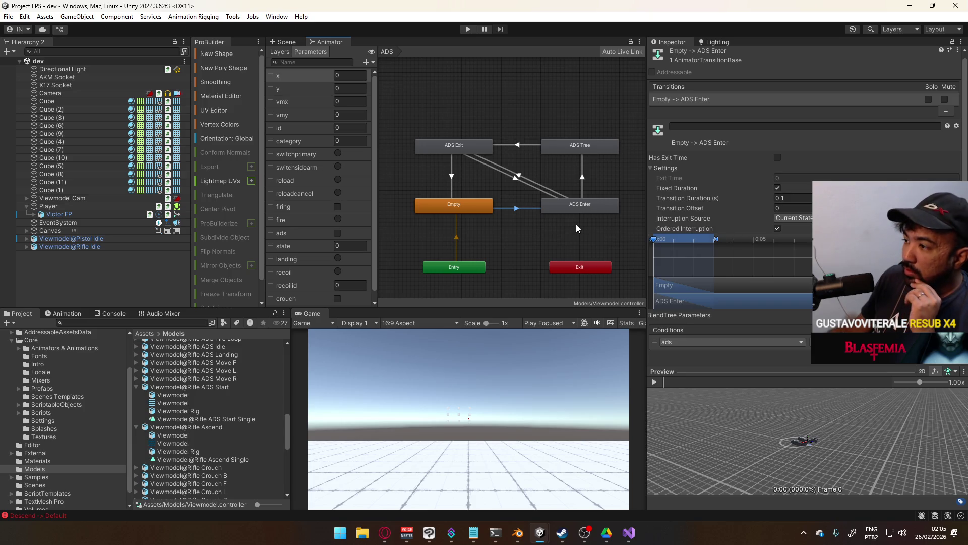
{"action": "left_click", "coordinate": [584, 148]}
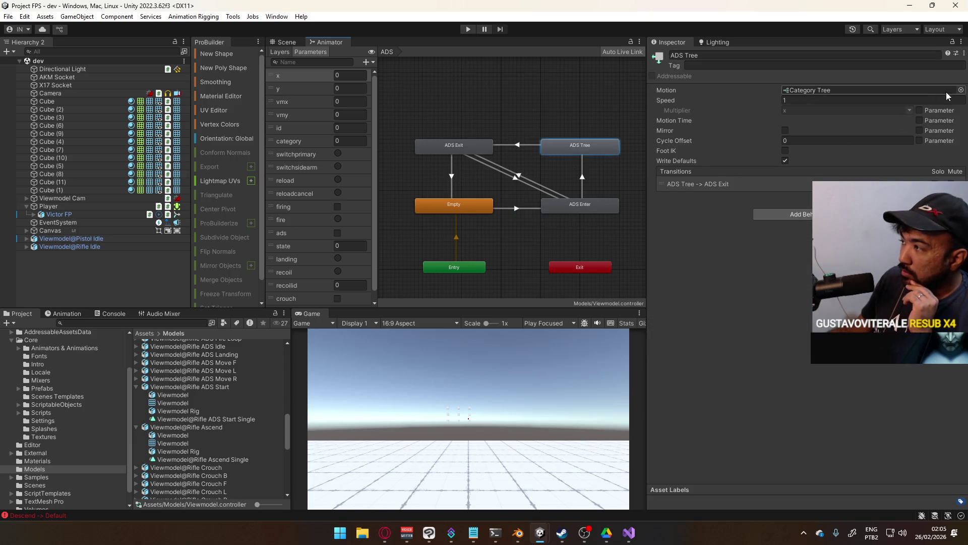
{"action": "double_click", "coordinate": [810, 90]}
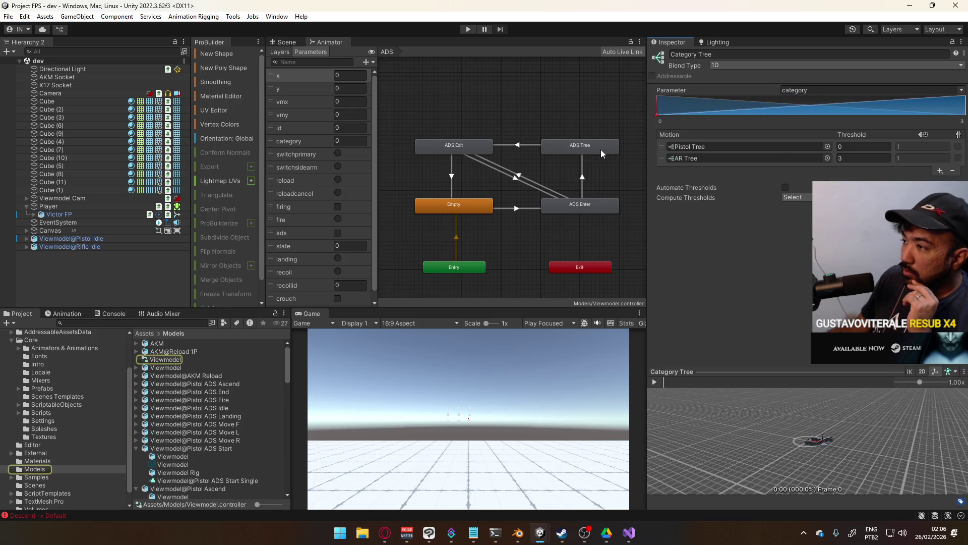
{"action": "mouse_move", "coordinate": [540, 535]}
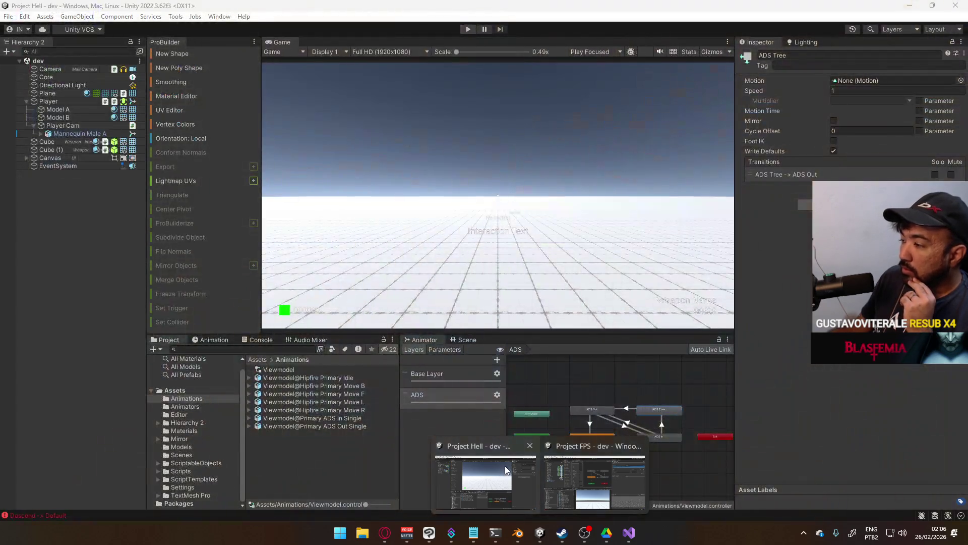
{"action": "left_click", "coordinate": [507, 470]}
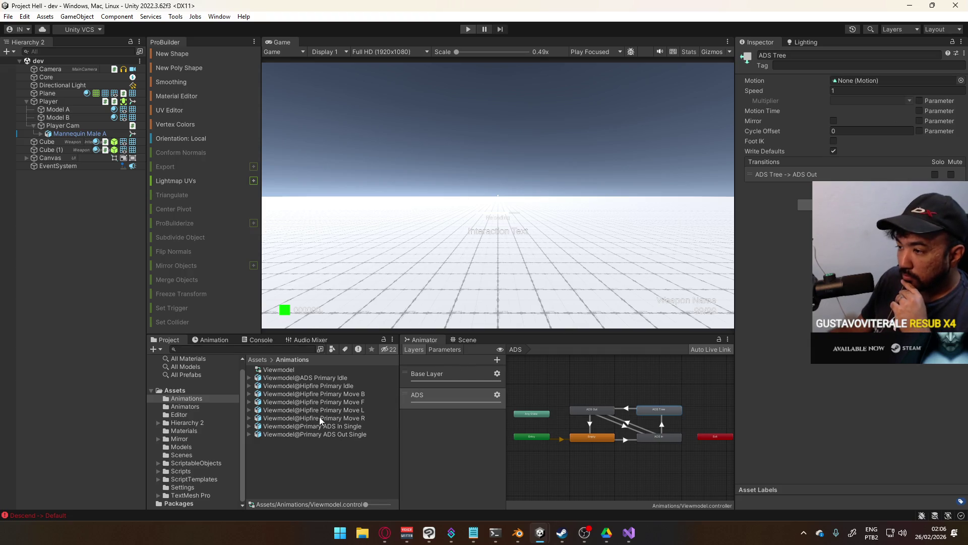
For Viewmodel@ADS Primary Idle, set Anim. Compression Off, uncheck Resample Curves, and name the clip after the file.
{"action": "left_click", "coordinate": [337, 379]}
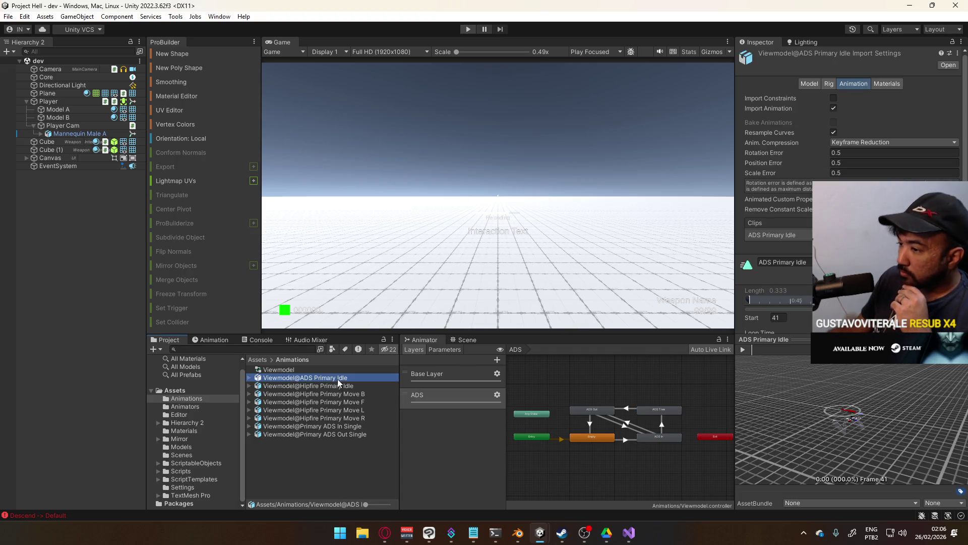
{"action": "left_click", "coordinate": [888, 142]}
{"action": "left_click", "coordinate": [857, 153]}
{"action": "left_click", "coordinate": [834, 132]}
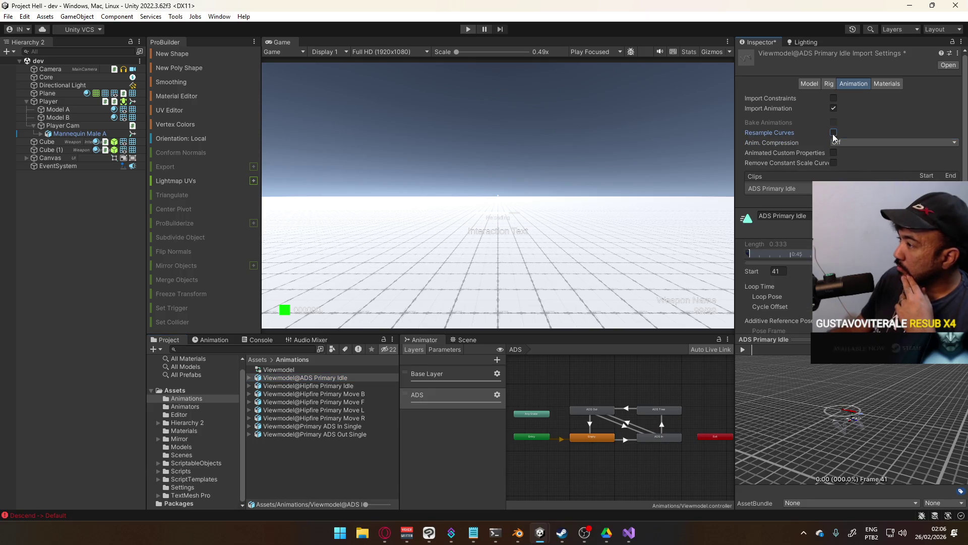
{"action": "left_click", "coordinate": [320, 378]}
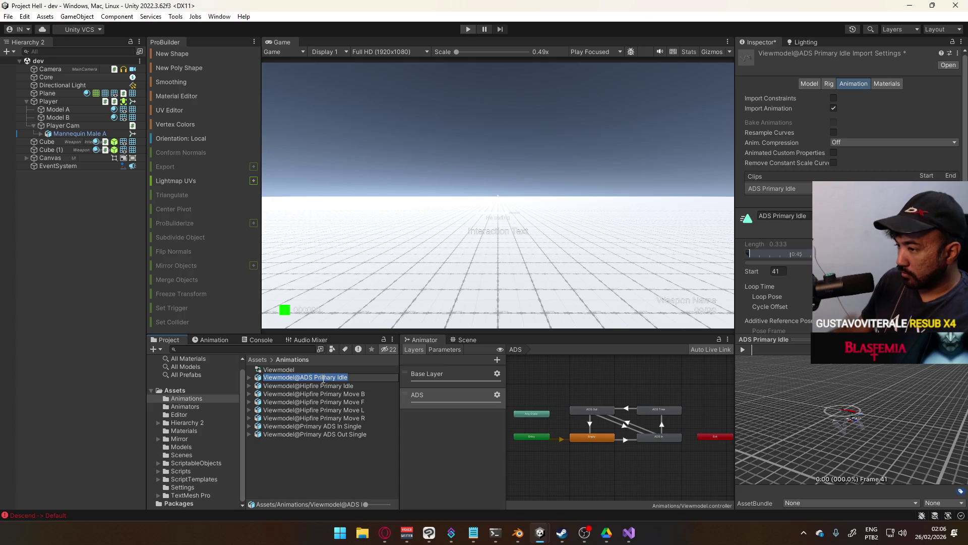
{"action": "left_click", "coordinate": [784, 216]}
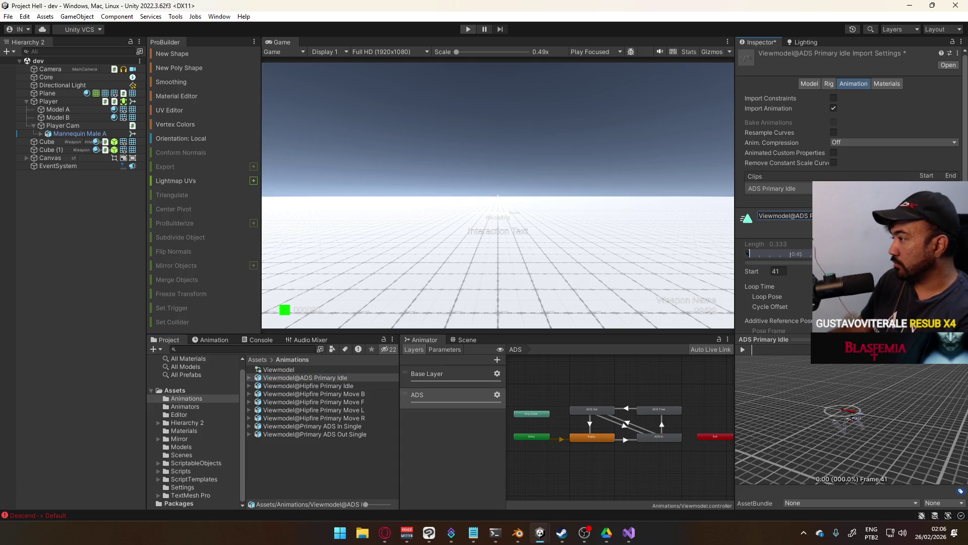
{"action": "key", "text": "Return"}
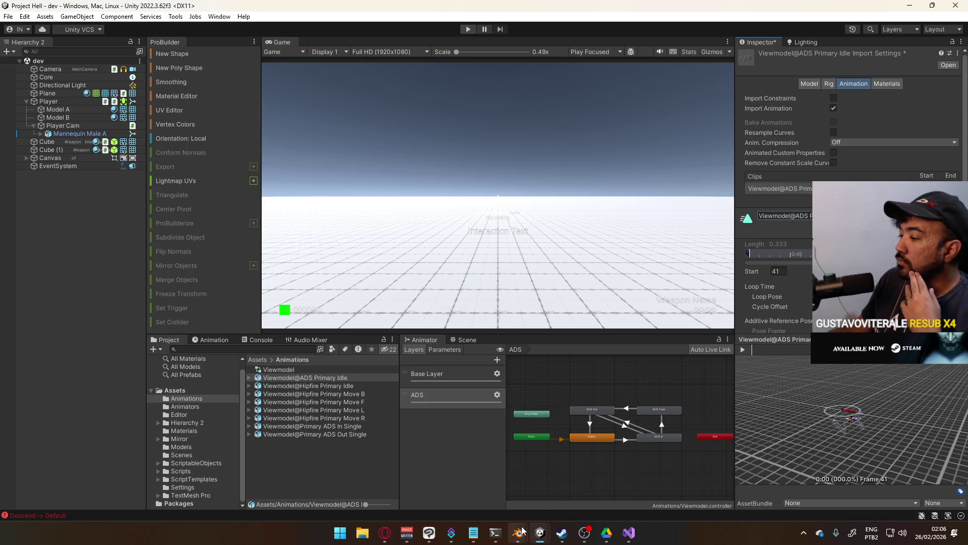
In the Blender viewmodel file, set the timeline Start to 1 and End to 11.
{"action": "mouse_move", "coordinate": [518, 533]}
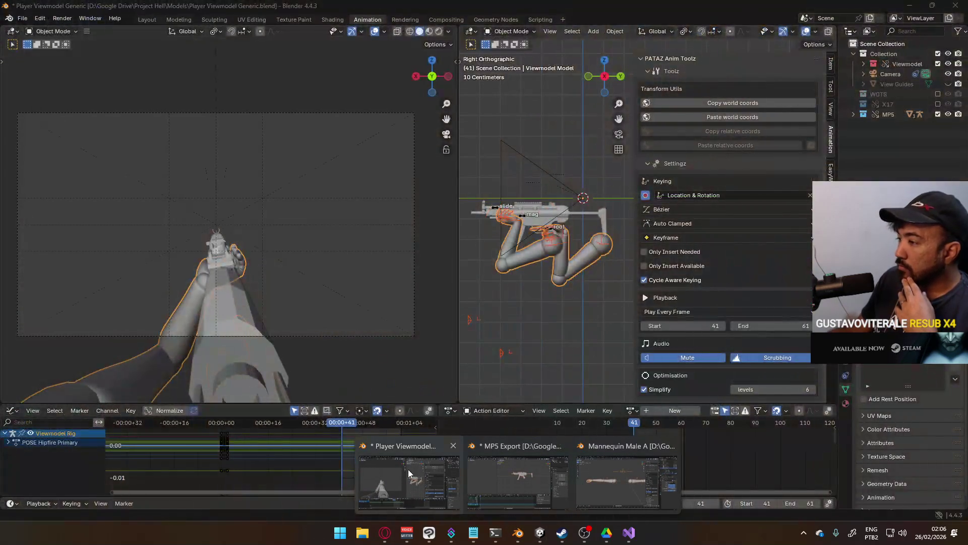
{"action": "left_click", "coordinate": [408, 469]}
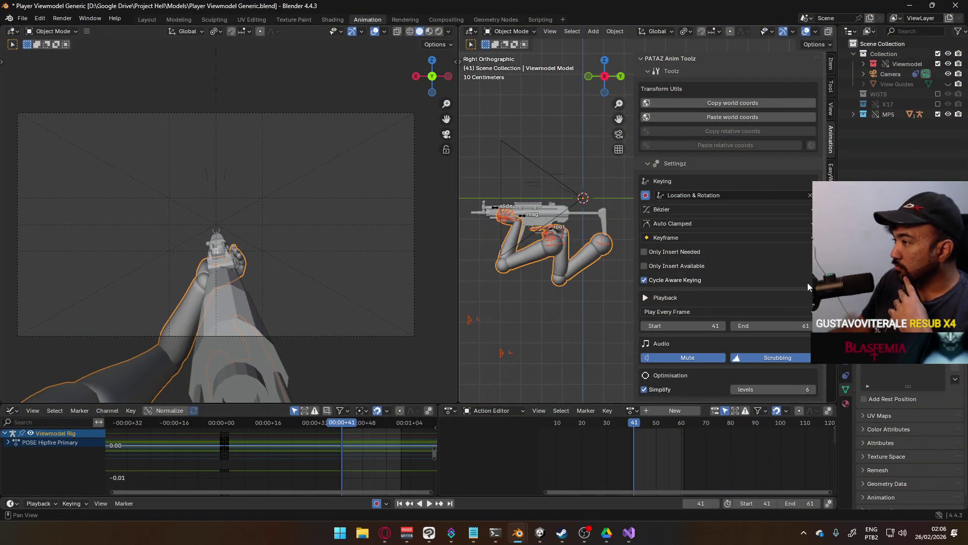
{"action": "left_click_drag", "start_coordinate": [764, 504], "coordinate": [767, 503]}
{"action": "double_click", "coordinate": [768, 504]}
{"action": "type", "text": "1"}
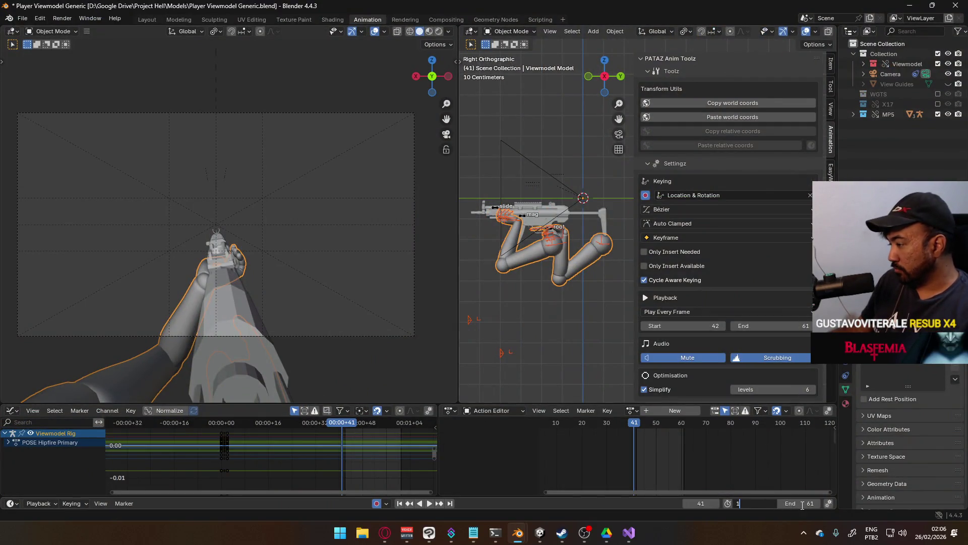
{"action": "key", "text": "Return"}
{"action": "double_click", "coordinate": [807, 504]}
{"action": "type", "text": "10"}
{"action": "left_click_drag", "start_coordinate": [809, 501], "coordinate": [783, 502]}
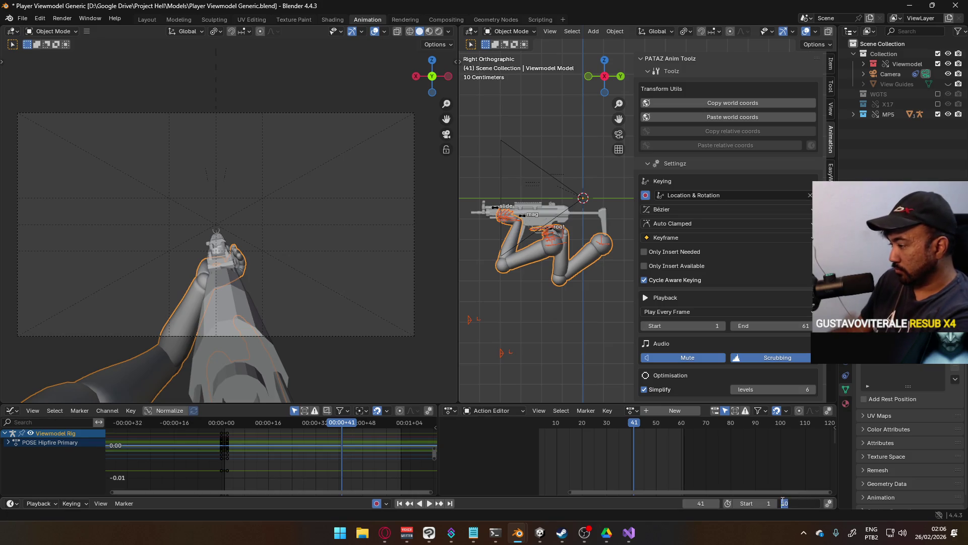
{"action": "type", "text": "1"}
{"action": "key", "text": "Return"}
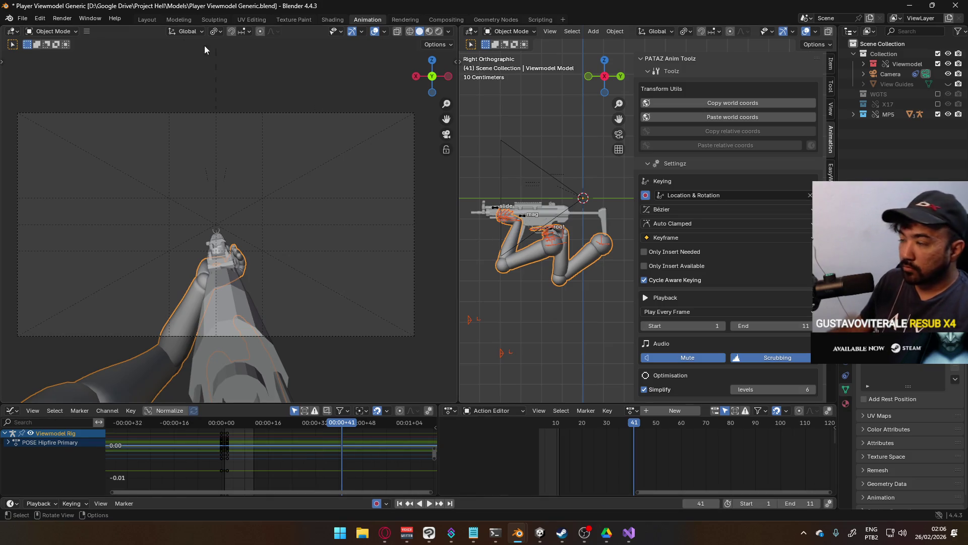
Re-export the FBX over the existing Viewmodel@ADS Primary Idle.fbx.
{"action": "left_click", "coordinate": [22, 18]}
{"action": "mouse_move", "coordinate": [50, 173]}
{"action": "left_click", "coordinate": [151, 265]}
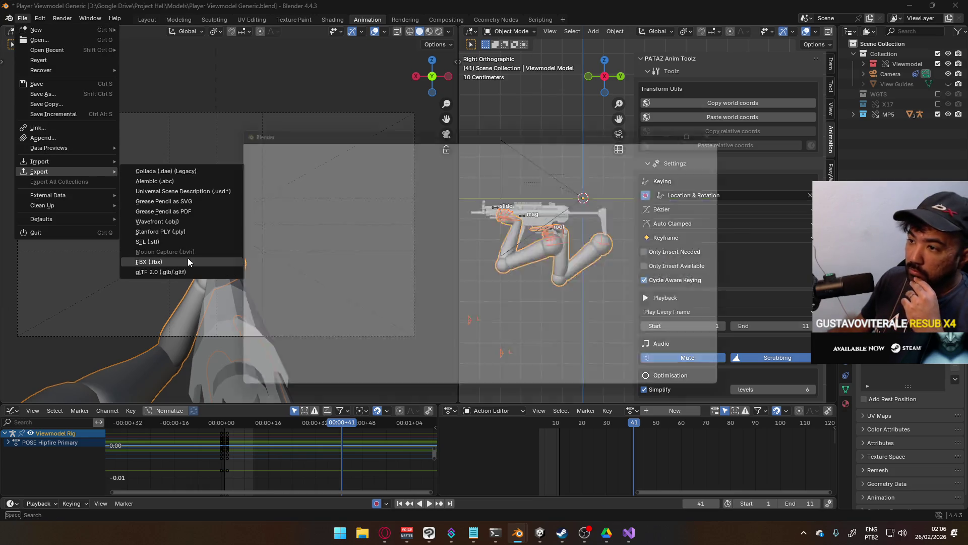
{"action": "left_click", "coordinate": [464, 168]}
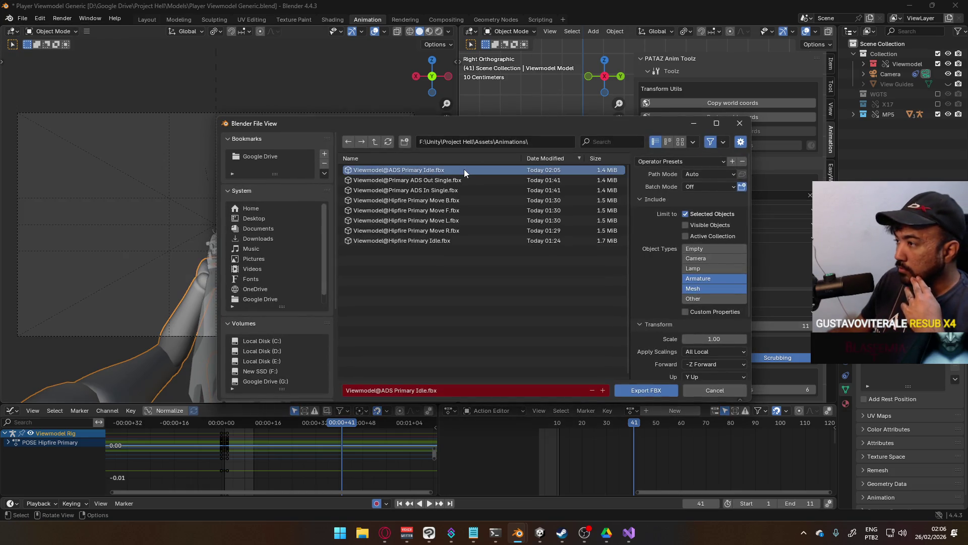
{"action": "double_click", "coordinate": [479, 169]}
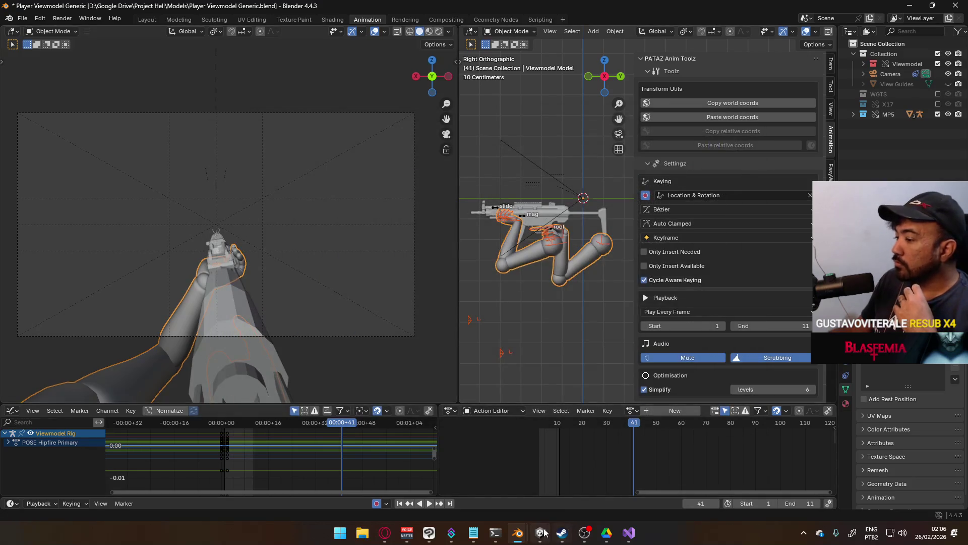
{"action": "mouse_move", "coordinate": [541, 532]}
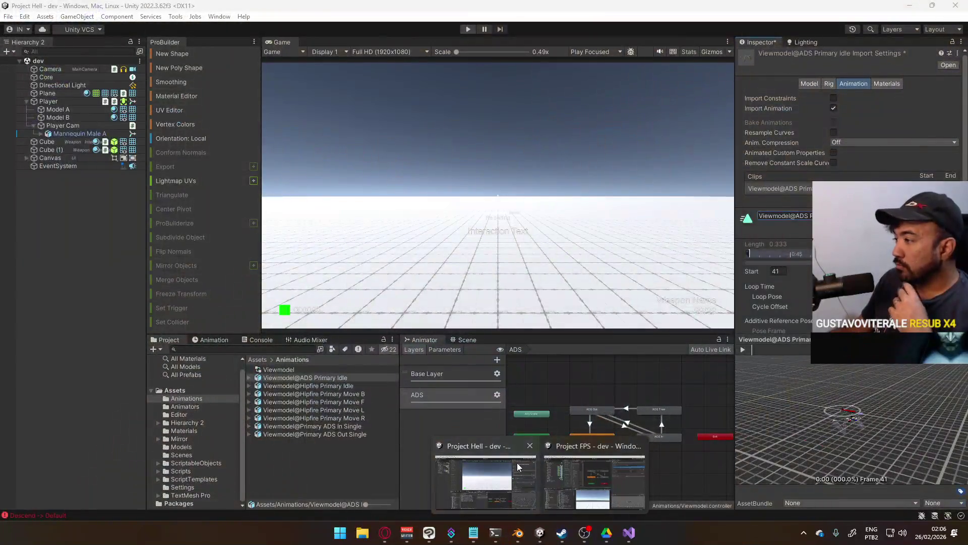
In Project Hell, set the ADS Primary Idle clip's Start to 1 and End to 11, then preview its last frame.
{"action": "left_click", "coordinate": [518, 467]}
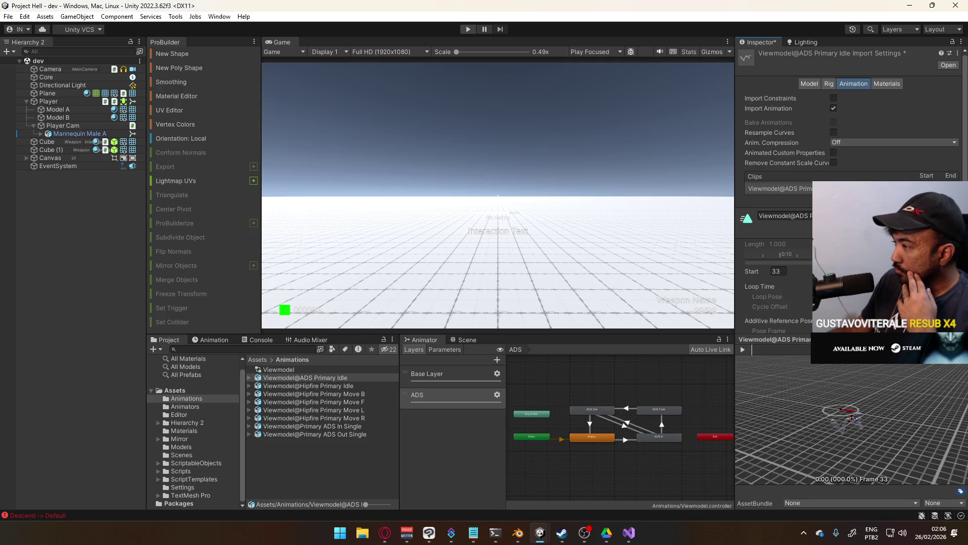
{"action": "type", "text": "20"}
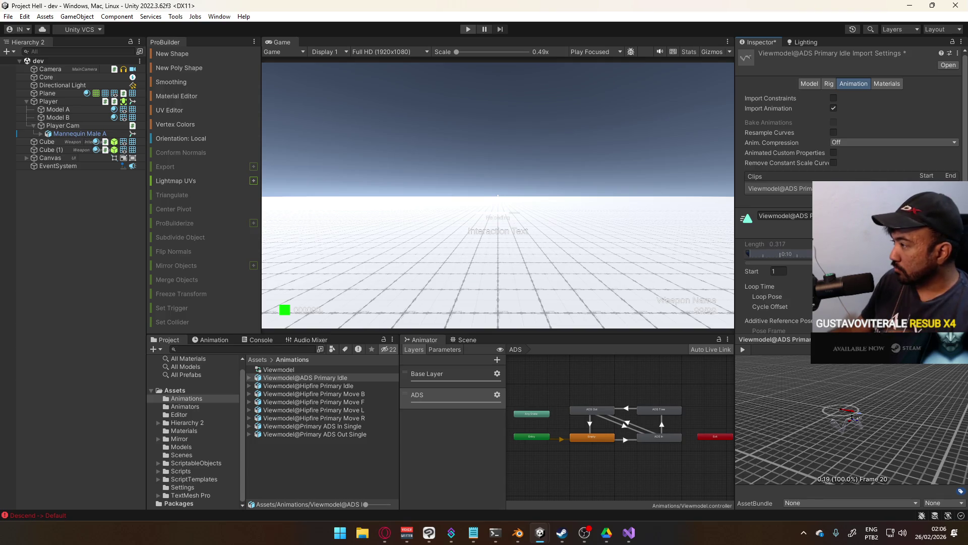
{"action": "type", "text": "11"}
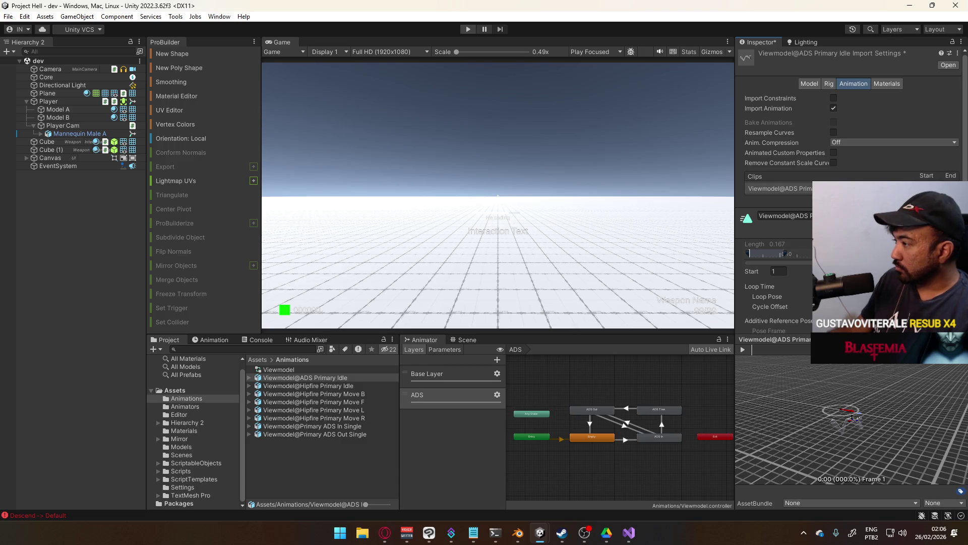
{"action": "scroll", "coordinate": [848, 227], "scroll_direction": "down", "scroll_amount": 5}
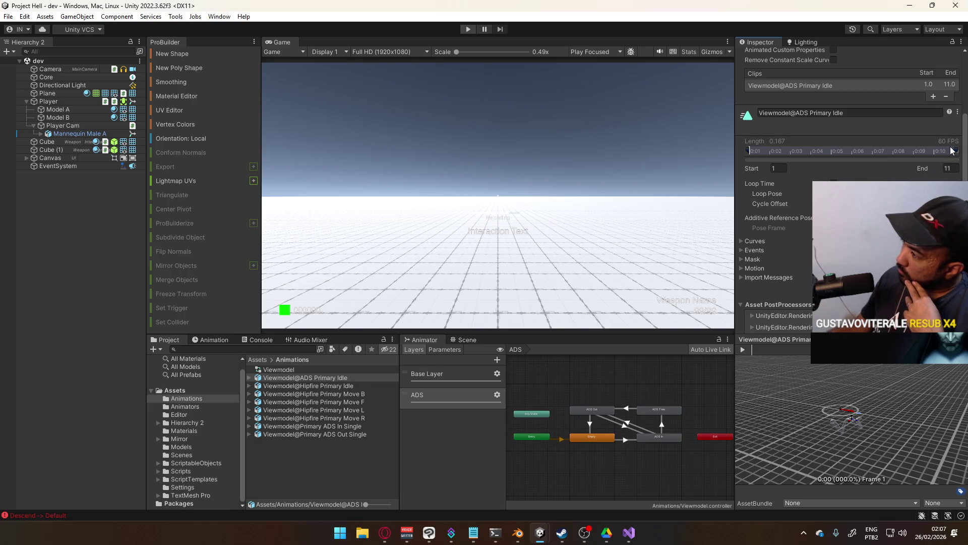
{"action": "mouse_move", "coordinate": [952, 151]}
{"action": "left_mouse_down"}
{"action": "mouse_move", "coordinate": [920, 150]}
{"action": "mouse_move", "coordinate": [956, 150]}
{"action": "left_mouse_up"}
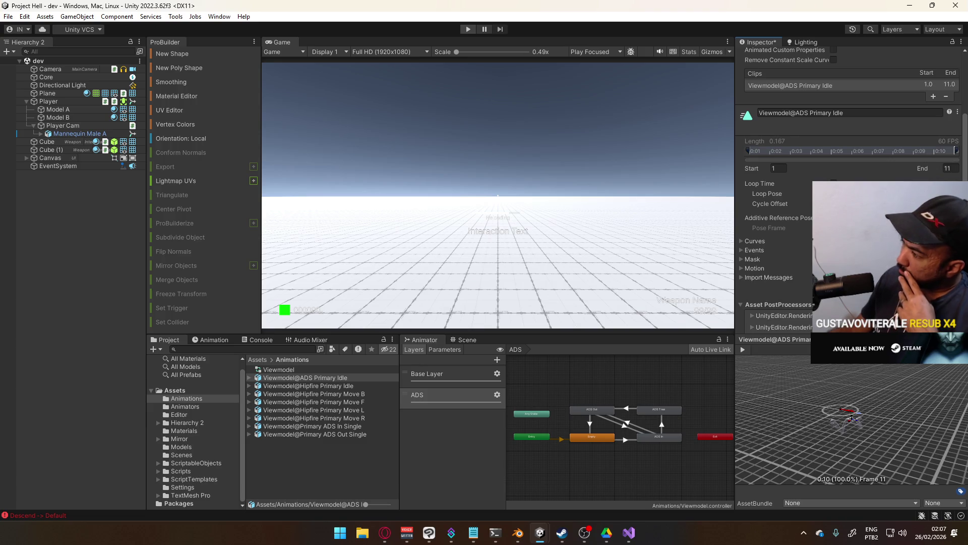
Assign Viewmodel@ADS Primary Idle as the ADS Tree state's Motion.
{"action": "left_click", "coordinate": [662, 411]}
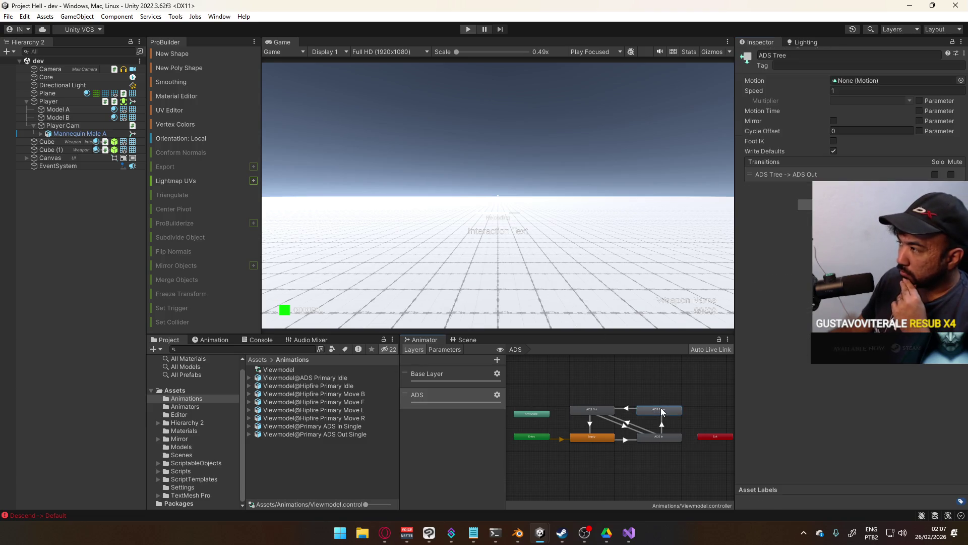
{"action": "left_click", "coordinate": [961, 80]}
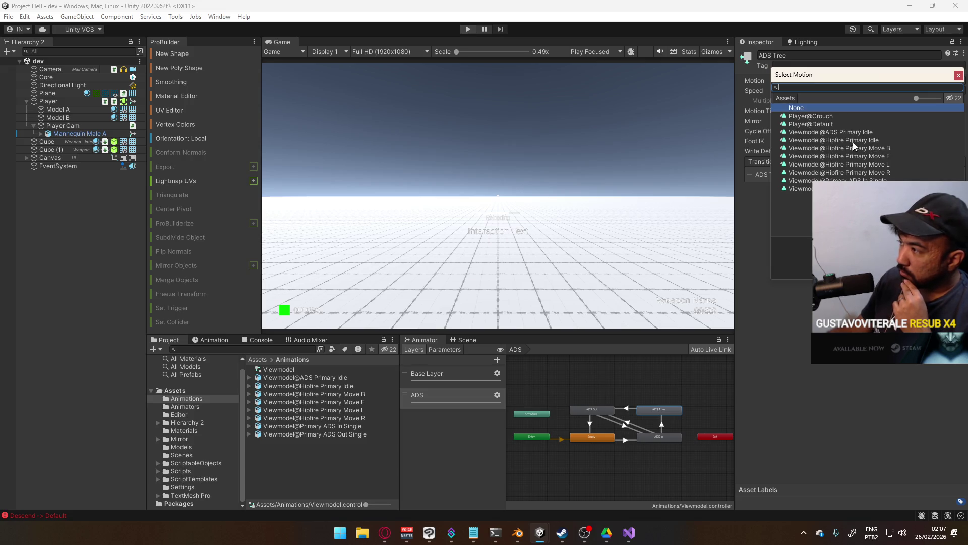
{"action": "double_click", "coordinate": [847, 130]}
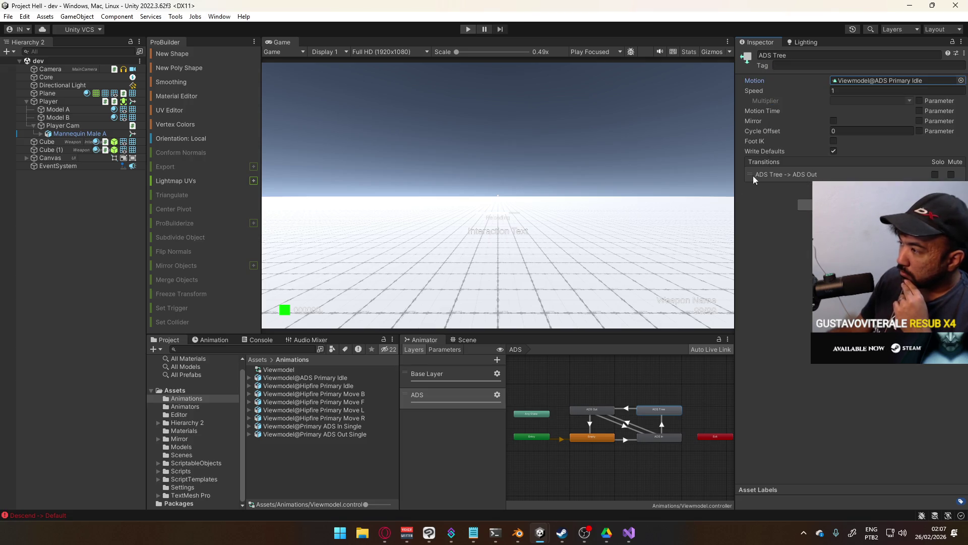
Run a Play-mode test of the ADS idle, then stop it.
{"action": "left_click", "coordinate": [468, 29]}
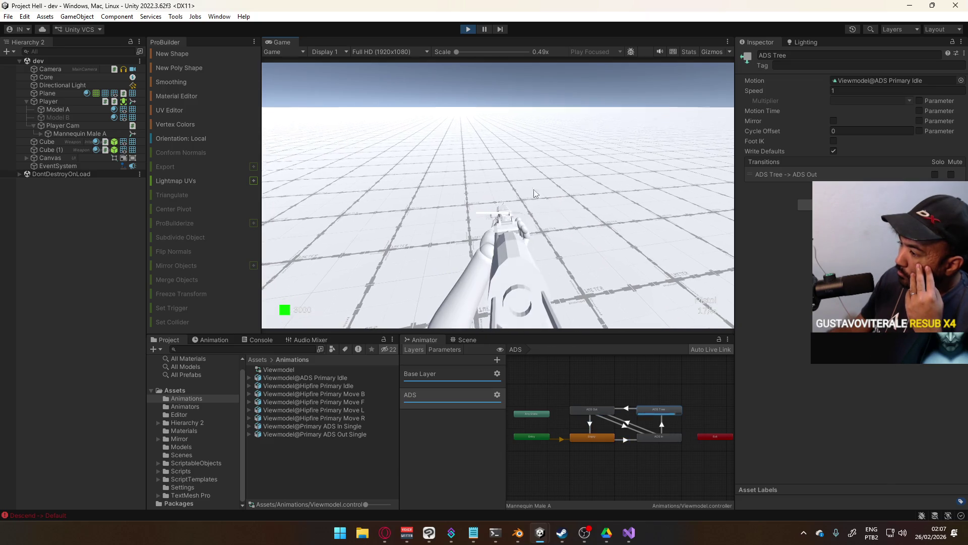
{"action": "mouse_move", "coordinate": [446, 92]}
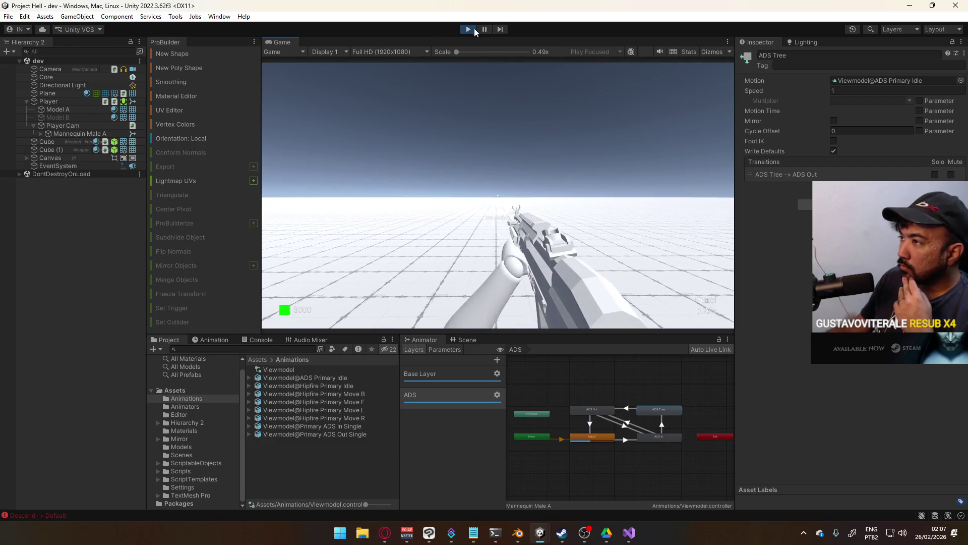
{"action": "left_click", "coordinate": [468, 29]}
Back in Blender, play the viewmodel animation to review the motion.
{"action": "mouse_move", "coordinate": [521, 529]}
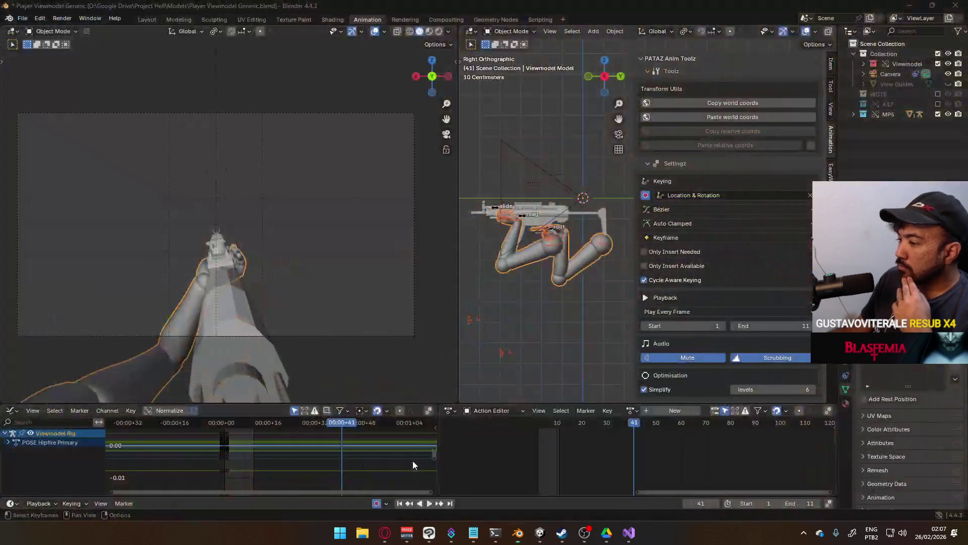
{"action": "left_click", "coordinate": [413, 469]}
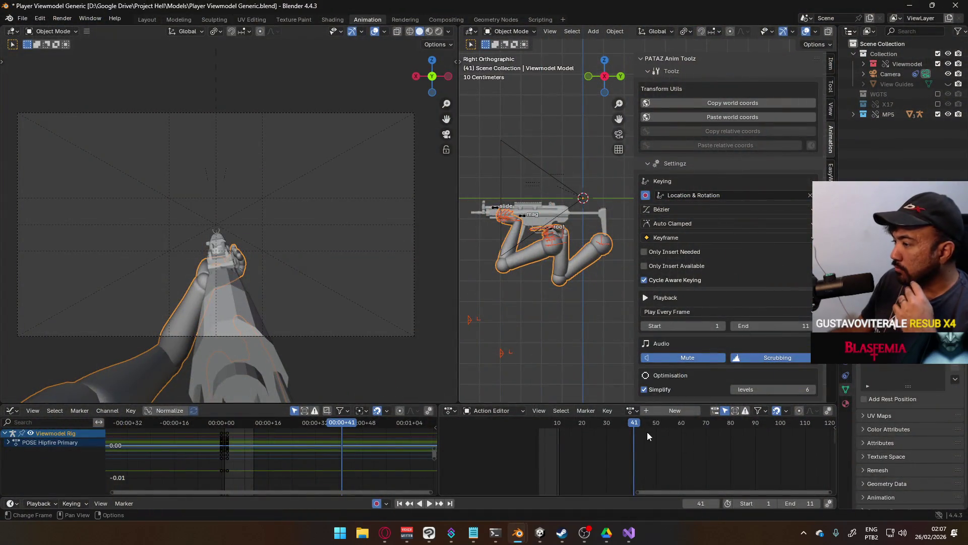
{"action": "key", "text": "space"}
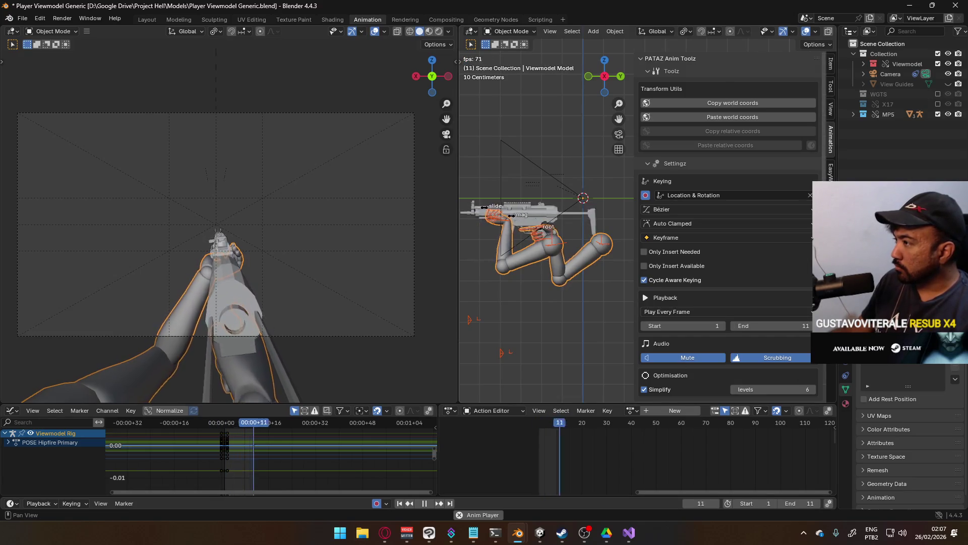
{"action": "scroll", "coordinate": [803, 365], "scroll_direction": "down", "scroll_amount": 4}
{"action": "scroll", "coordinate": [771, 373], "scroll_direction": "up", "scroll_amount": 4}
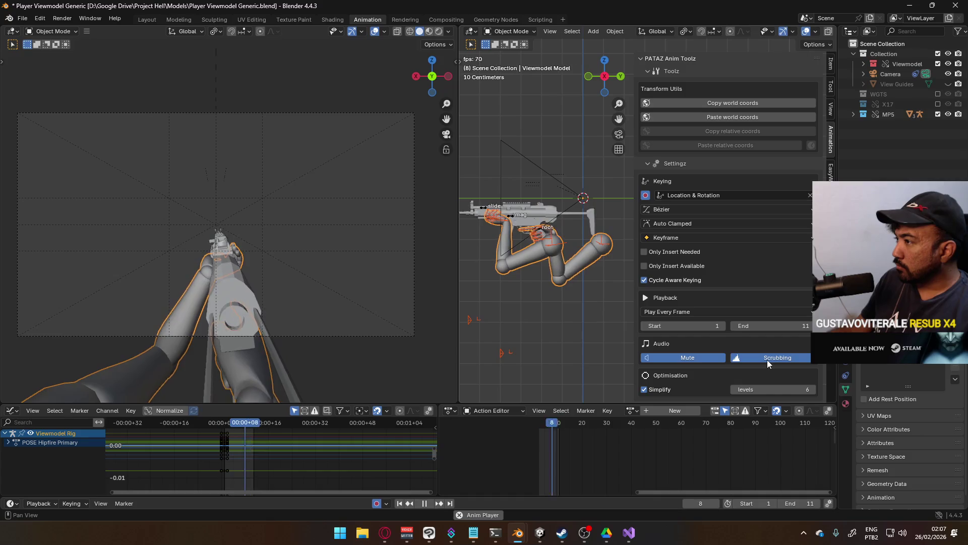
On the MP5 Rig, delete the frame-40 keyframes, undo the deletion, and check the frame-40 pose.
{"action": "left_click", "coordinate": [536, 233]}
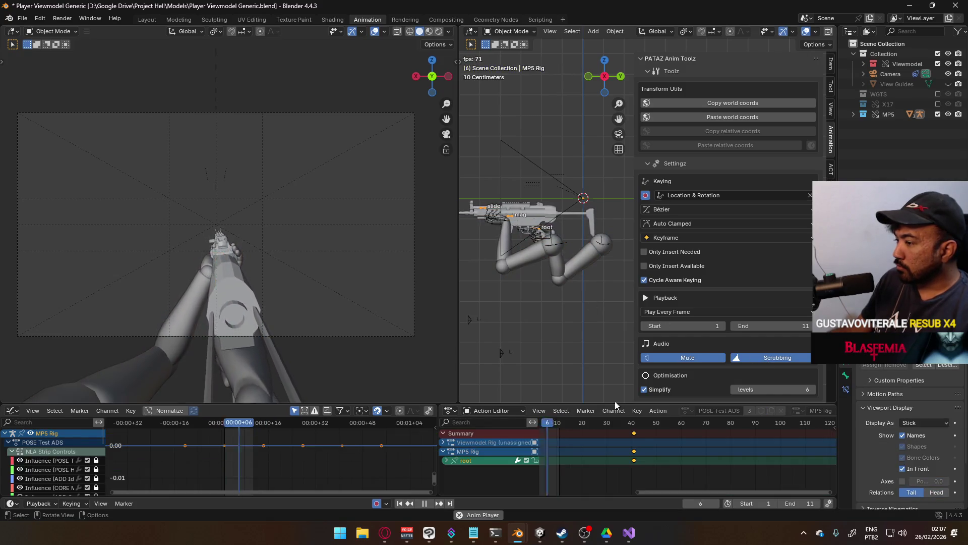
{"action": "left_click_drag", "start_coordinate": [667, 492], "coordinate": [616, 492]}
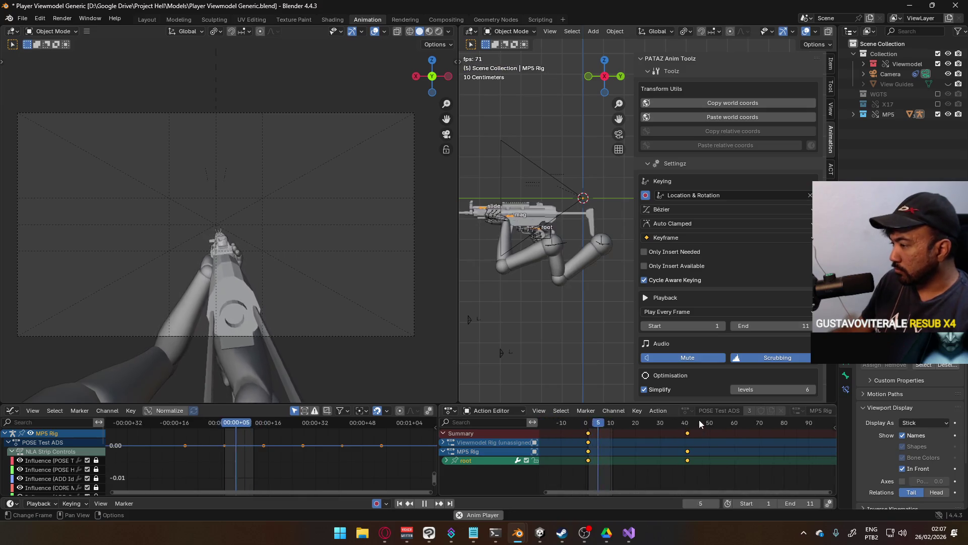
{"action": "left_click", "coordinate": [688, 434]}
{"action": "key", "text": "Delete"}
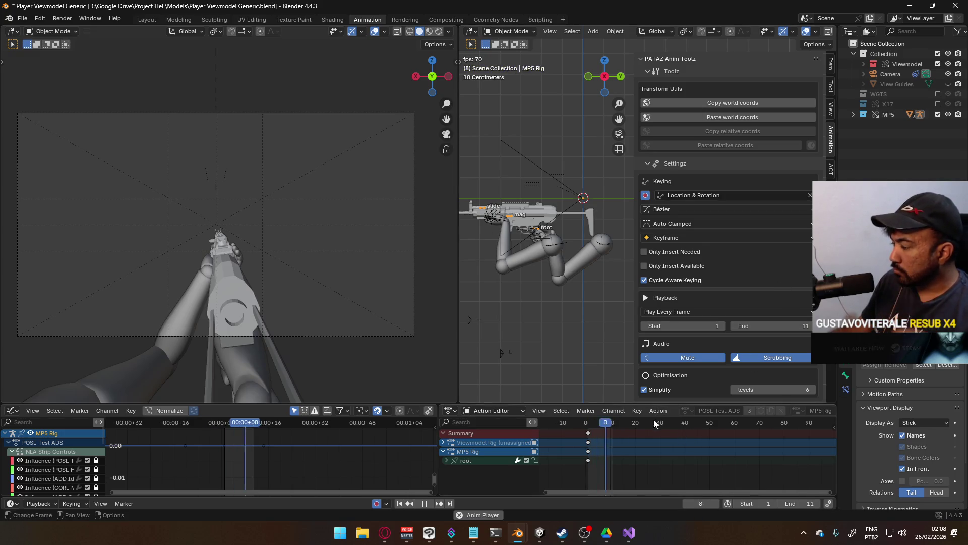
{"action": "key", "text": "space"}
{"action": "key", "text": "ctrl+z"}
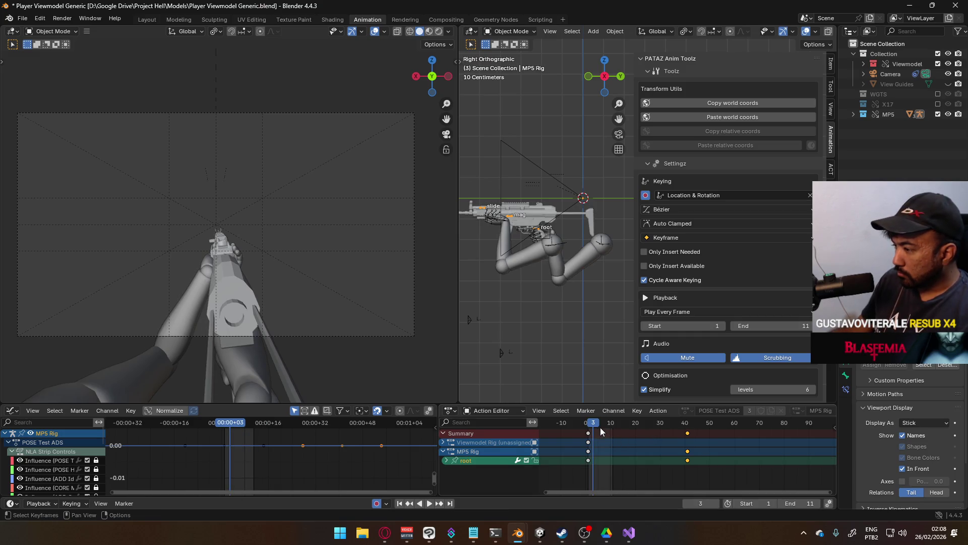
{"action": "mouse_move", "coordinate": [600, 424]}
{"action": "left_mouse_down"}
{"action": "mouse_move", "coordinate": [694, 422]}
{"action": "mouse_move", "coordinate": [590, 438]}
{"action": "mouse_move", "coordinate": [588, 424]}
{"action": "left_mouse_up"}
{"action": "left_click", "coordinate": [688, 433]}
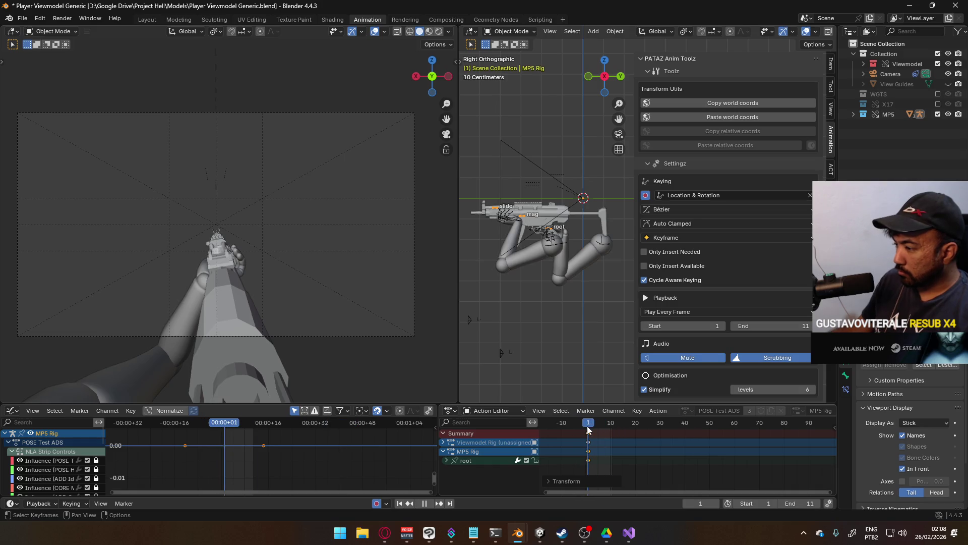
Save the blend file and re-export the rig and mesh over Viewmodel@ADS Primary Idle.fbx.
{"action": "key", "text": "ctrl+s"}
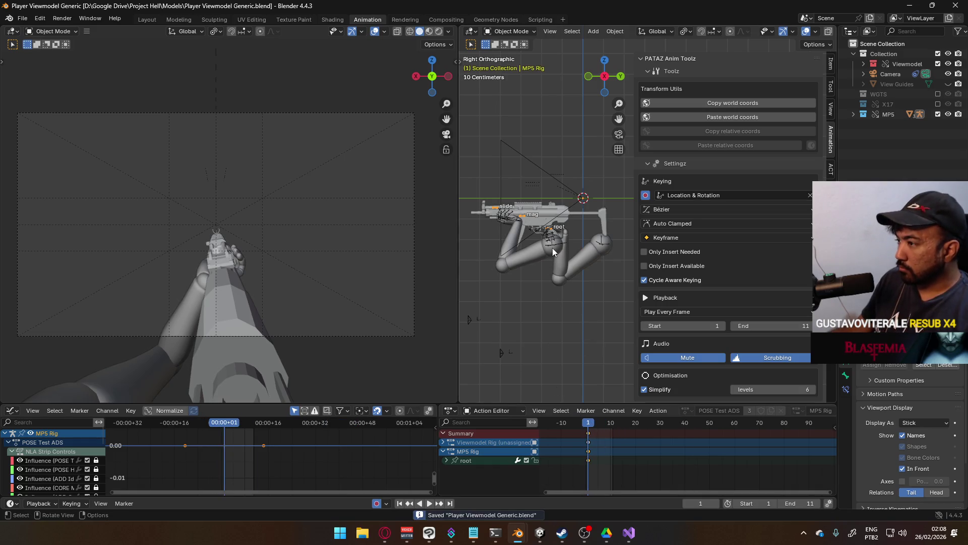
{"action": "left_click", "coordinate": [529, 260]}
{"action": "left_click", "coordinate": [528, 260]}
{"action": "left_click", "coordinate": [22, 18]}
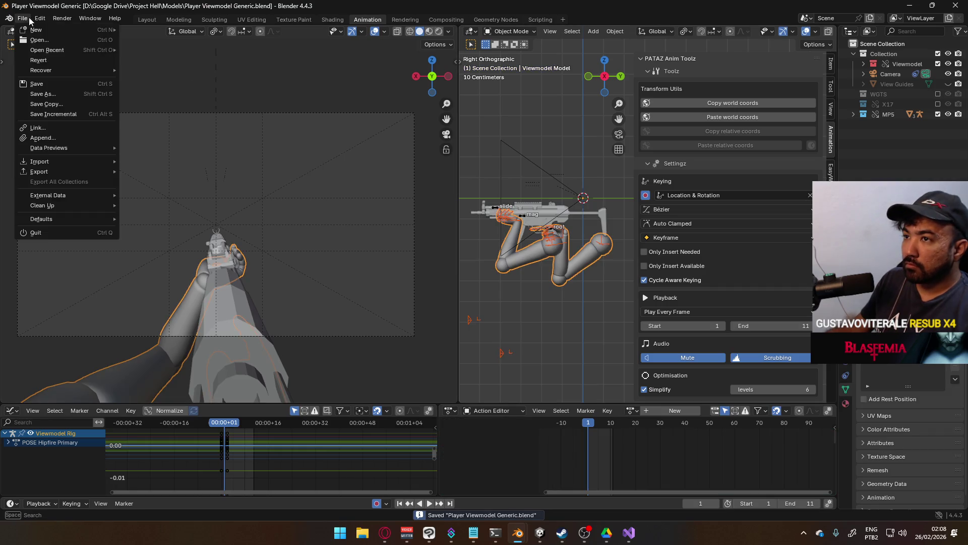
{"action": "mouse_move", "coordinate": [89, 172]}
{"action": "left_click", "coordinate": [151, 262]}
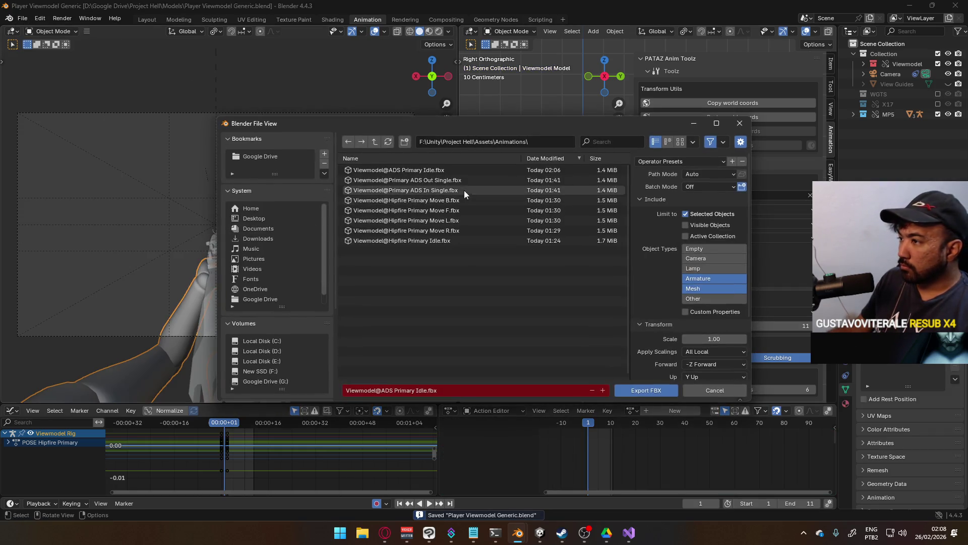
{"action": "double_click", "coordinate": [456, 172]}
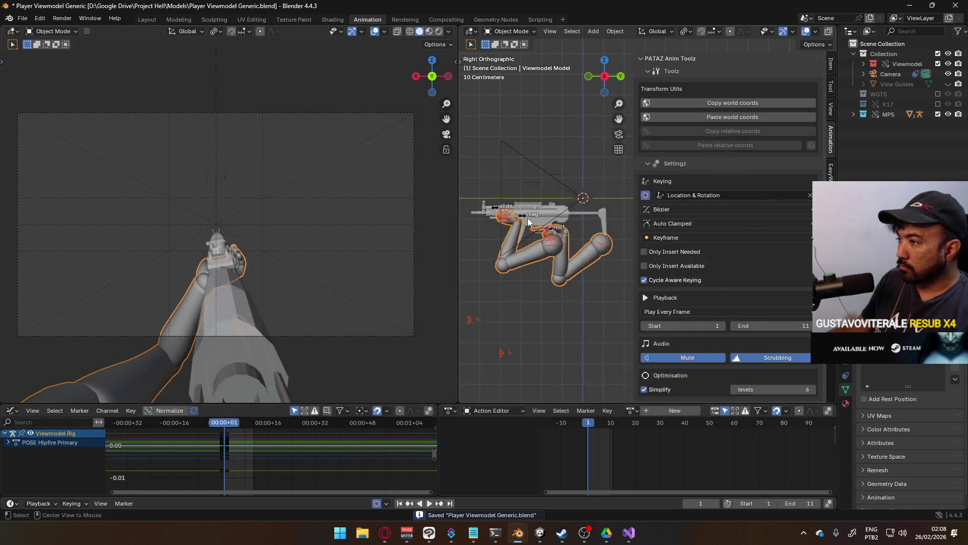
{"action": "key", "text": "alt+Tab"}
Enter Play mode and expand the ADS In → ADS Tree transition's Settings, showing exit time 0.9.
{"action": "left_click", "coordinate": [468, 29]}
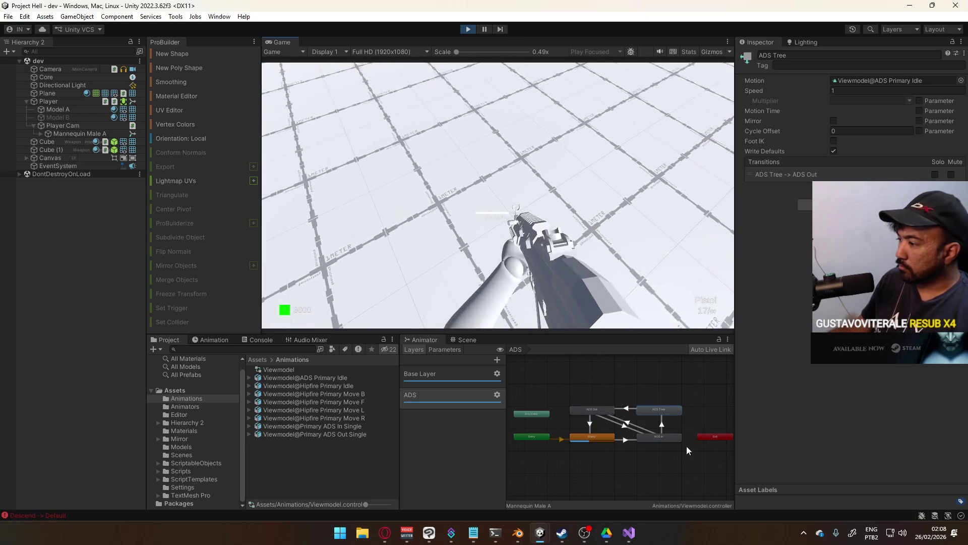
{"action": "left_click", "coordinate": [661, 422]}
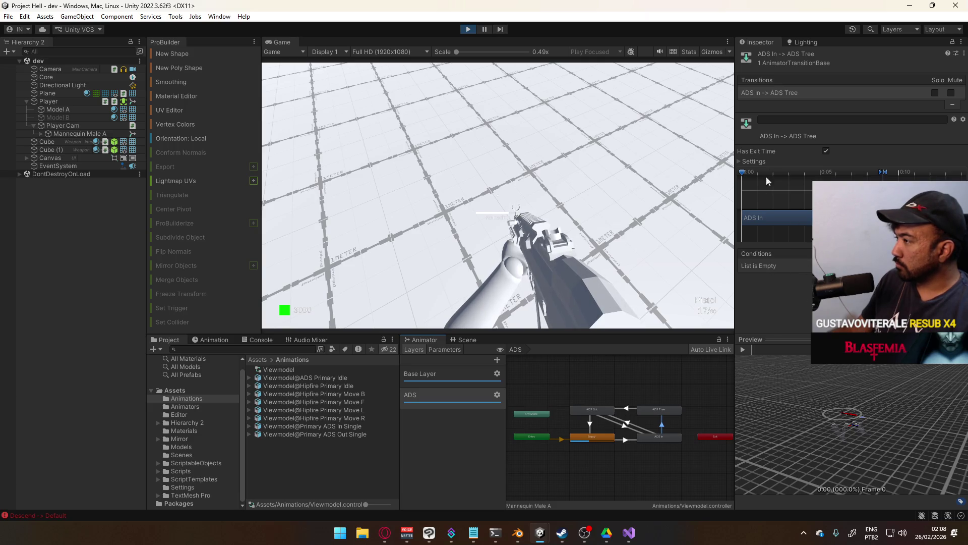
{"action": "left_click", "coordinate": [758, 162]}
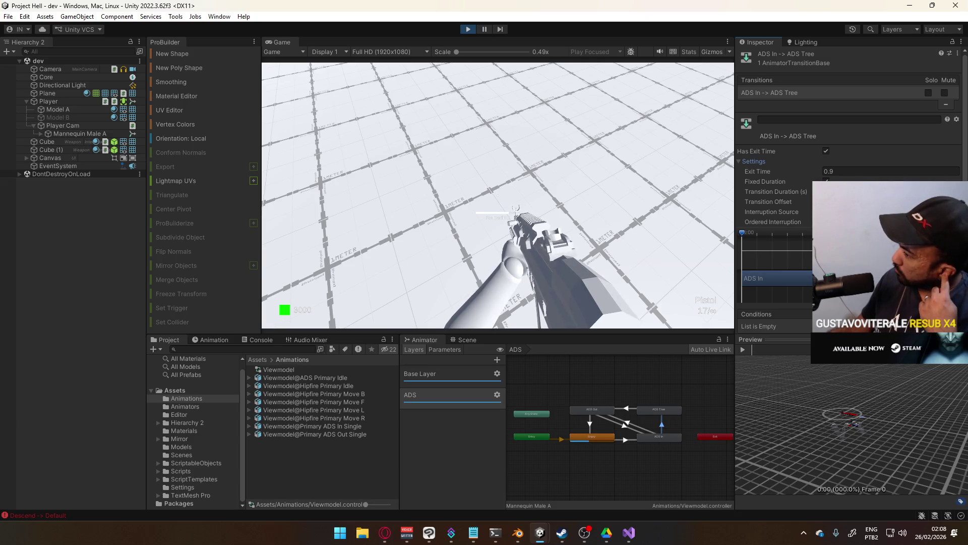
Toggle the POSE Hipfire Primary layer off and on to compare it with the ADS pose.
{"action": "key", "text": "alt+Tab"}
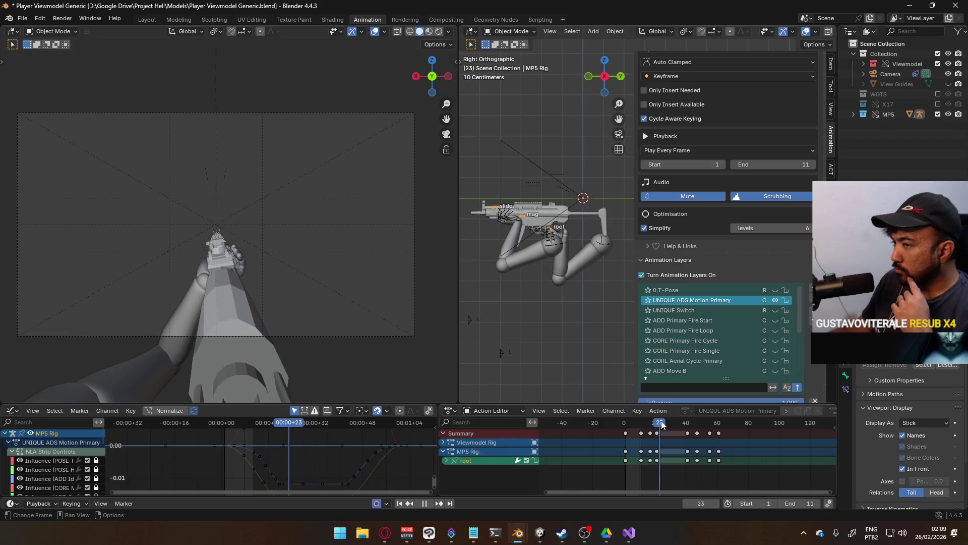
{"action": "left_click_drag", "start_coordinate": [650, 424], "coordinate": [657, 426]}
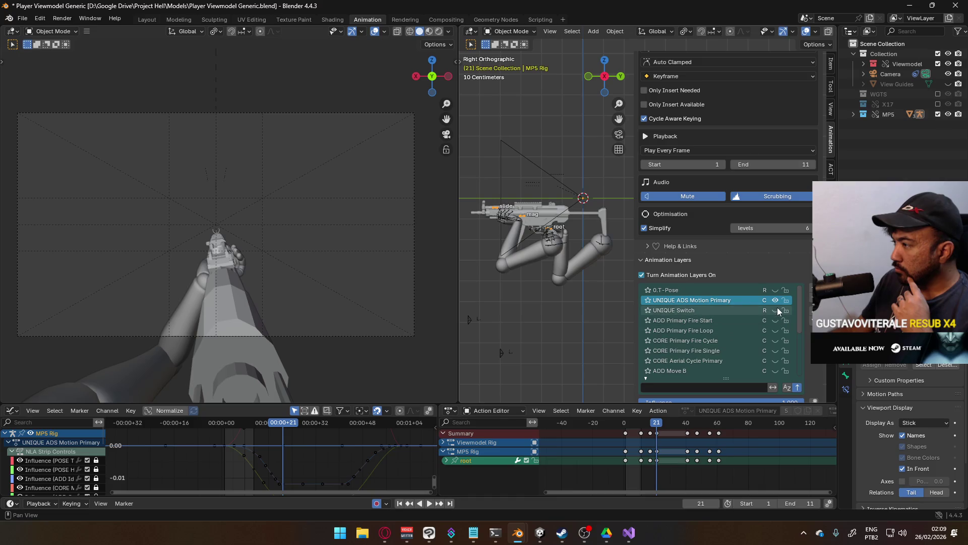
{"action": "scroll", "coordinate": [774, 330], "scroll_direction": "down", "scroll_amount": 8}
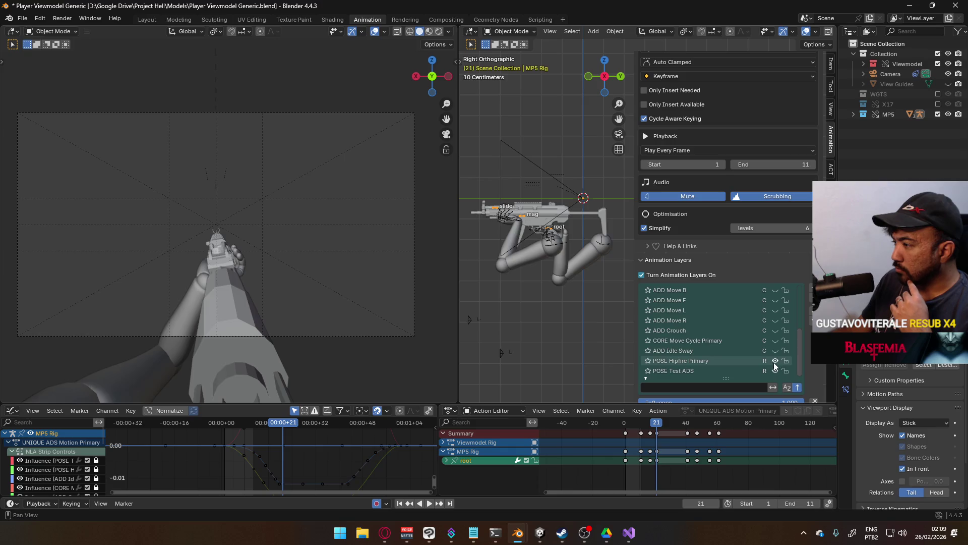
{"action": "left_click", "coordinate": [775, 361]}
{"action": "left_click", "coordinate": [775, 361]}
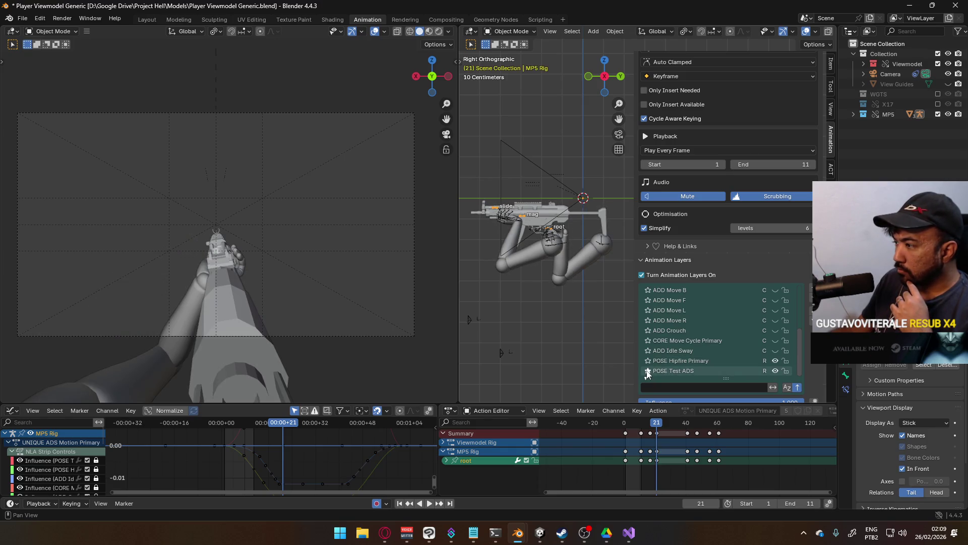
{"action": "scroll", "coordinate": [773, 353], "scroll_direction": "up", "scroll_amount": 8}
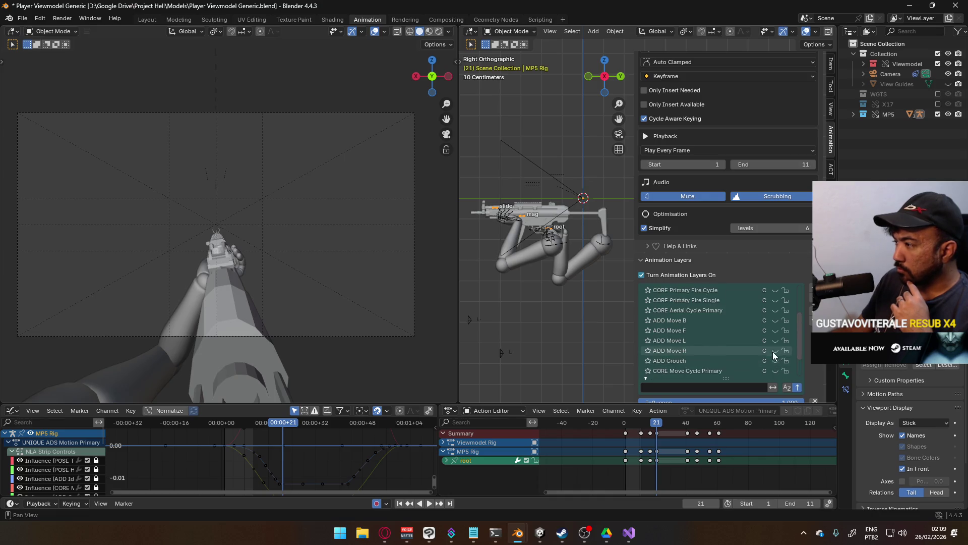
{"action": "left_click", "coordinate": [775, 300]}
{"action": "scroll", "coordinate": [775, 322], "scroll_direction": "down", "scroll_amount": 8}
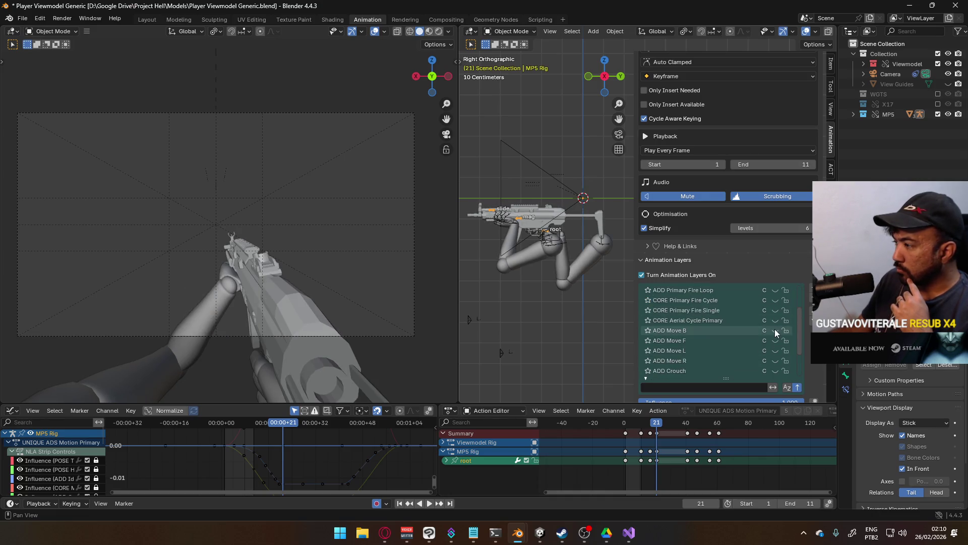
{"action": "left_click", "coordinate": [775, 360]}
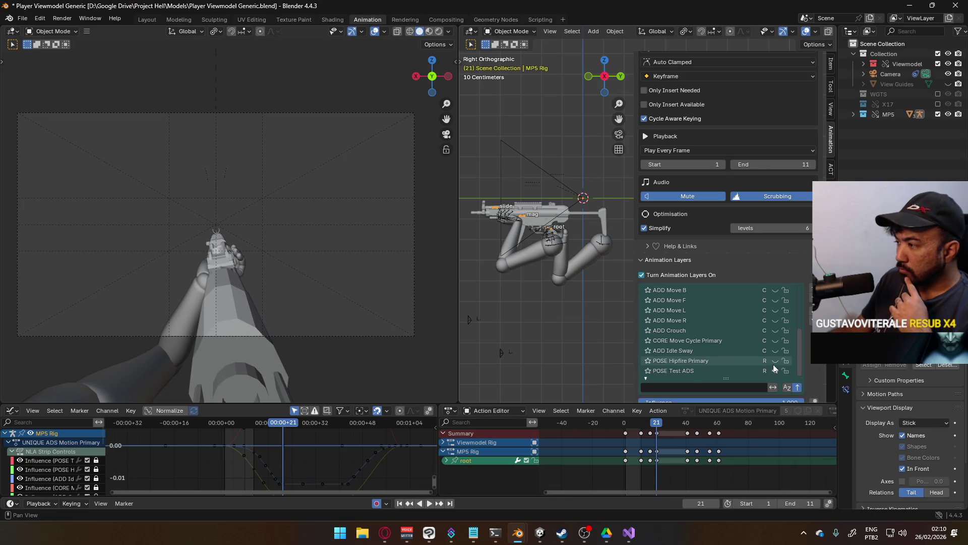
{"action": "left_click", "coordinate": [775, 362]}
Make POSE Test ADS the active animation layer and bring up its options.
{"action": "scroll", "coordinate": [776, 355], "scroll_direction": "up", "scroll_amount": 8}
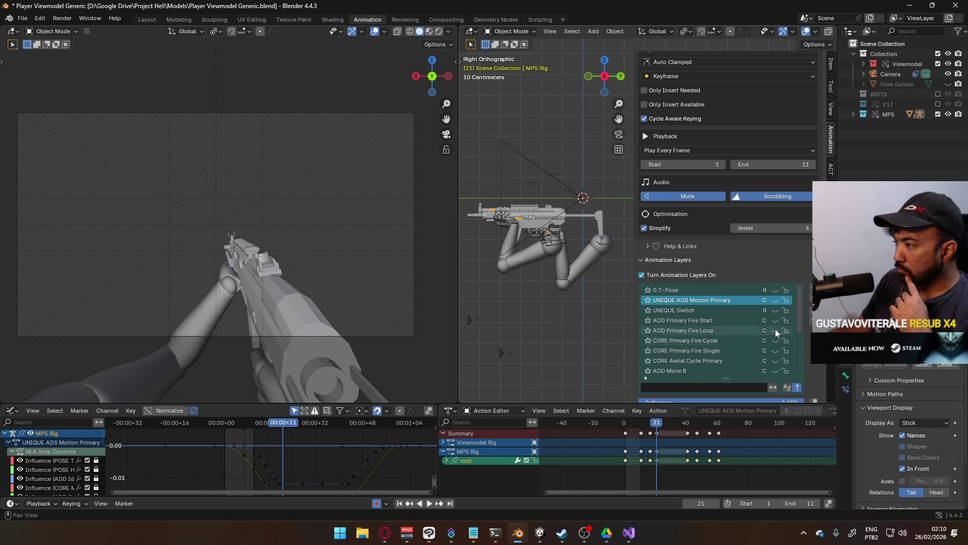
{"action": "scroll", "coordinate": [746, 333], "scroll_direction": "down", "scroll_amount": 8}
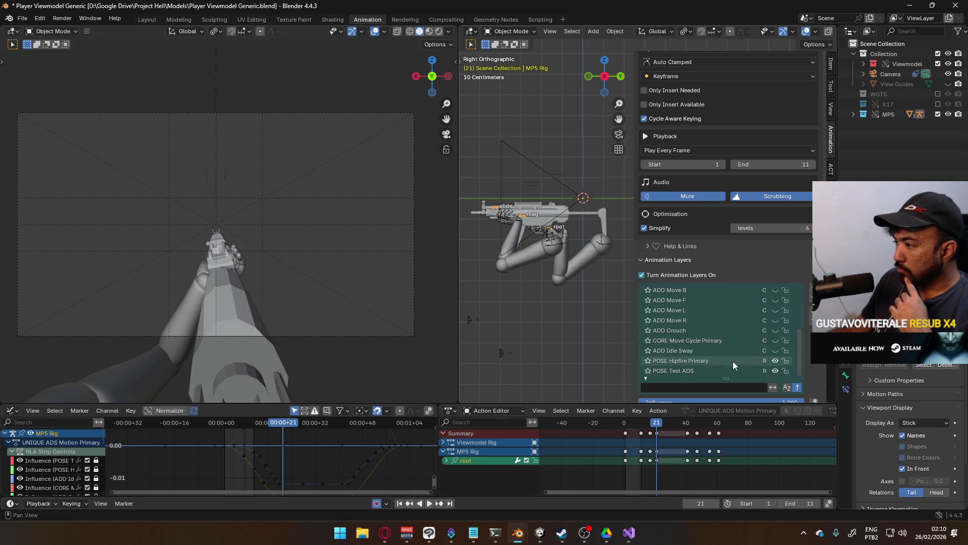
{"action": "left_click", "coordinate": [698, 371]}
{"action": "right_click", "coordinate": [698, 369]}
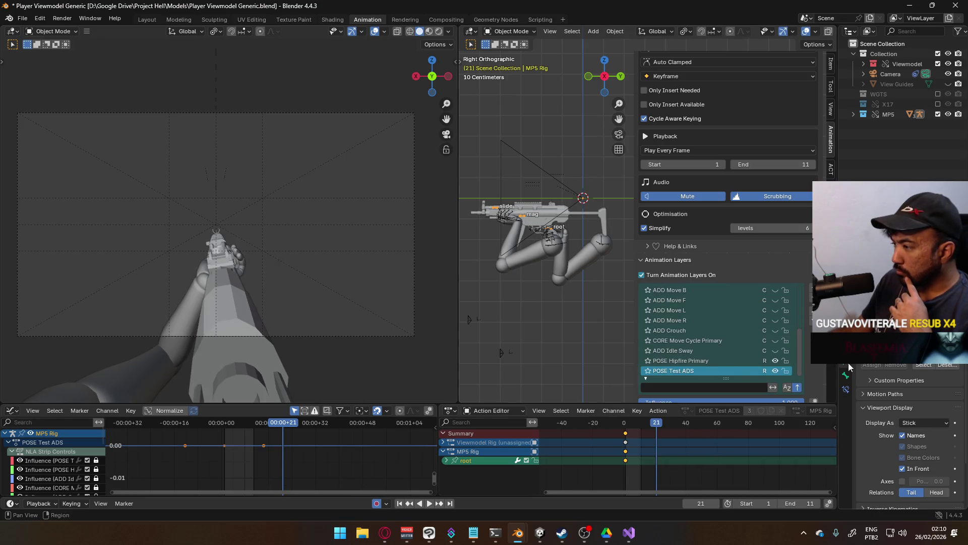
Move the POSE Test ADS layer up to the top of the layer stack.
{"action": "scroll", "coordinate": [811, 292], "scroll_direction": "down", "scroll_amount": 1}
{"action": "left_click", "coordinate": [811, 291]}
{"action": "left_click", "coordinate": [811, 291]}
{"action": "left_click", "coordinate": [811, 291]}
{"action": "left_click", "coordinate": [812, 291]}
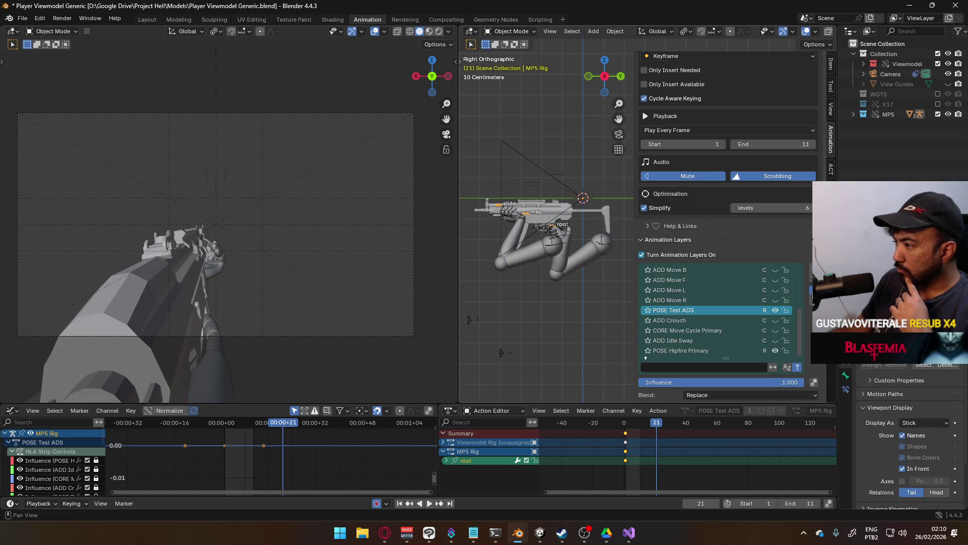
{"action": "left_click", "coordinate": [812, 291]}
{"action": "left_click", "coordinate": [811, 291]}
{"action": "left_click", "coordinate": [811, 291]}
{"action": "left_click", "coordinate": [811, 291]}
{"action": "left_click", "coordinate": [811, 291]}
{"action": "left_click", "coordinate": [811, 291]}
{"action": "left_click", "coordinate": [811, 291]}
{"action": "left_click", "coordinate": [811, 291]}
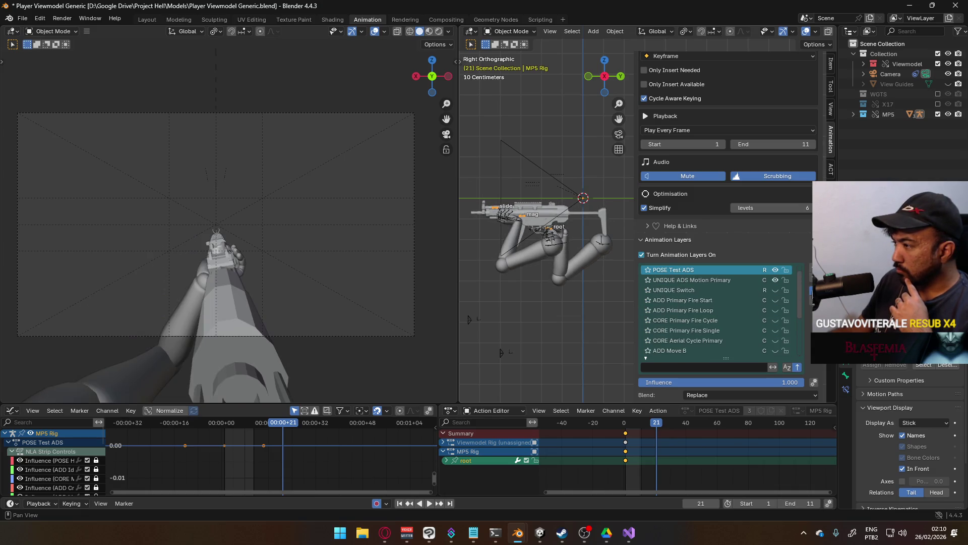
{"action": "left_click", "coordinate": [811, 291]}
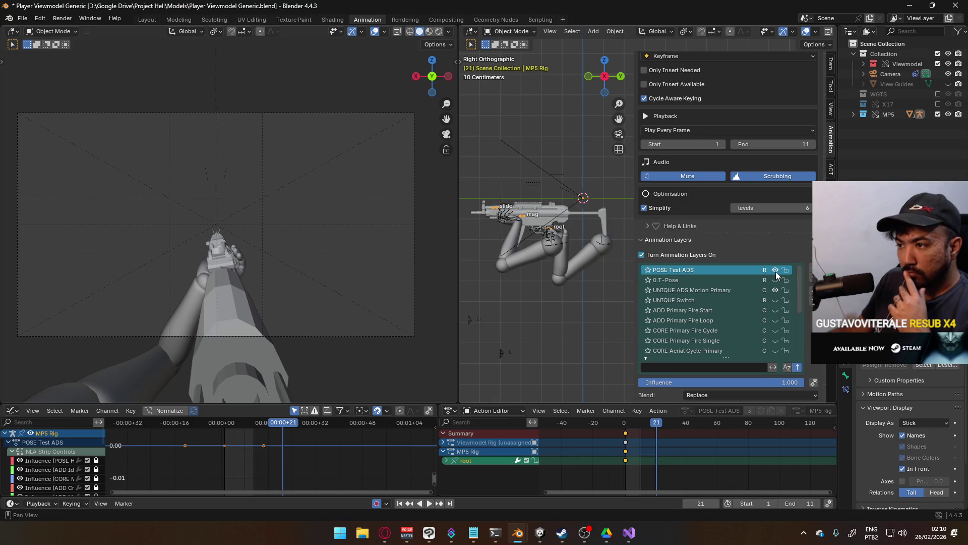
Move POSE Test ADS back down below POSE Hipfire Primary to the bottom of the stack.
{"action": "left_click", "coordinate": [810, 301]}
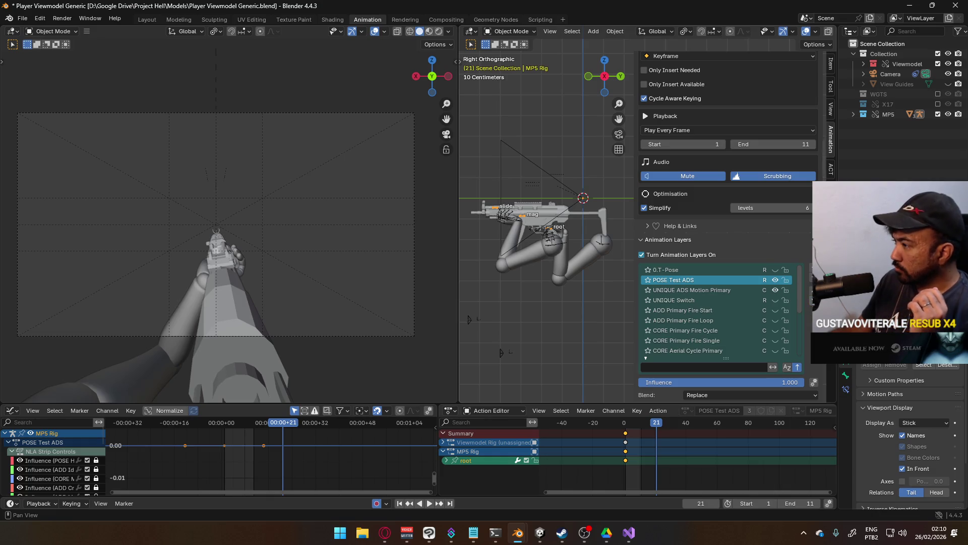
{"action": "left_click", "coordinate": [811, 301]}
{"action": "left_click", "coordinate": [811, 301]}
{"action": "left_click", "coordinate": [810, 301]}
{"action": "left_click", "coordinate": [810, 301]}
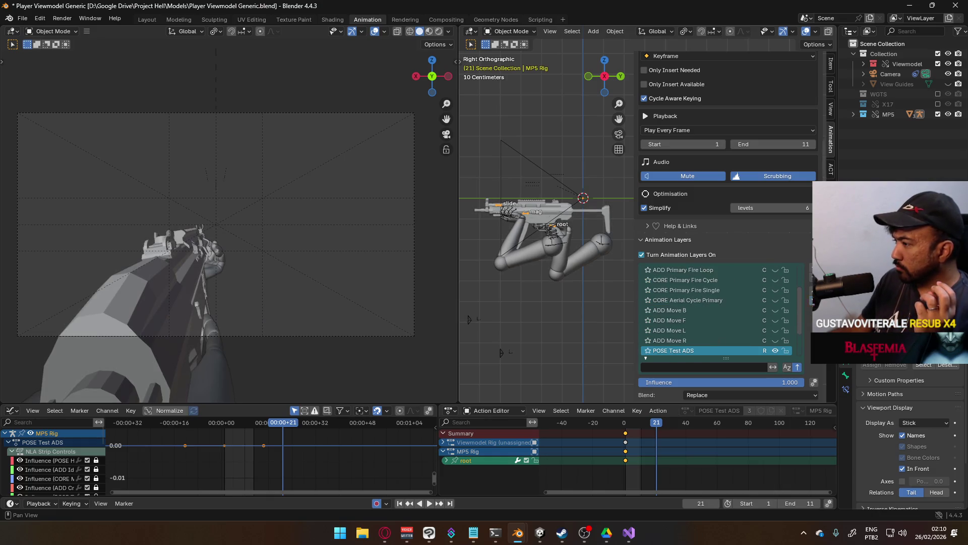
{"action": "left_click", "coordinate": [811, 301]}
{"action": "left_click", "coordinate": [811, 301]}
{"action": "left_click", "coordinate": [810, 301]}
{"action": "left_click", "coordinate": [811, 301]}
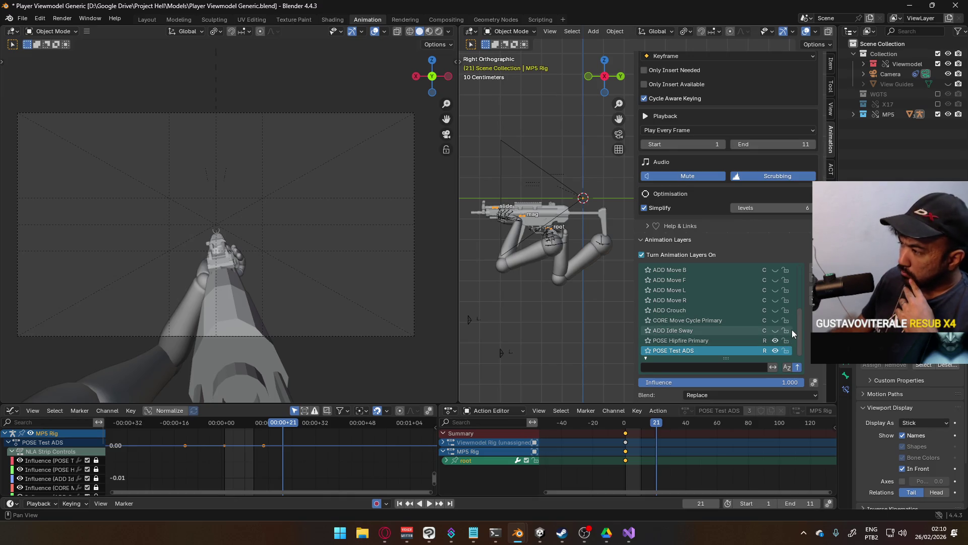
Make UNIQUE ADS Motion Primary the active layer, scrub its frames, and set the scene End to 21.
{"action": "left_click_drag", "start_coordinate": [797, 328], "coordinate": [797, 263]}
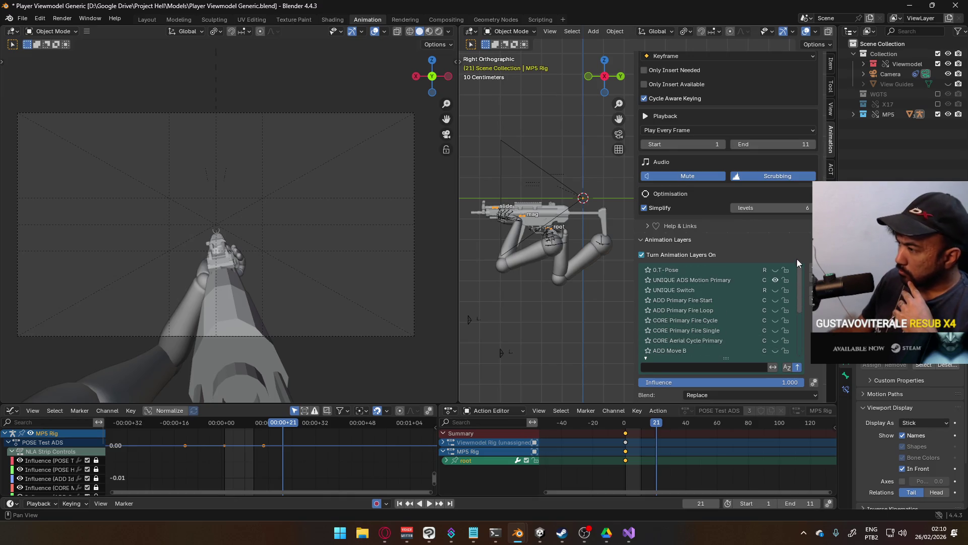
{"action": "left_click", "coordinate": [733, 280]}
{"action": "left_click", "coordinate": [653, 427]}
{"action": "mouse_move", "coordinate": [653, 428]}
{"action": "left_mouse_down"}
{"action": "mouse_move", "coordinate": [624, 427]}
{"action": "mouse_move", "coordinate": [658, 428]}
{"action": "left_mouse_up"}
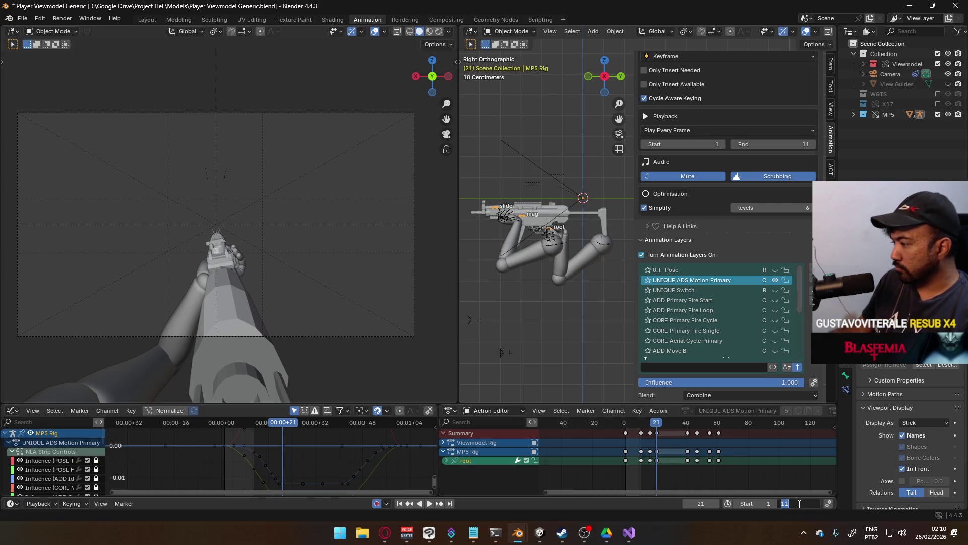
{"action": "type", "text": "21"}
{"action": "key", "text": "Return"}
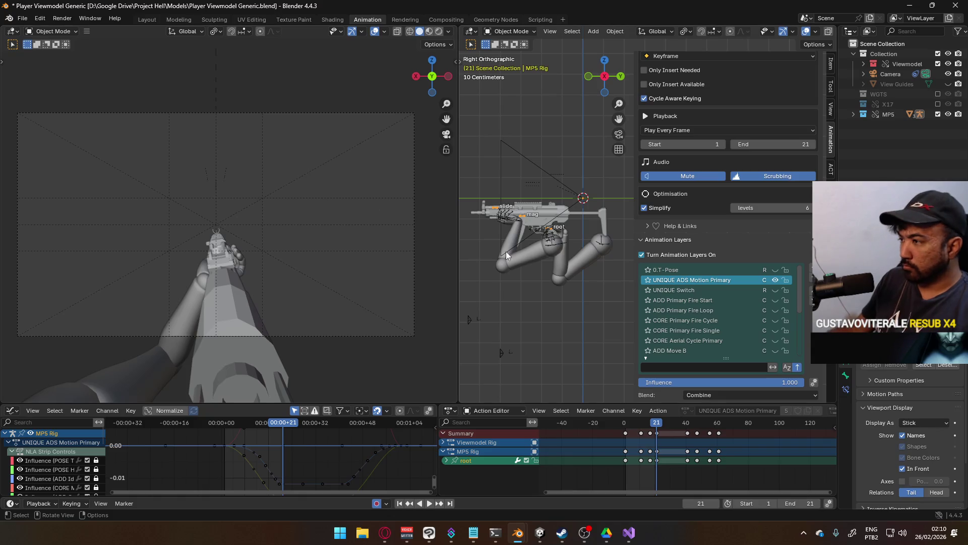
Save the blend file, export Viewmodel Rig as FBX over Viewmodel@Primary ADS In Single.fbx, then go to Unity.
{"action": "left_click", "coordinate": [545, 253]}
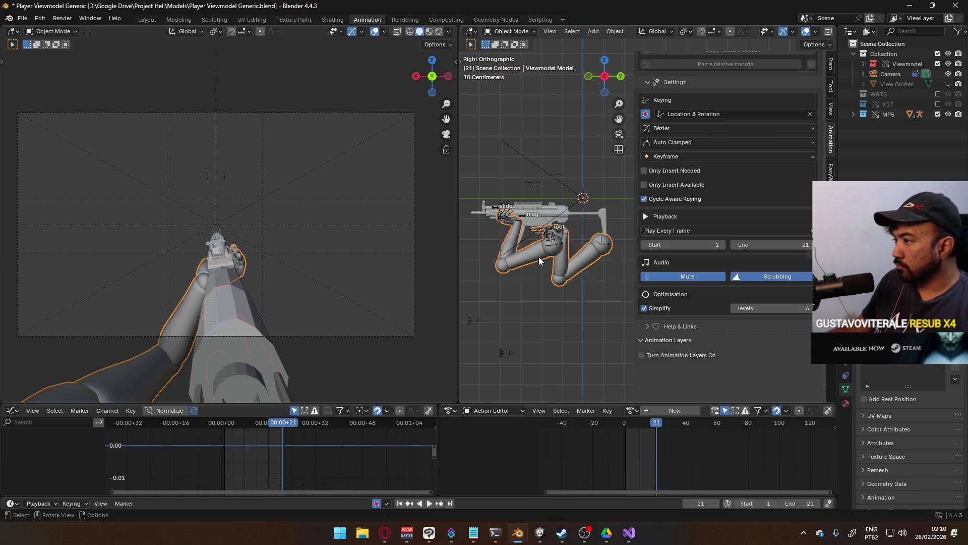
{"action": "key", "text": "ctrl+s"}
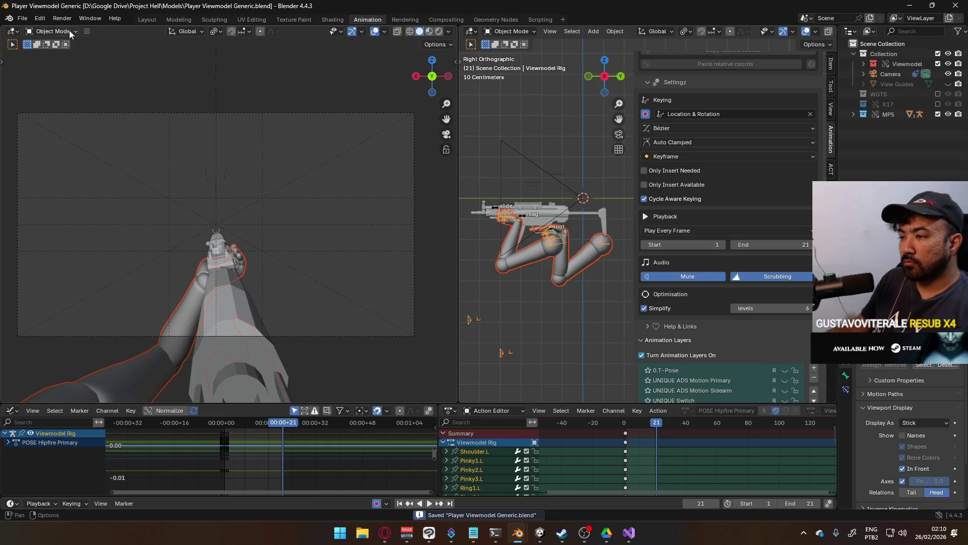
{"action": "left_click", "coordinate": [24, 19]}
{"action": "mouse_move", "coordinate": [76, 172]}
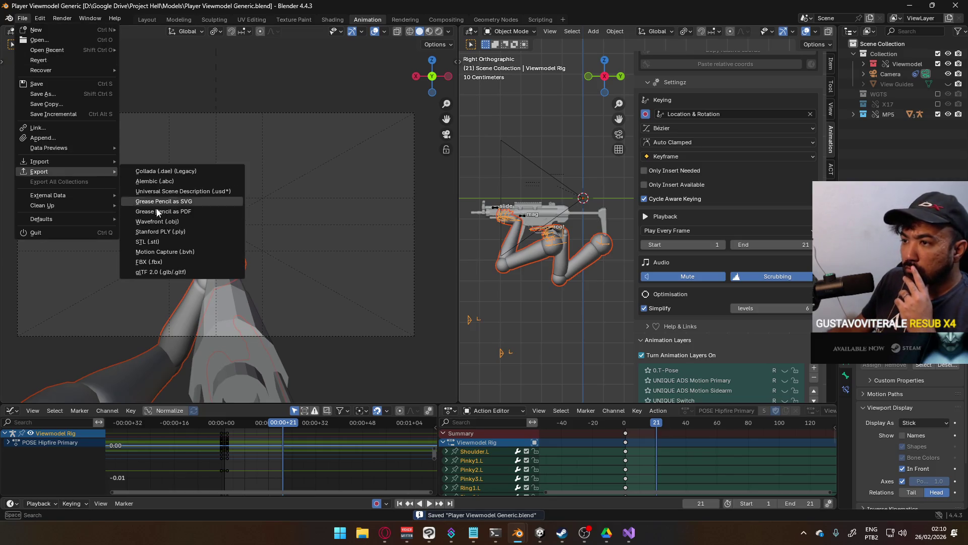
{"action": "left_click", "coordinate": [183, 255]}
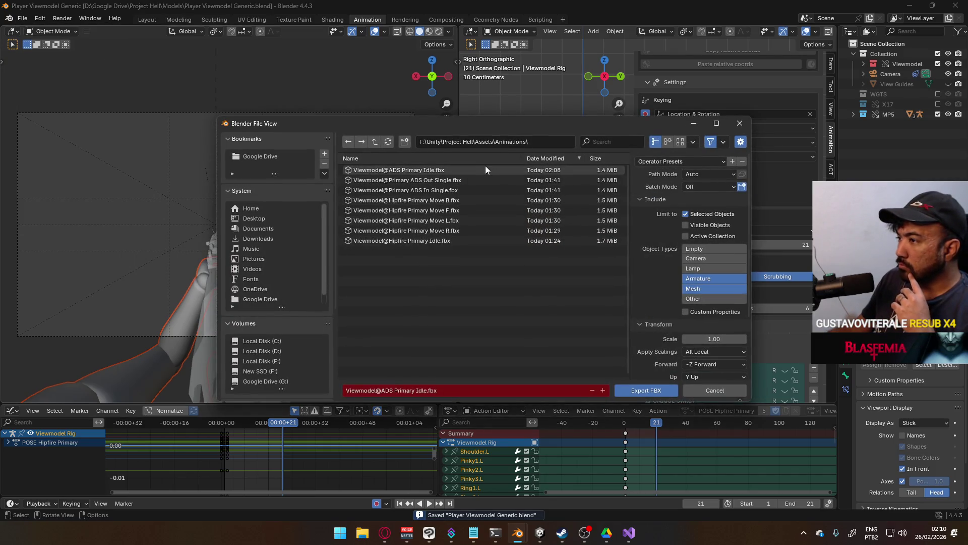
{"action": "left_click", "coordinate": [455, 190]}
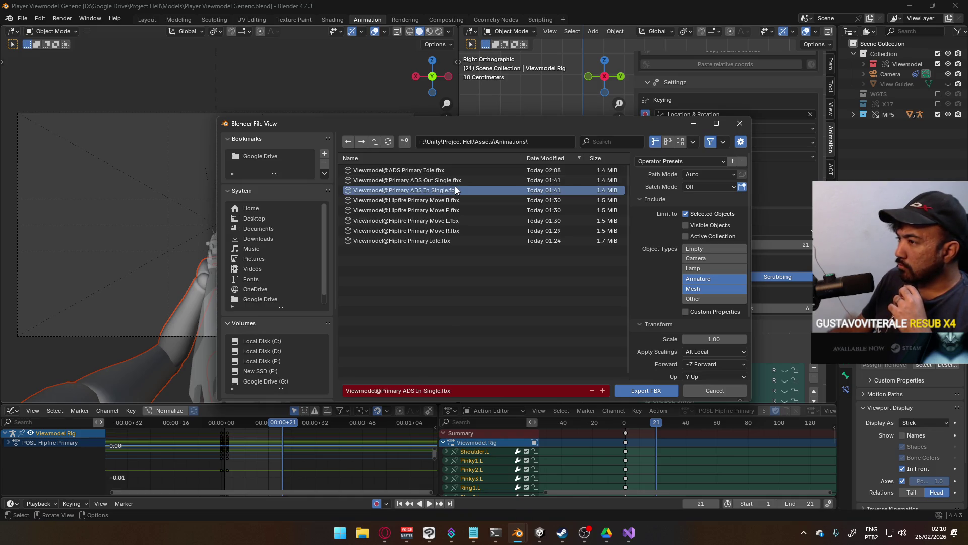
{"action": "double_click", "coordinate": [455, 189]}
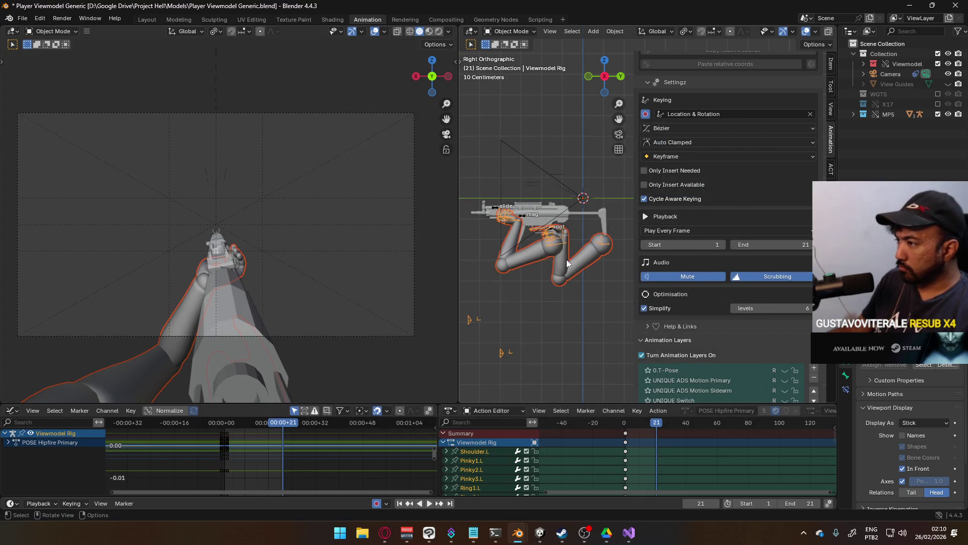
{"action": "key", "text": "alt+Tab"}
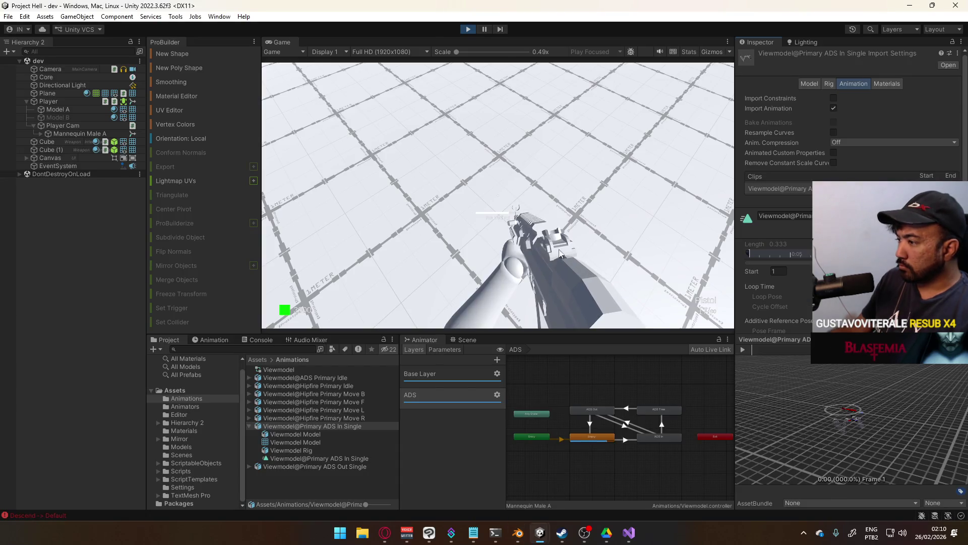
Stop Play mode and preview the 0.333-second ADS In clip from below in the Inspector.
{"action": "left_click", "coordinate": [468, 30]}
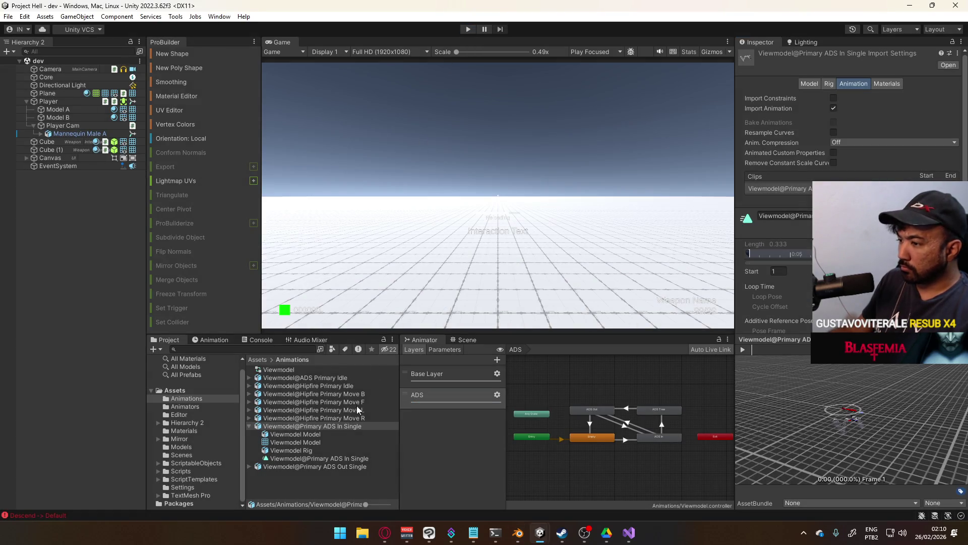
{"action": "left_click_drag", "start_coordinate": [780, 392], "coordinate": [827, 413]}
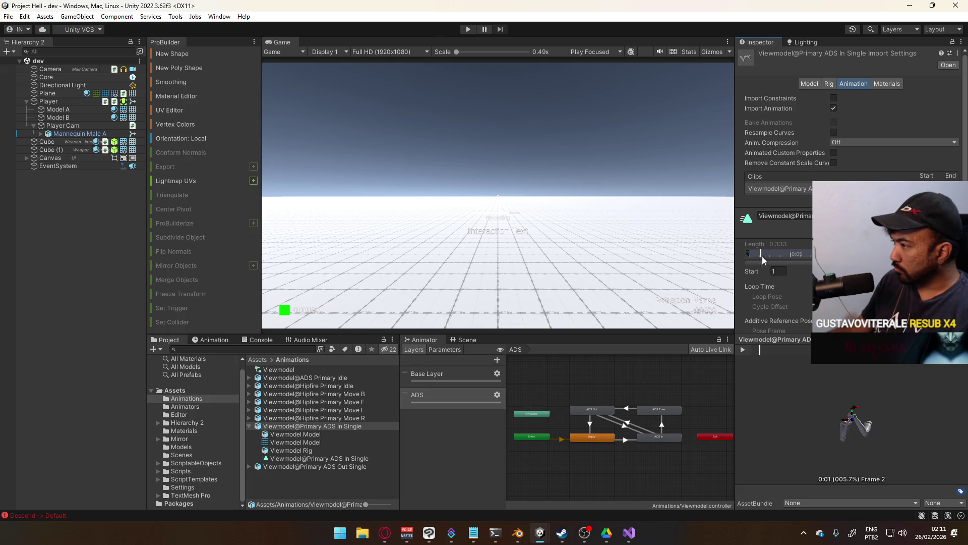
{"action": "left_click", "coordinate": [744, 350]}
{"action": "left_click", "coordinate": [743, 350]}
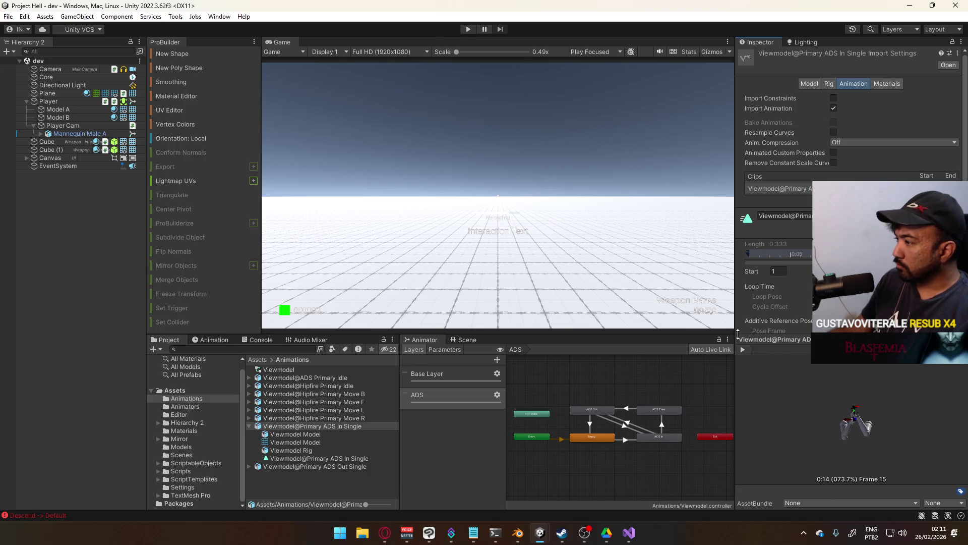
Test aiming down sights in Play mode, then stop and return to Blender.
{"action": "left_click", "coordinate": [468, 29]}
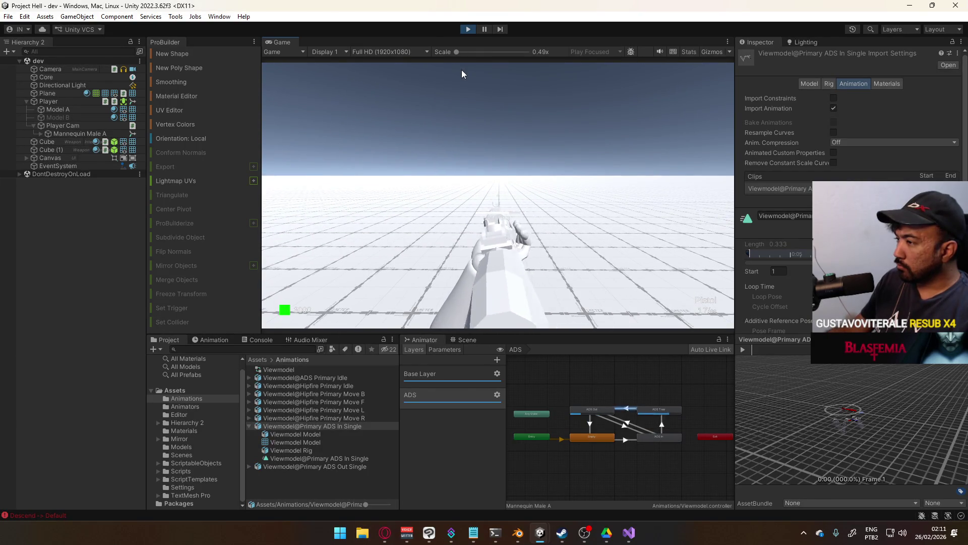
{"action": "right_click", "coordinate": [462, 70]}
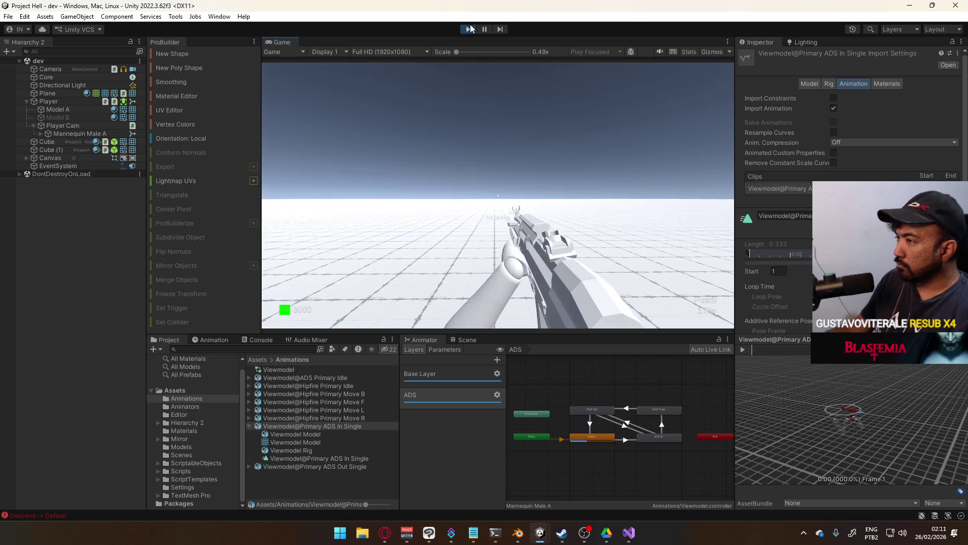
{"action": "left_click", "coordinate": [470, 30]}
{"action": "key", "text": "super+Tab"}
{"action": "key", "text": "Return"}
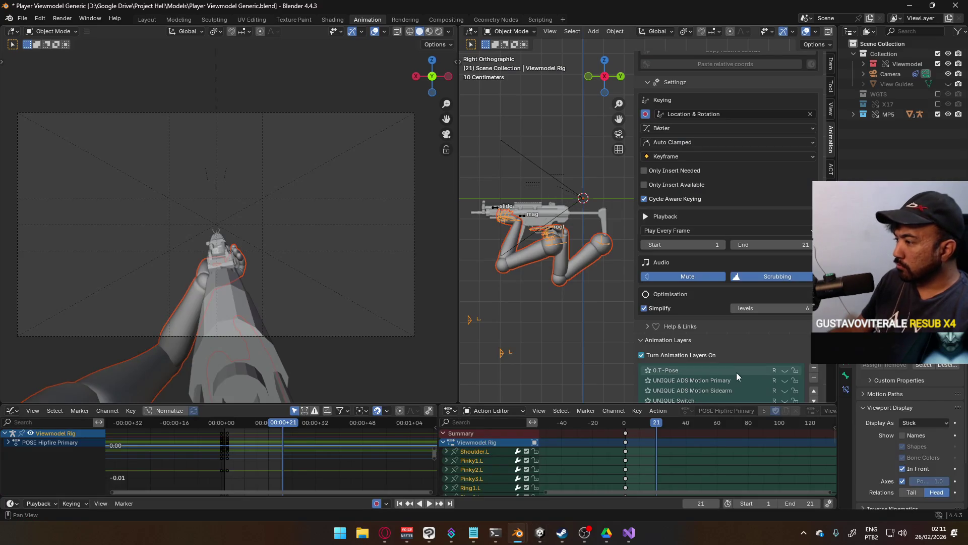
Scroll the sidebar up and select the MP5 Rig in the viewport as the active object.
{"action": "scroll", "coordinate": [797, 375], "scroll_direction": "up", "scroll_amount": 2}
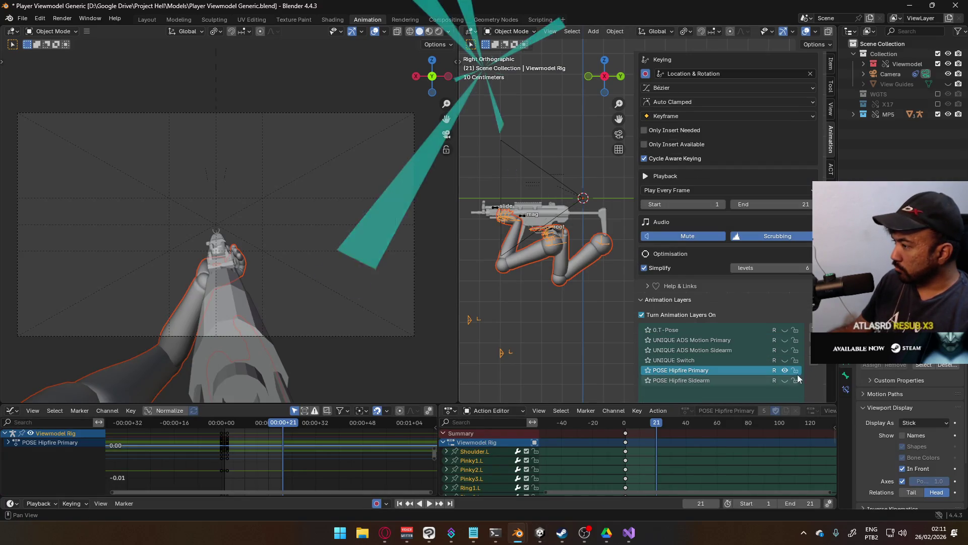
{"action": "scroll", "coordinate": [712, 316], "scroll_direction": "up", "scroll_amount": 3}
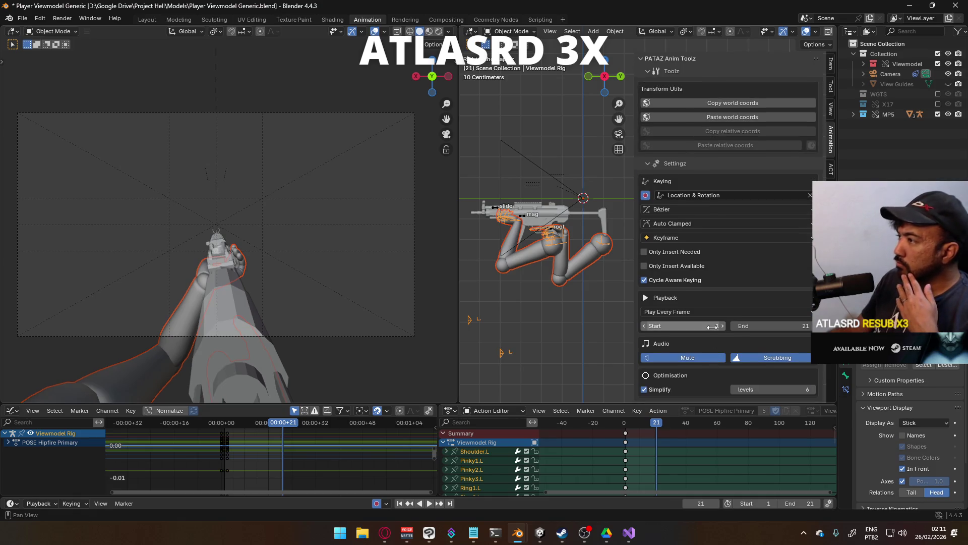
{"action": "left_click", "coordinate": [526, 223]}
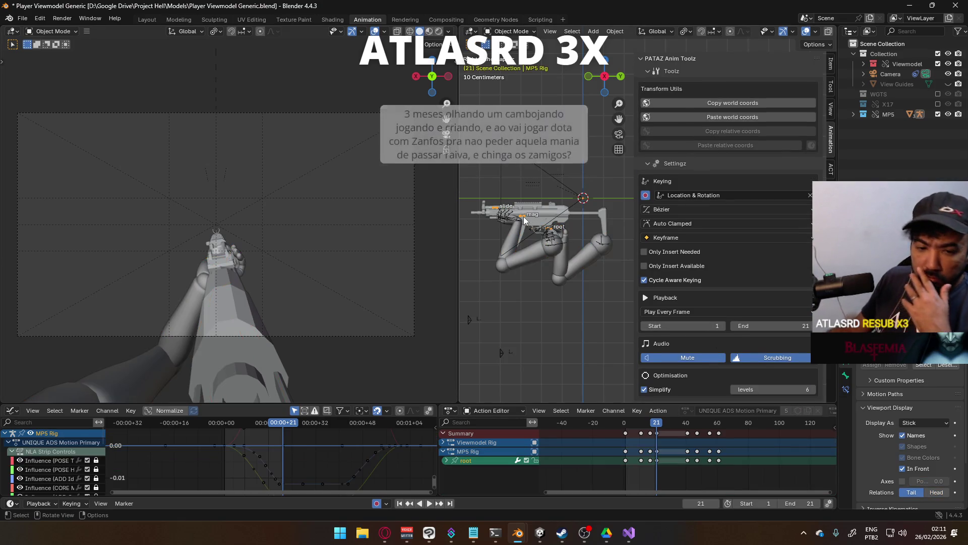
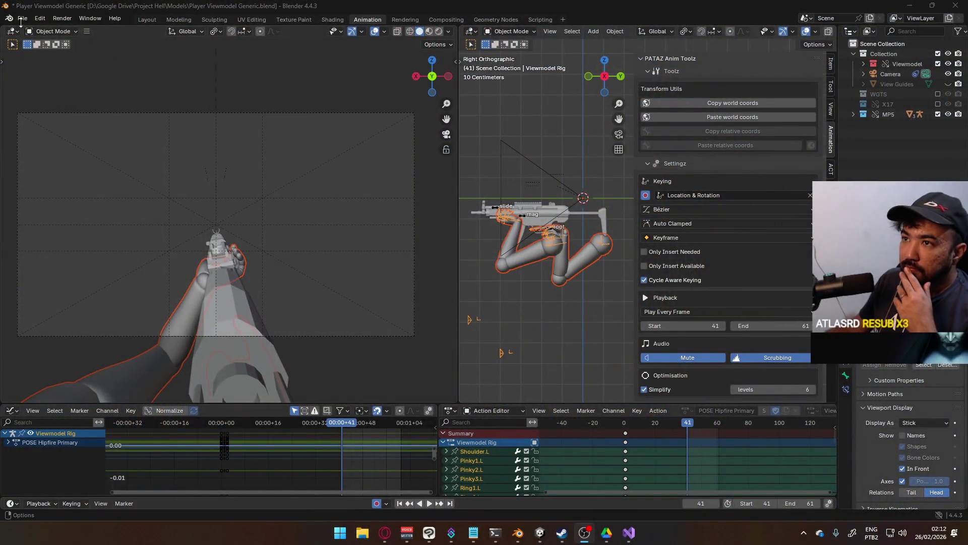
Export the rig's animation as FBX, overwriting Viewmodel@Primary ADS In Single in Assets/Animations.
{"action": "left_click", "coordinate": [22, 18]}
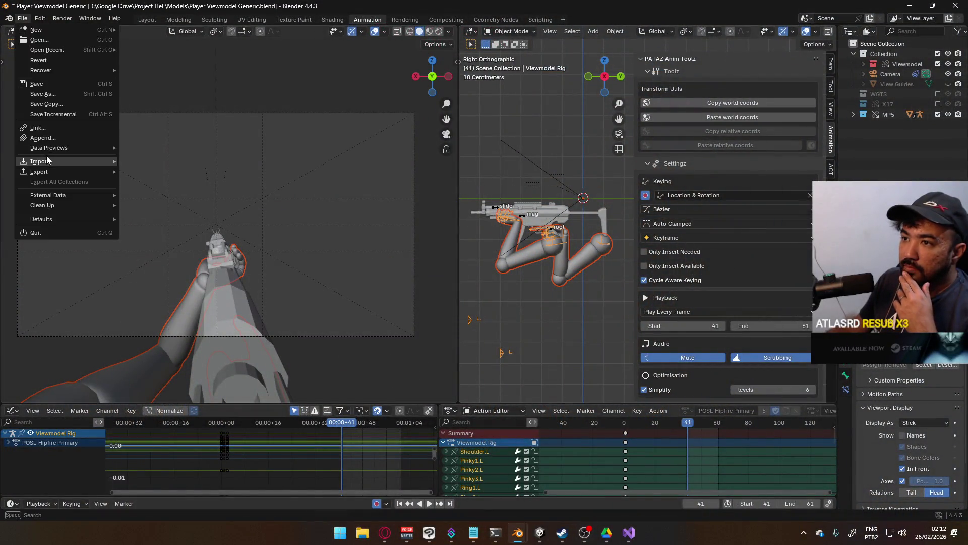
{"action": "mouse_move", "coordinate": [76, 172]}
{"action": "left_click", "coordinate": [171, 262]}
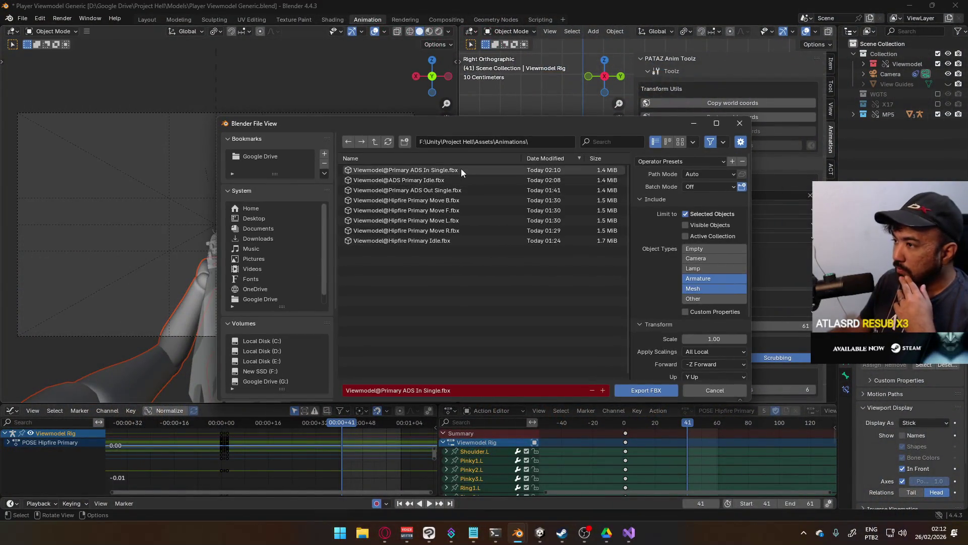
{"action": "left_click", "coordinate": [456, 201]}
{"action": "double_click", "coordinate": [455, 191]}
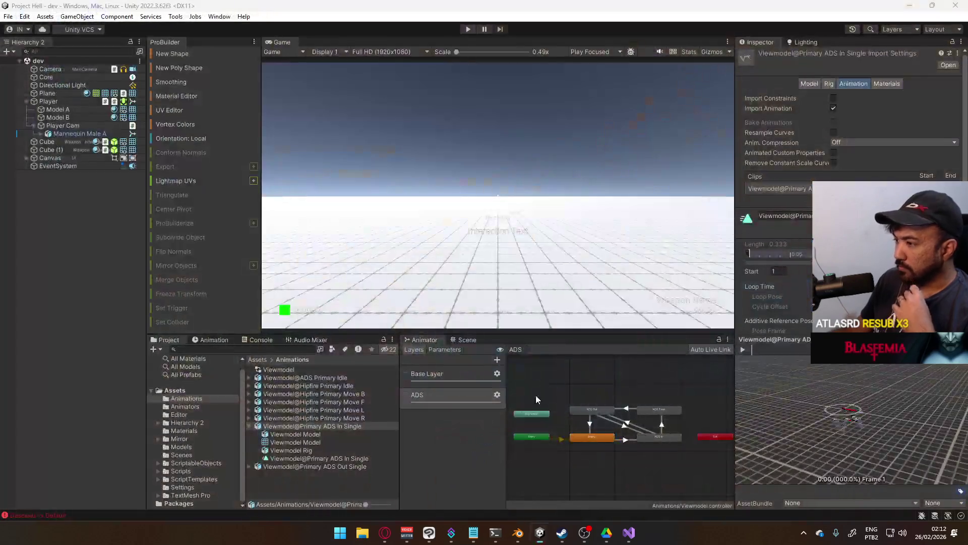
Switch to Unity and enter Play mode to test the arms and MP5 ADS animation.
{"action": "left_click", "coordinate": [486, 481]}
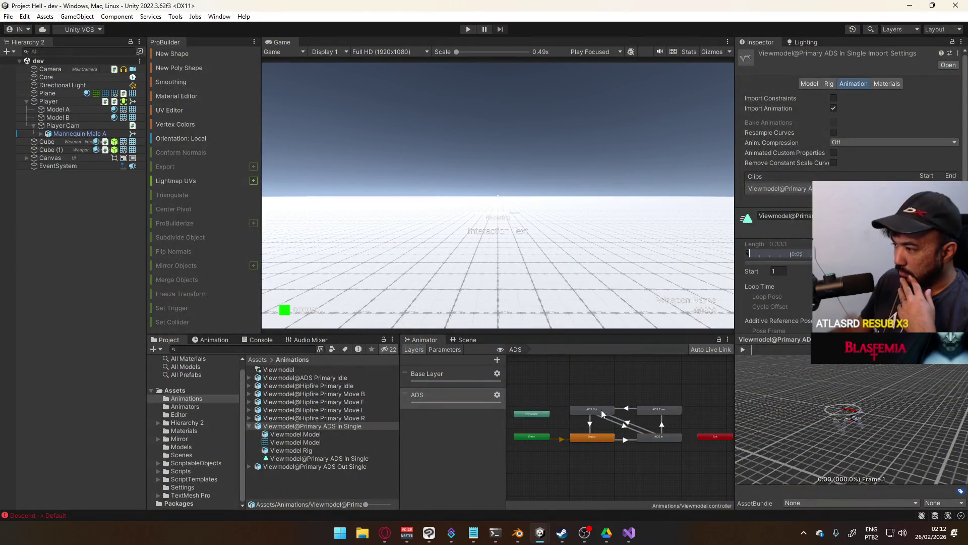
{"action": "left_click", "coordinate": [467, 30]}
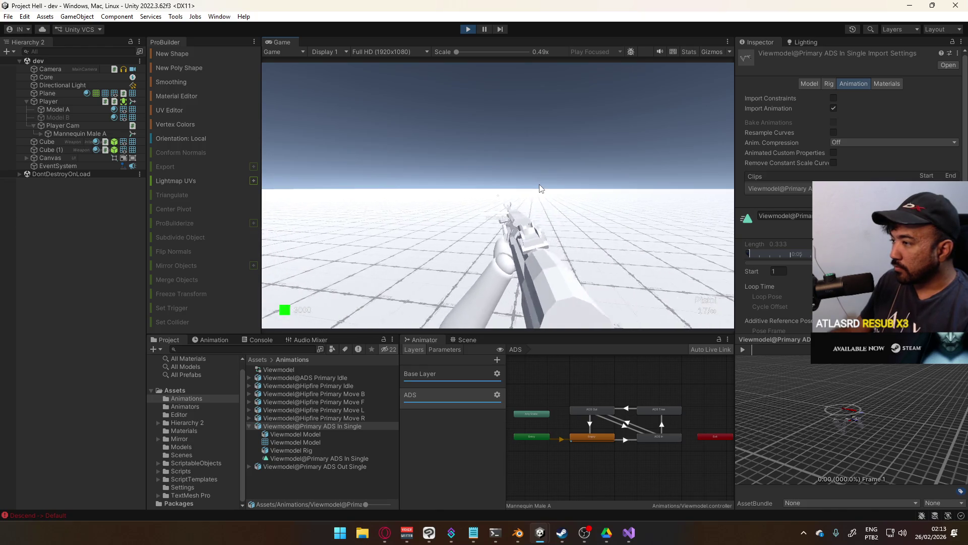
Back in Blender, rename the POSE Test ADS layer to POSE ADS and scrub its pose.
{"action": "key", "text": "alt+Tab"}
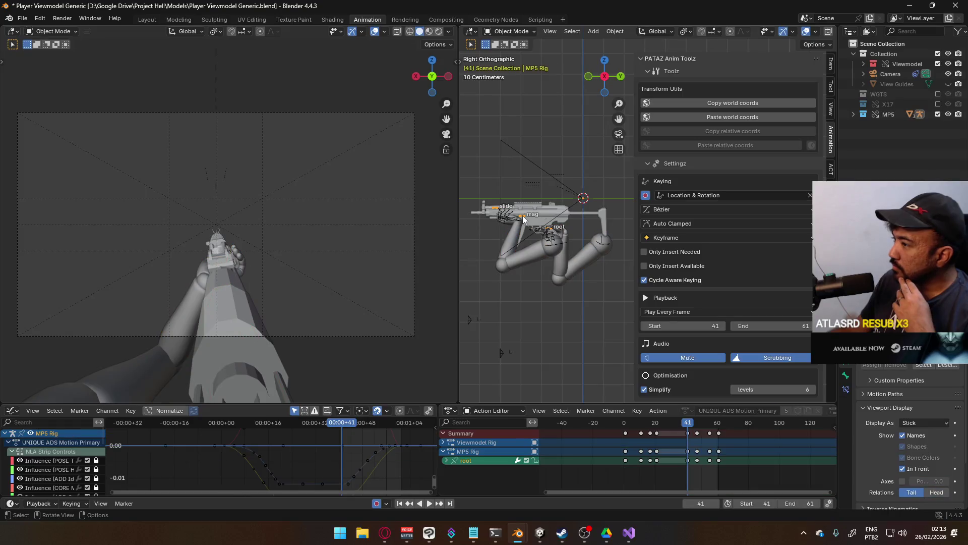
{"action": "scroll", "coordinate": [764, 323], "scroll_direction": "down", "scroll_amount": 6}
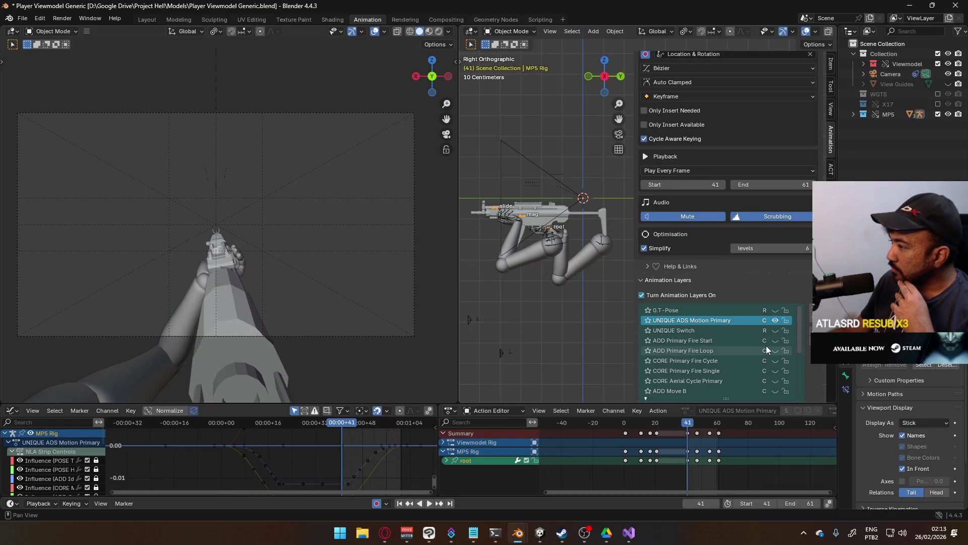
{"action": "scroll", "coordinate": [733, 323], "scroll_direction": "down", "scroll_amount": 9}
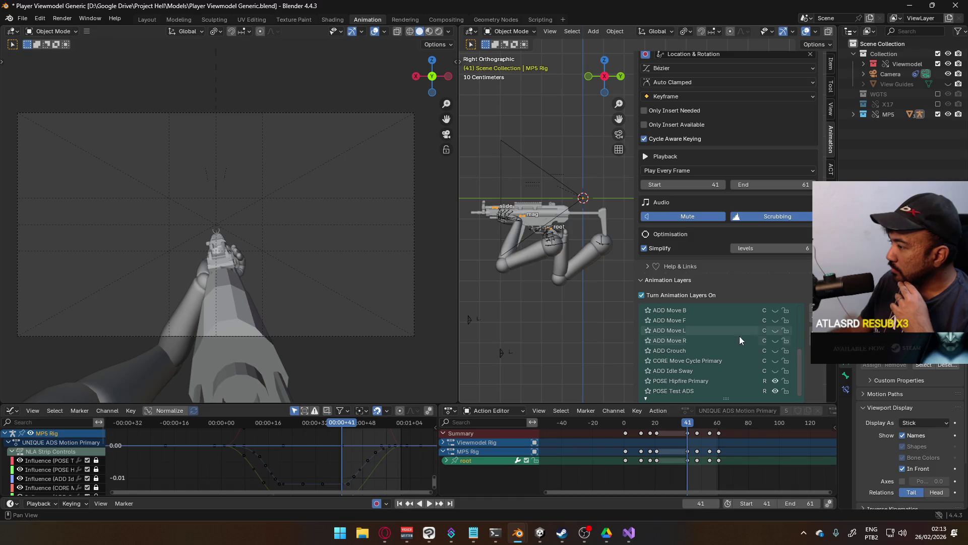
{"action": "left_click", "coordinate": [676, 391]}
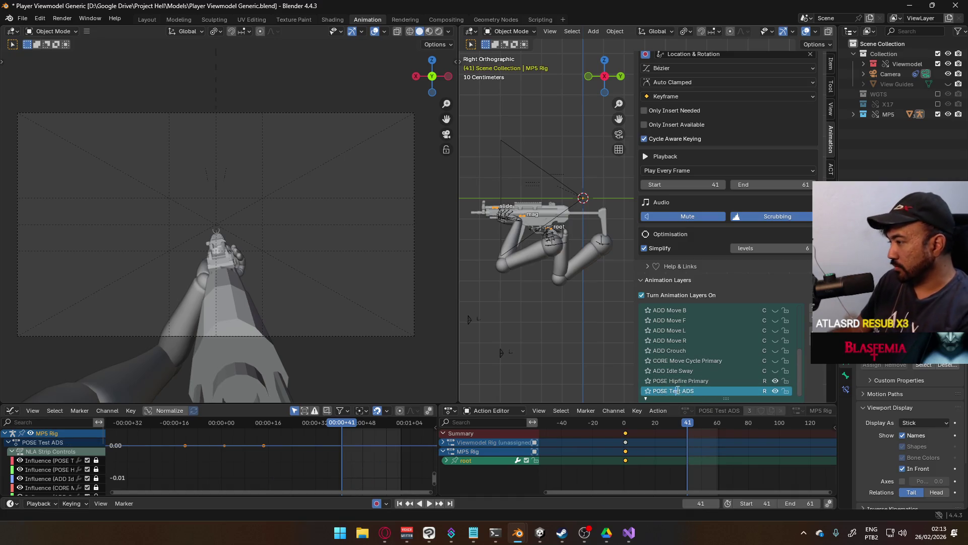
{"action": "key", "text": "Return"}
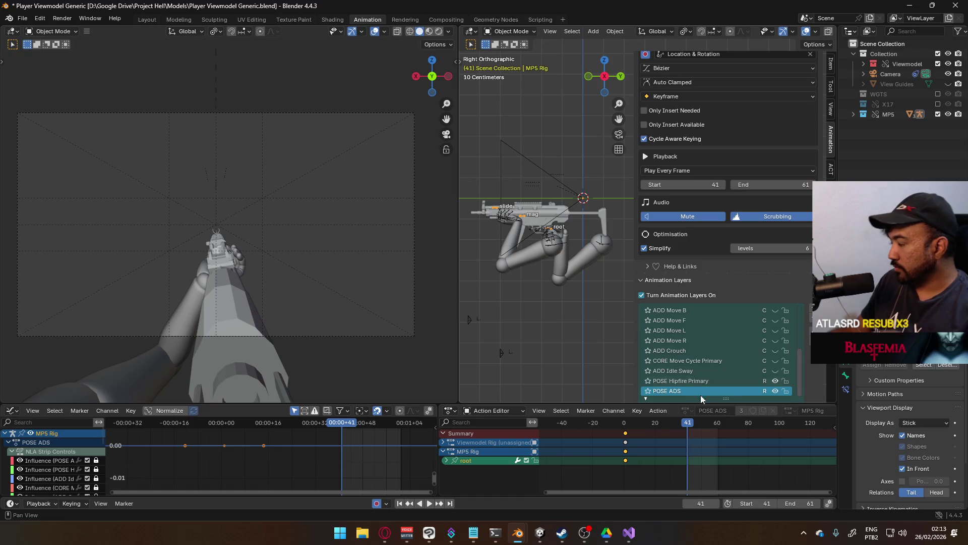
{"action": "left_click_drag", "start_coordinate": [646, 424], "coordinate": [644, 426]}
{"action": "key", "text": "Escape"}
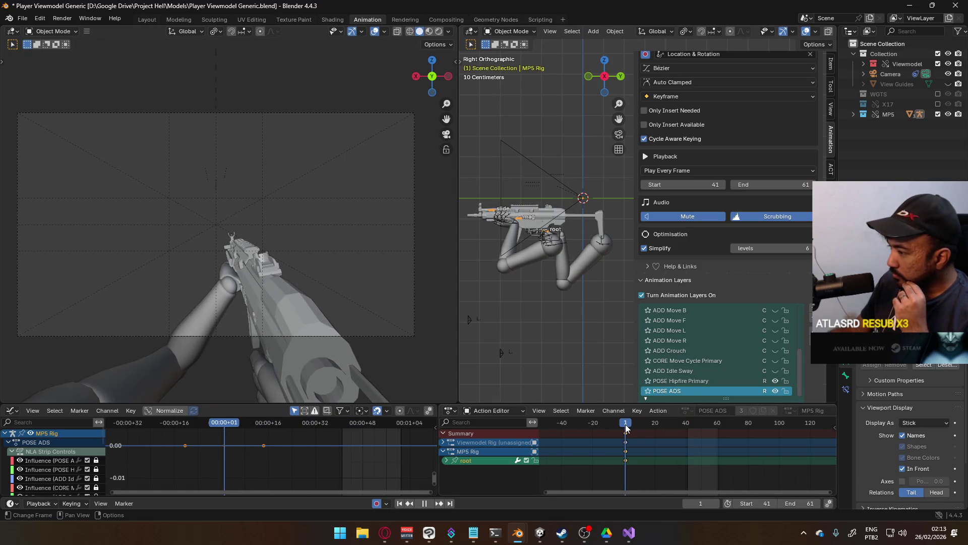
Hide POSE Hipfire Primary, enable and select CORE Move Cycle Primary, and scrub to frame 65.
{"action": "scroll", "coordinate": [758, 376], "scroll_direction": "up", "scroll_amount": 8}
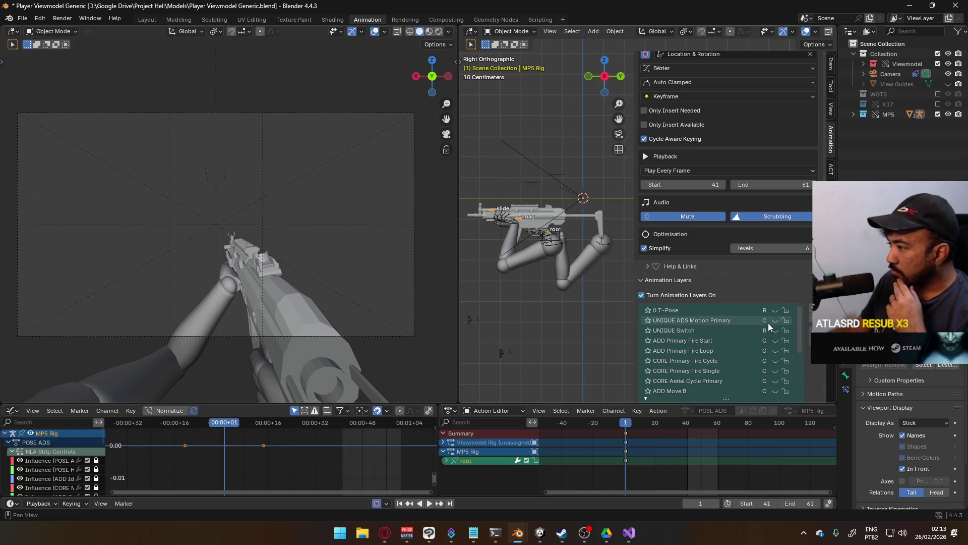
{"action": "scroll", "coordinate": [739, 338], "scroll_direction": "down", "scroll_amount": 8}
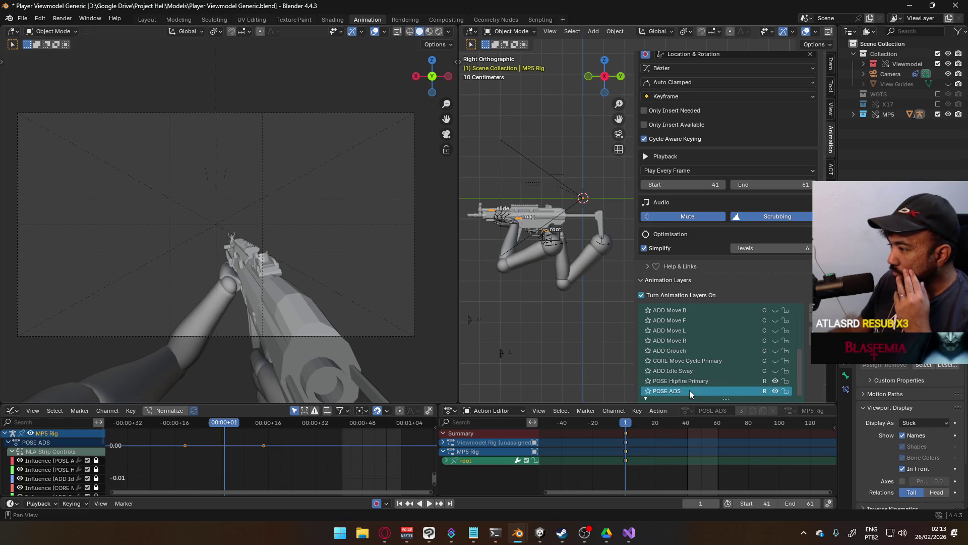
{"action": "left_click", "coordinate": [709, 381]}
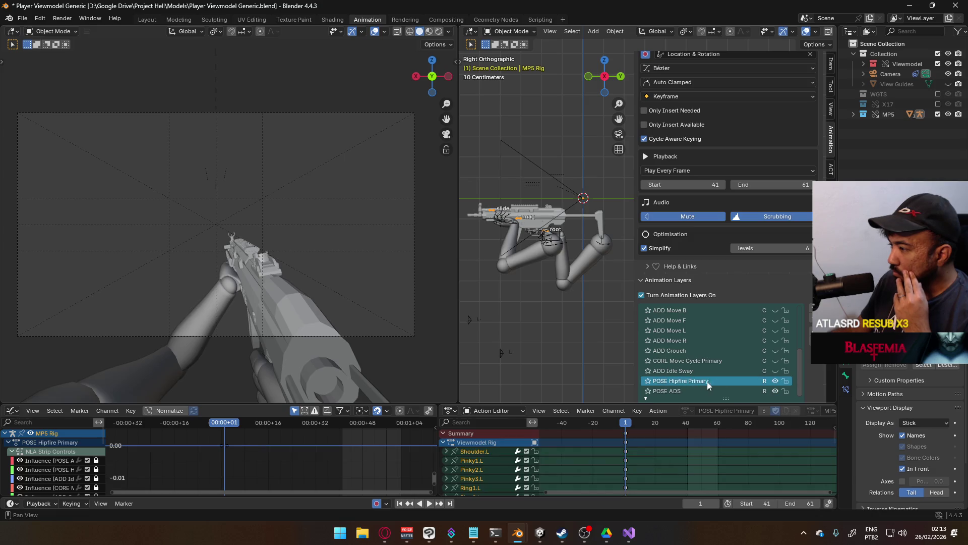
{"action": "left_click", "coordinate": [776, 382]}
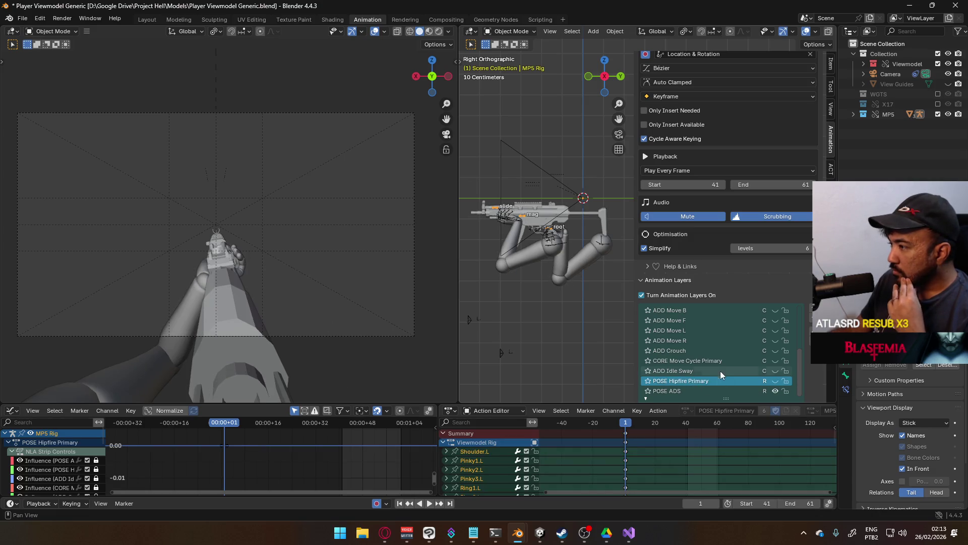
{"action": "left_click", "coordinate": [775, 361]}
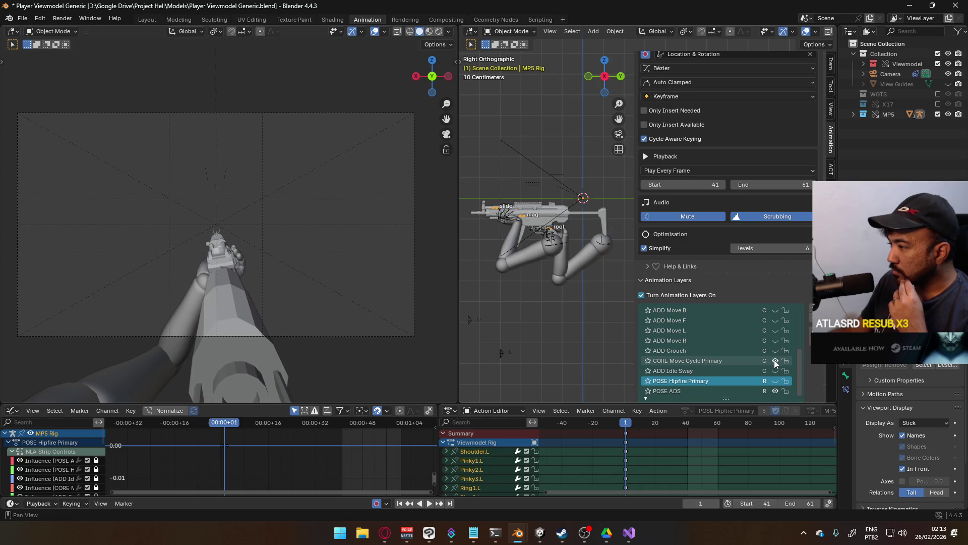
{"action": "left_click", "coordinate": [689, 361]}
{"action": "left_click_drag", "start_coordinate": [624, 422], "coordinate": [726, 429]}
{"action": "left_click", "coordinate": [819, 503]}
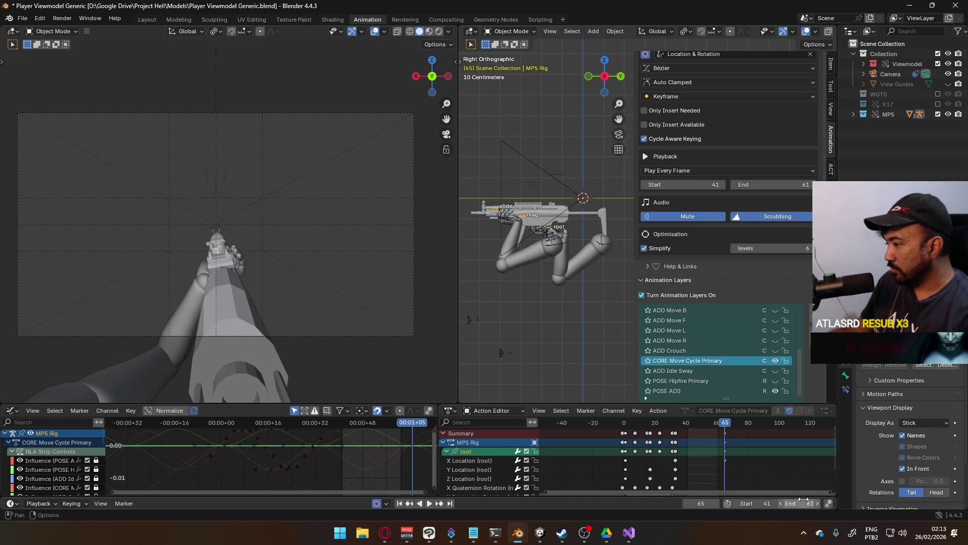
Set the playback range to frames 1–65 and preview the move cycle.
{"action": "key", "text": "Return"}
{"action": "left_click", "coordinate": [756, 502]}
{"action": "type", "text": "1"}
{"action": "key", "text": "Return"}
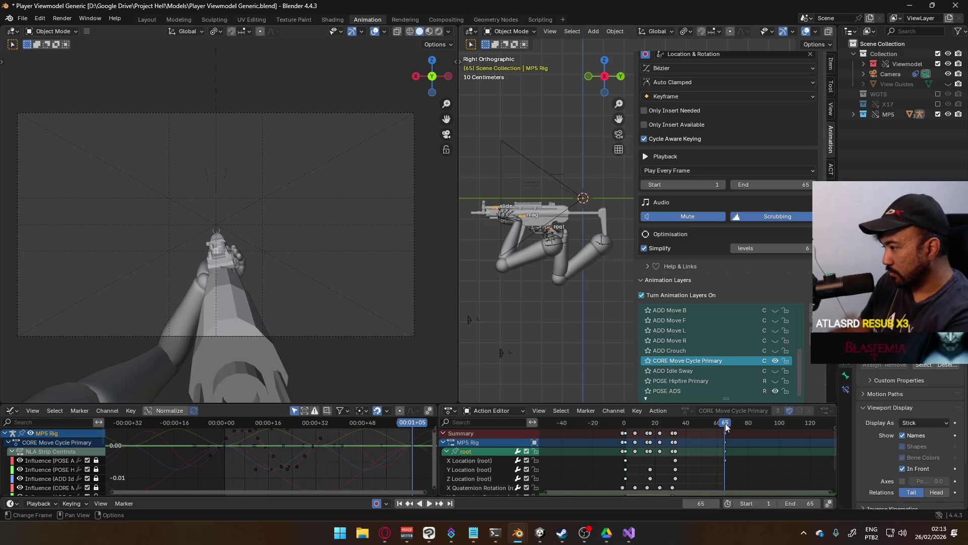
{"action": "key", "text": "space"}
{"action": "mouse_move", "coordinate": [662, 429]}
{"action": "left_mouse_down"}
{"action": "mouse_move", "coordinate": [712, 432]}
{"action": "mouse_move", "coordinate": [626, 435]}
{"action": "left_mouse_up"}
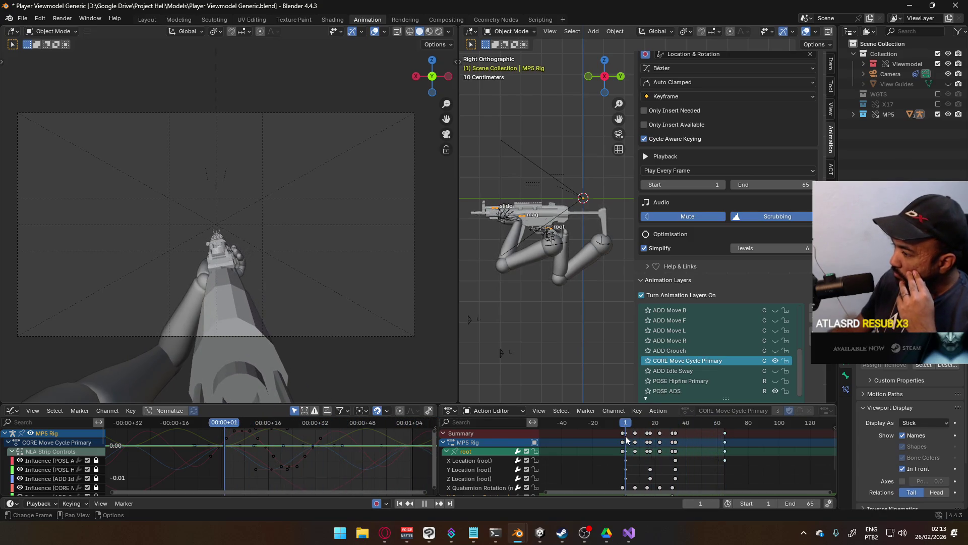
Lower CORE Move Cycle Primary's influence to 0.6, then 0.4, then hide it and show ADD Idle Sway.
{"action": "scroll", "coordinate": [791, 348], "scroll_direction": "down", "scroll_amount": 4}
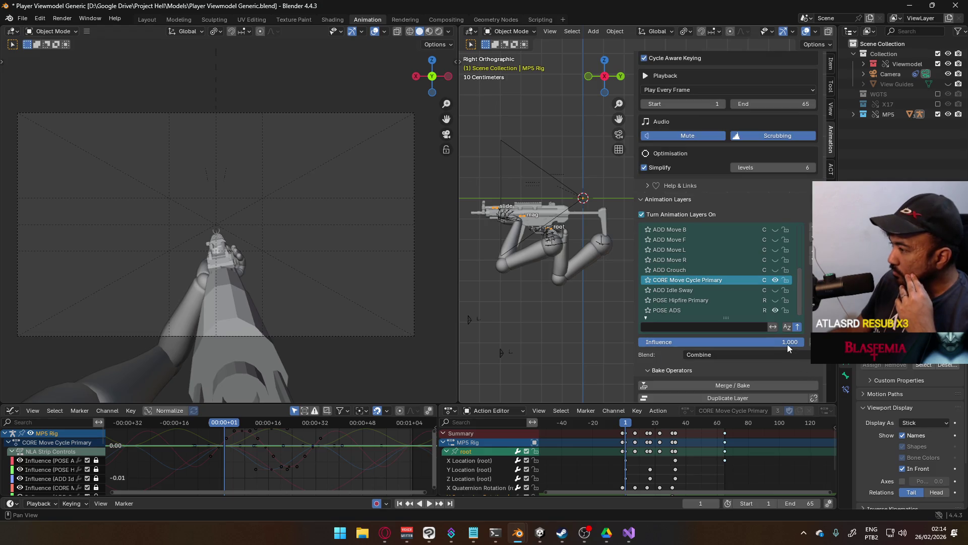
{"action": "left_click_drag", "start_coordinate": [788, 344], "coordinate": [738, 344]}
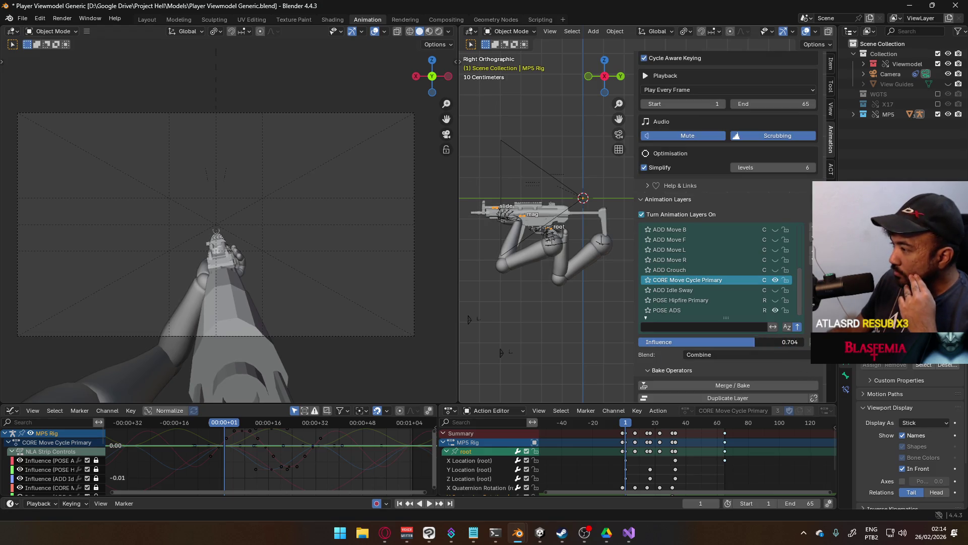
{"action": "left_click", "coordinate": [775, 343]}
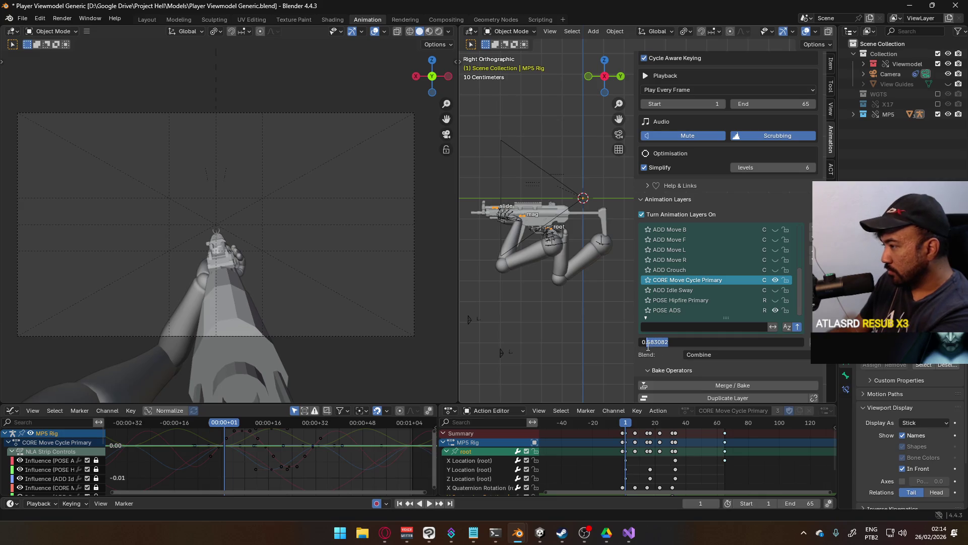
{"action": "type", "text": "0.6"}
{"action": "key", "text": "Return"}
{"action": "key", "text": "space"}
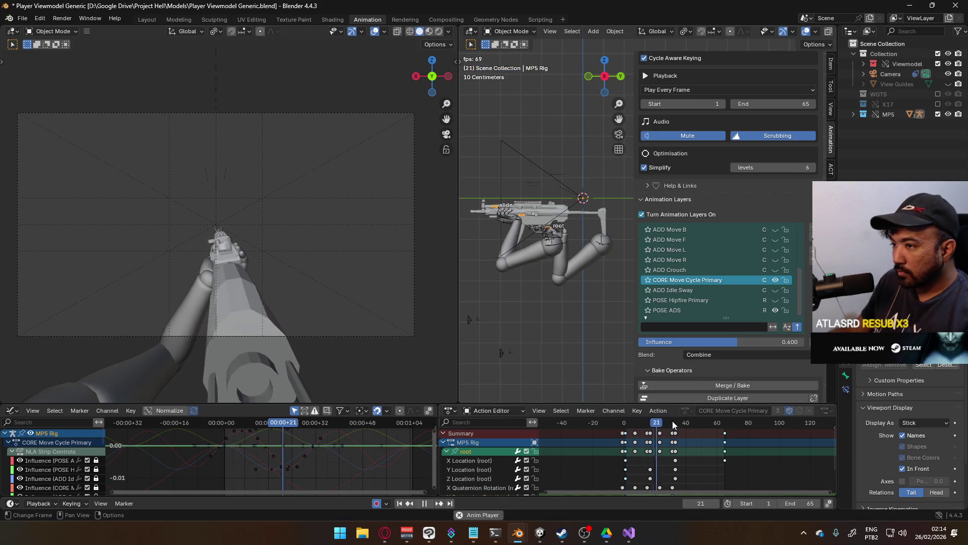
{"action": "mouse_move", "coordinate": [742, 340]}
{"action": "left_mouse_down"}
{"action": "mouse_move", "coordinate": [692, 341]}
{"action": "mouse_move", "coordinate": [706, 342]}
{"action": "left_mouse_up"}
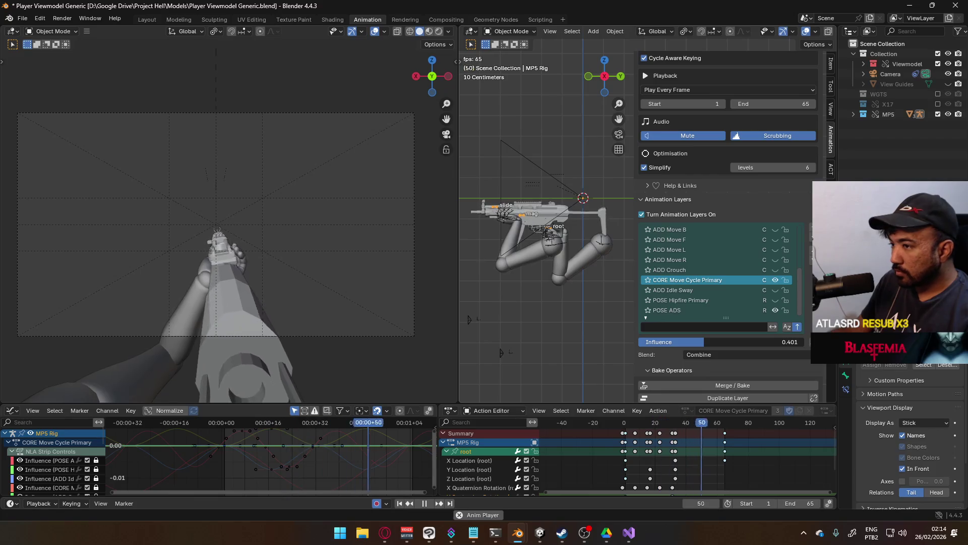
{"action": "left_click", "coordinate": [781, 341]}
{"action": "type", "text": "0.4"}
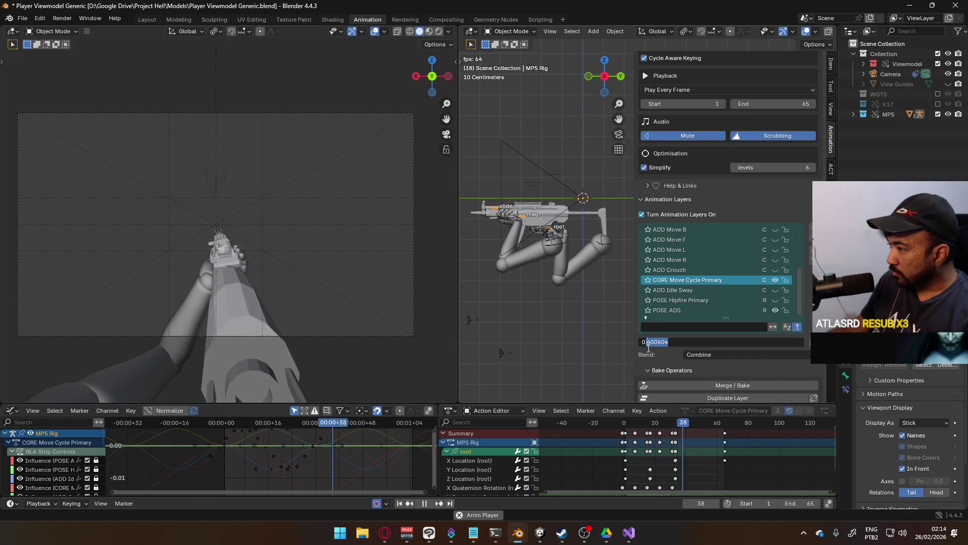
{"action": "key", "text": "Return"}
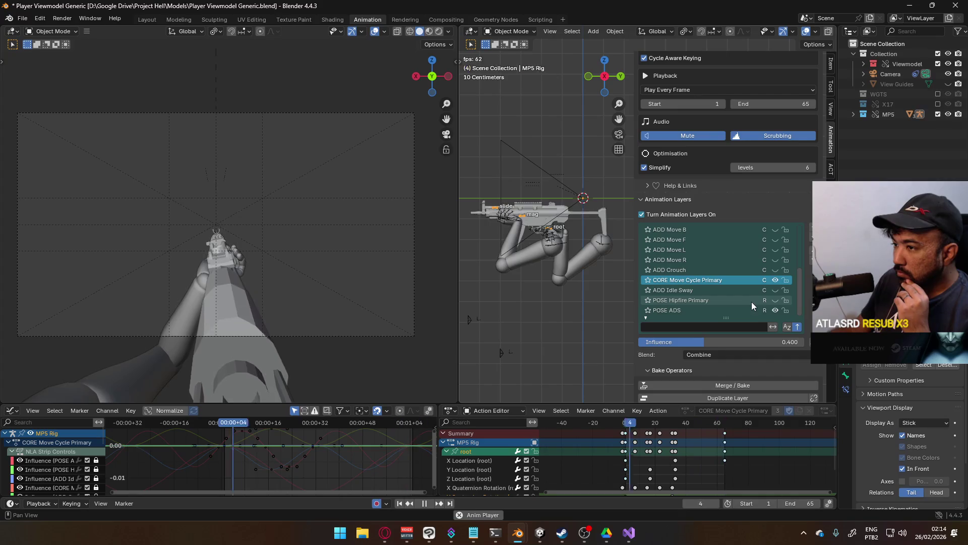
{"action": "left_click", "coordinate": [775, 281]}
{"action": "left_click", "coordinate": [776, 290]}
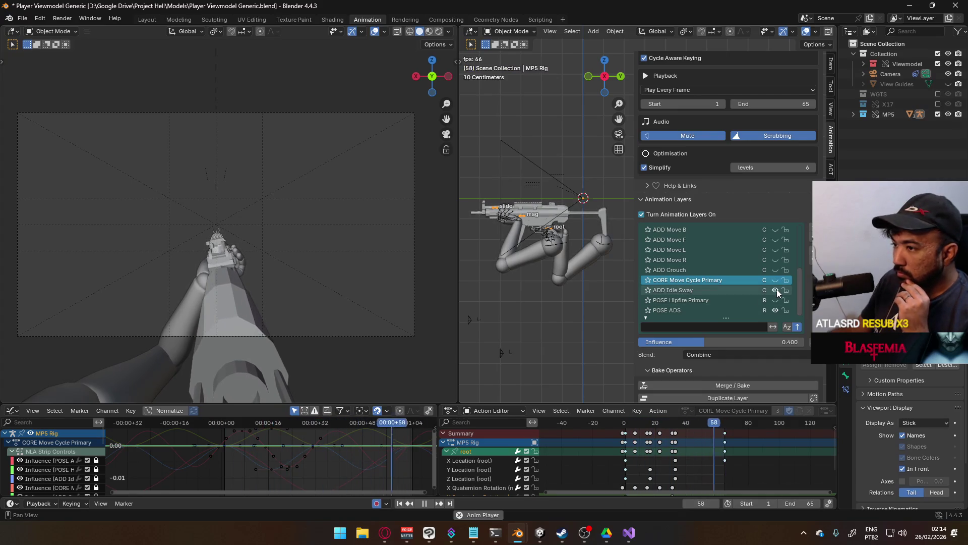
Select ADD Idle Sway, set the playback end frame to 129 and preview the loop.
{"action": "left_click", "coordinate": [719, 292]}
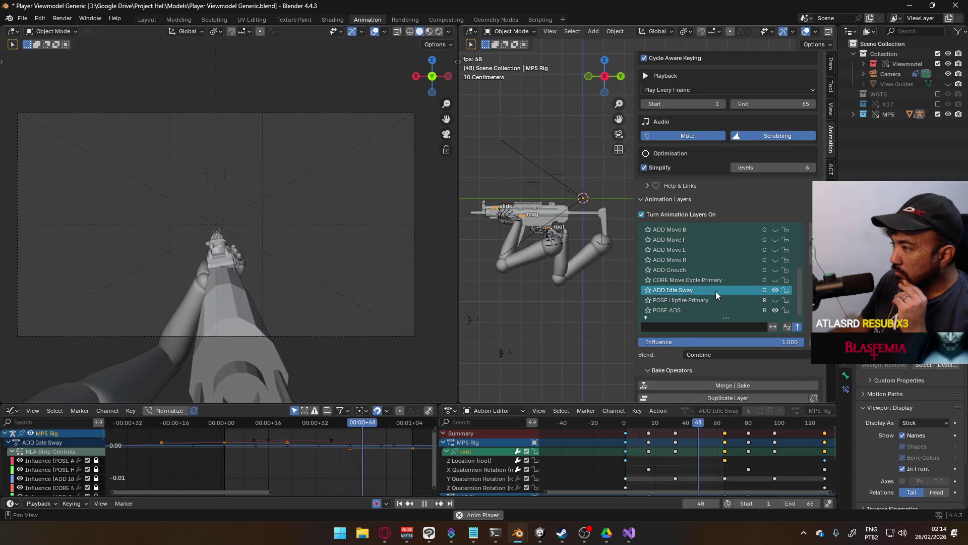
{"action": "scroll", "coordinate": [734, 440], "scroll_direction": "down", "scroll_amount": 3}
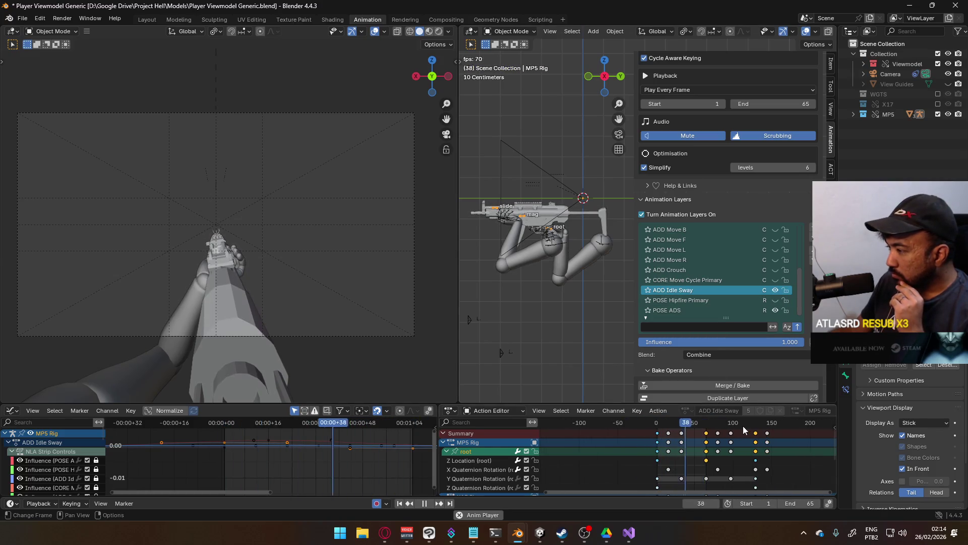
{"action": "left_click_drag", "start_coordinate": [694, 425], "coordinate": [756, 425]}
{"action": "double_click", "coordinate": [805, 504]}
{"action": "type", "text": "9"}
{"action": "key", "text": "Return"}
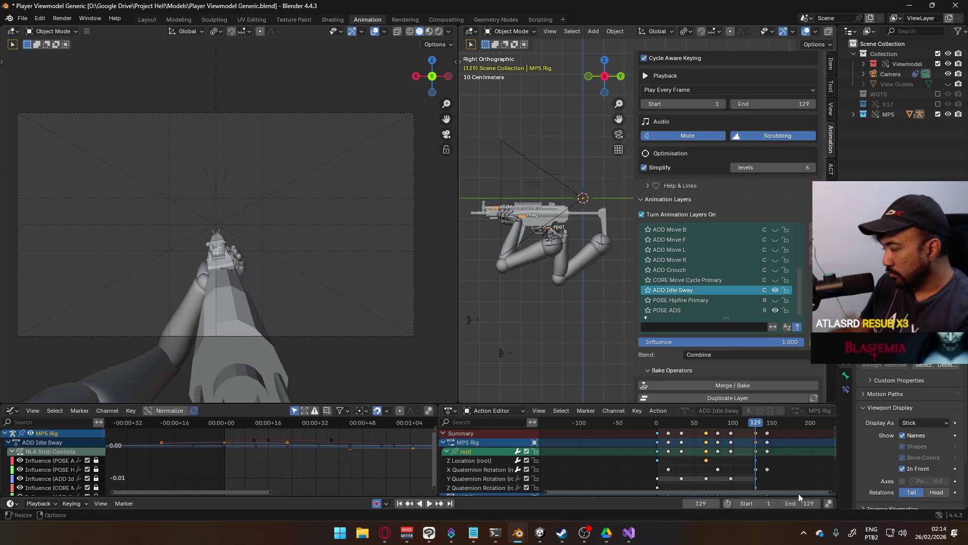
{"action": "key", "text": "space"}
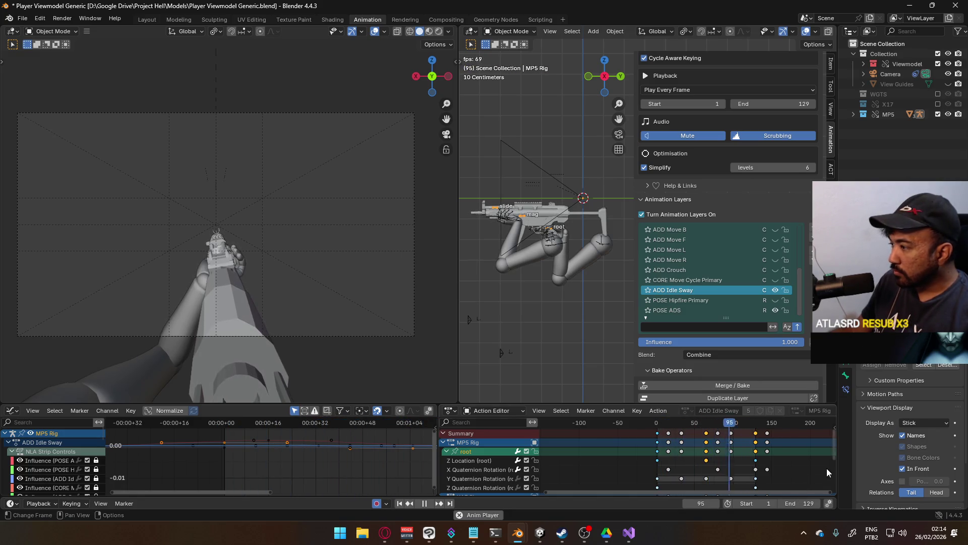
{"action": "key", "text": "space"}
Return the playhead to frame 1 and save Player Viewmodel Generic.blend.
{"action": "left_click", "coordinate": [658, 423]}
{"action": "left_click_drag", "start_coordinate": [658, 422], "coordinate": [657, 422]}
{"action": "key", "text": "ctrl+s"}
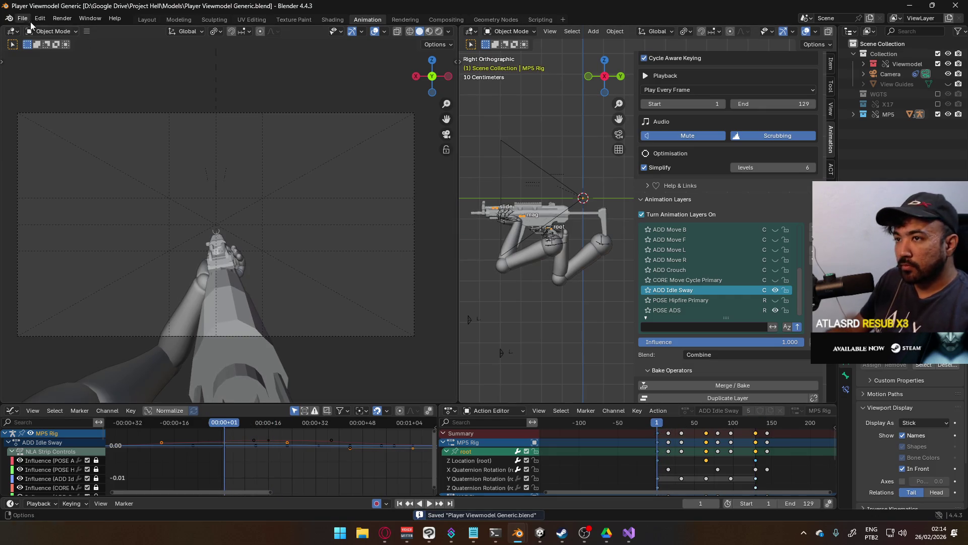
Export the animation as Viewmodel@ADS Primary Idle.fbx into the Unity Animations folder.
{"action": "left_click", "coordinate": [29, 21]}
{"action": "mouse_move", "coordinate": [59, 171]}
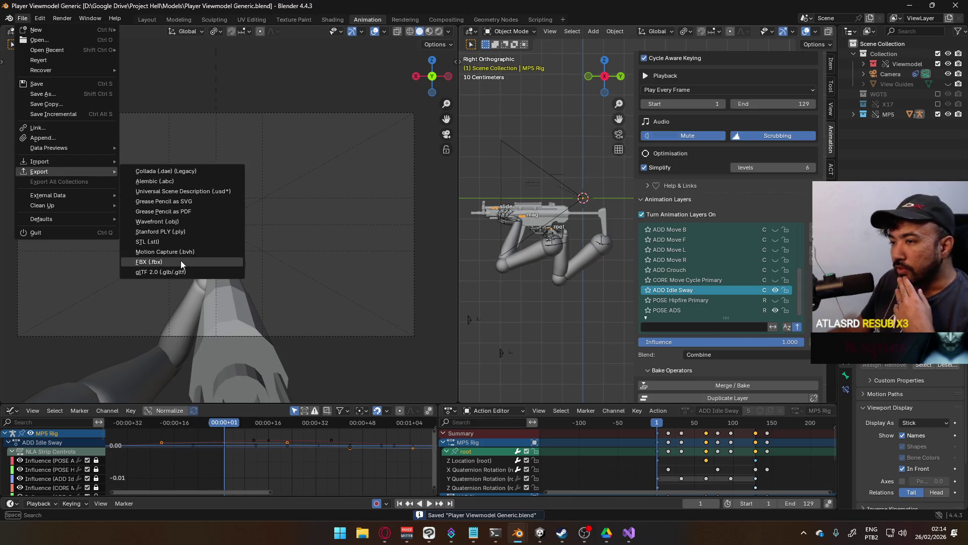
{"action": "left_click", "coordinate": [180, 261]}
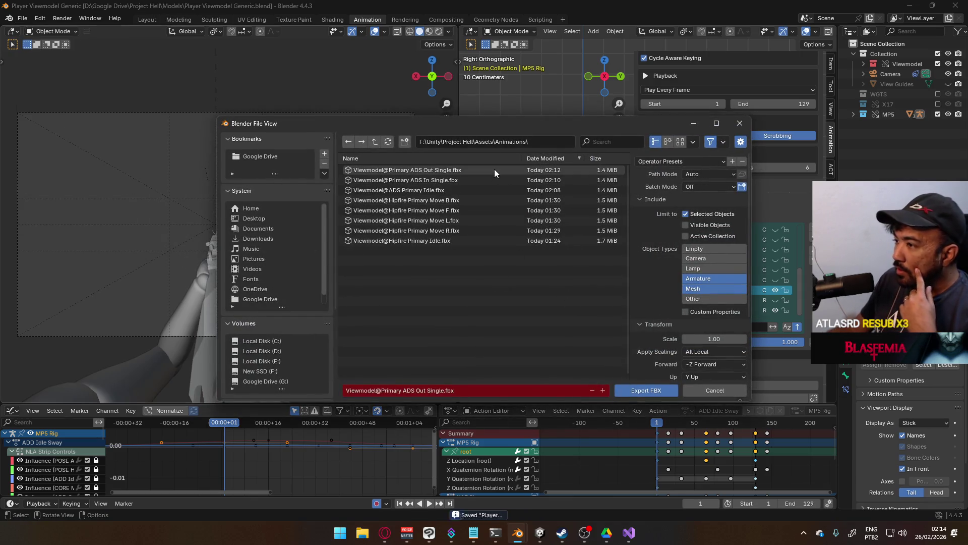
{"action": "double_click", "coordinate": [474, 186]}
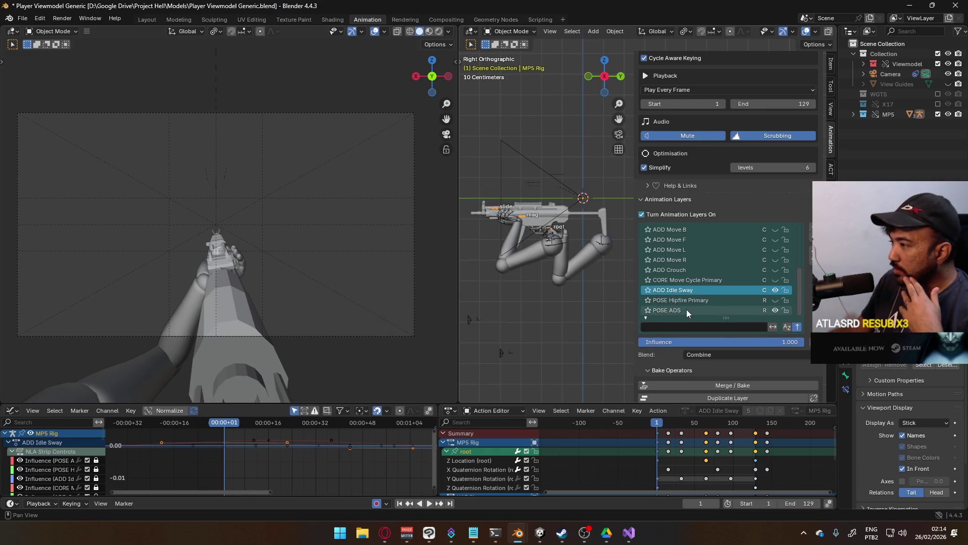
Mute ADD Idle Sway, enable CORE Move Cycle Primary and ADD Move F, and select ADD Move F.
{"action": "left_click", "coordinate": [777, 290]}
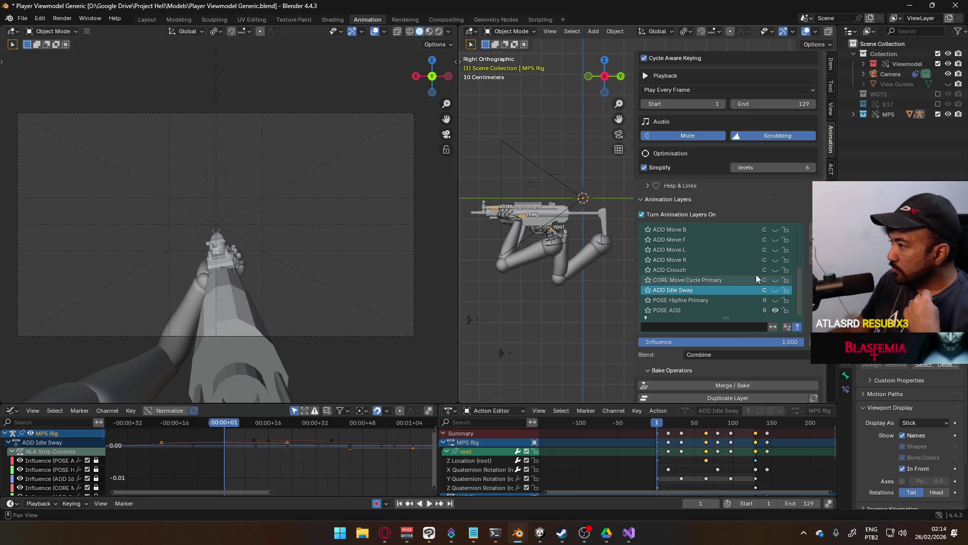
{"action": "left_click", "coordinate": [776, 280]}
{"action": "scroll", "coordinate": [740, 271], "scroll_direction": "up", "scroll_amount": 2}
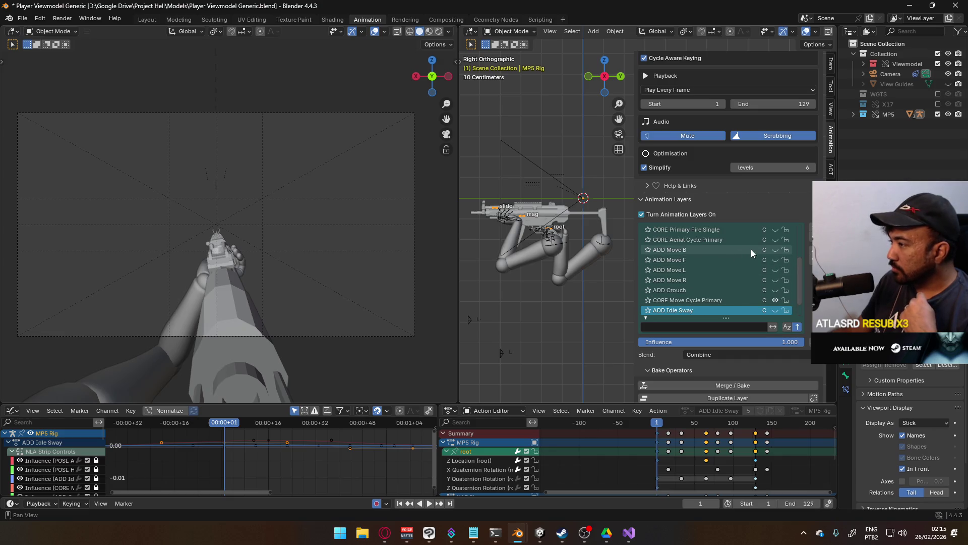
{"action": "left_click", "coordinate": [777, 259]}
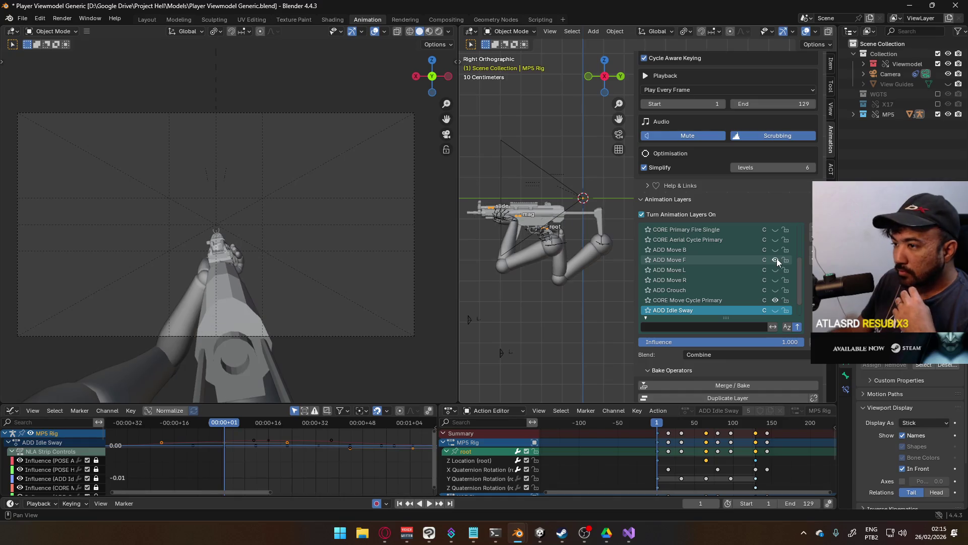
{"action": "left_click", "coordinate": [777, 259]}
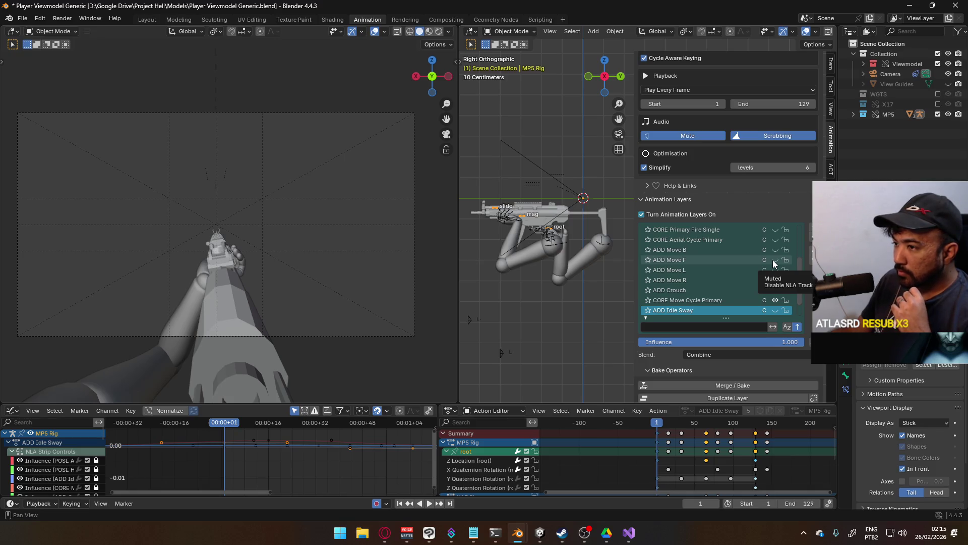
{"action": "left_click", "coordinate": [775, 261]}
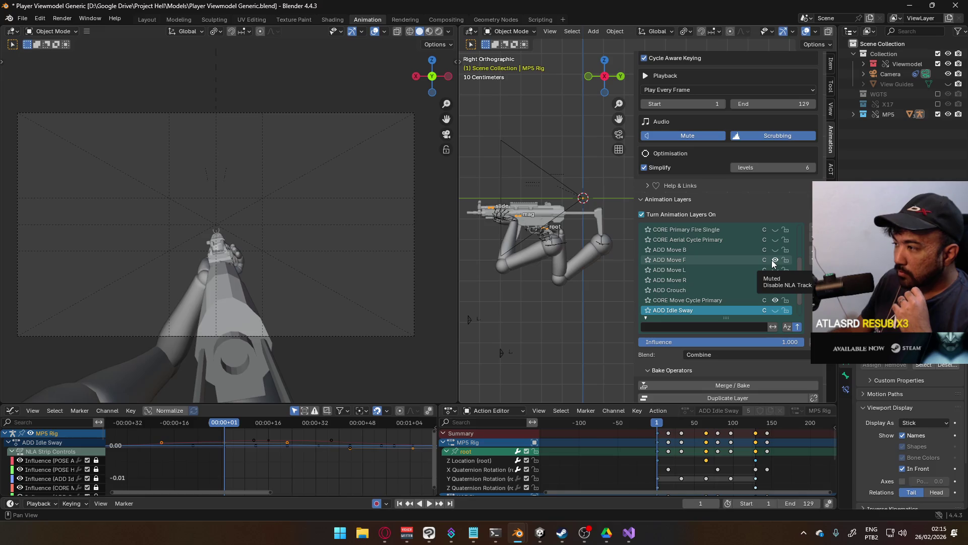
{"action": "left_click", "coordinate": [726, 261]}
Set ADD Move F's influence to 0.4 and preview the blended animation.
{"action": "left_click_drag", "start_coordinate": [759, 342], "coordinate": [707, 342]}
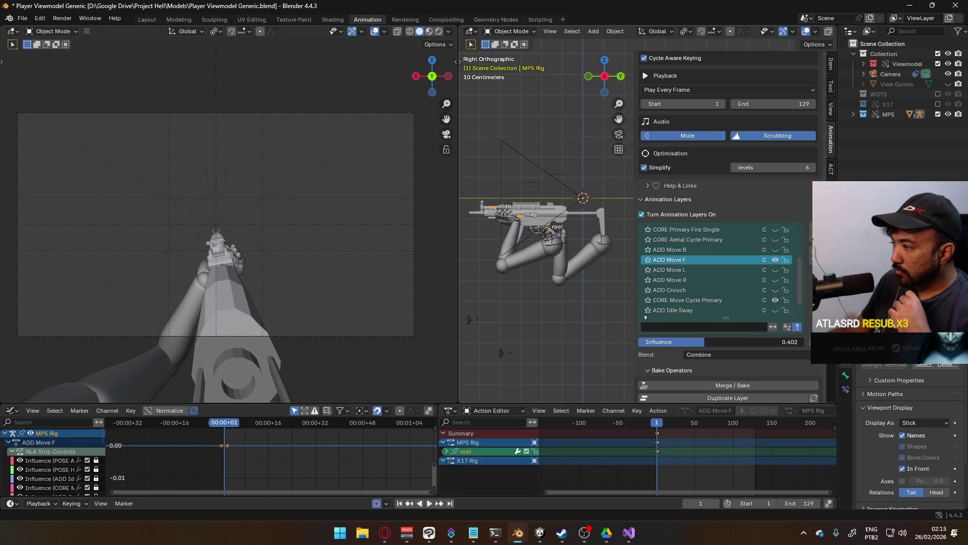
{"action": "left_click", "coordinate": [783, 341]}
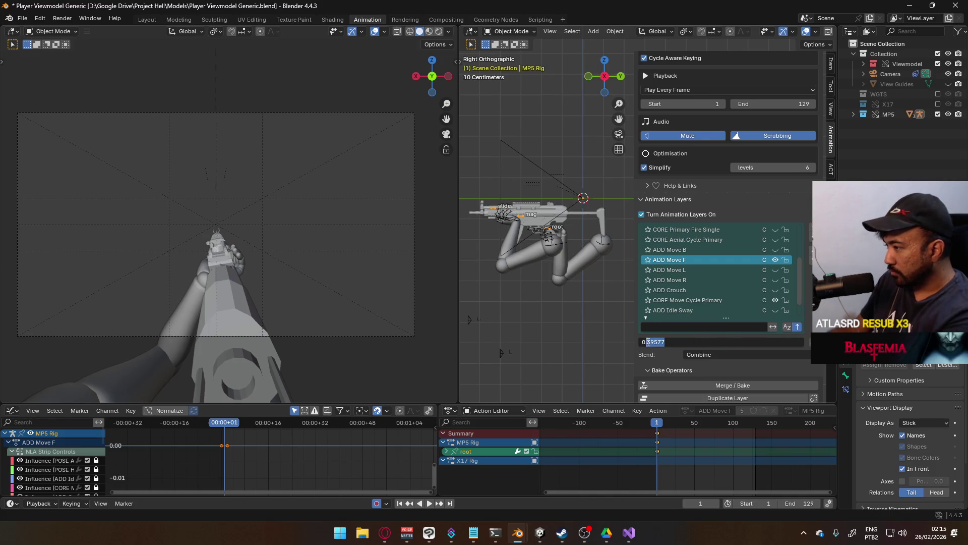
{"action": "type", "text": "0.4"}
{"action": "key", "text": "Return"}
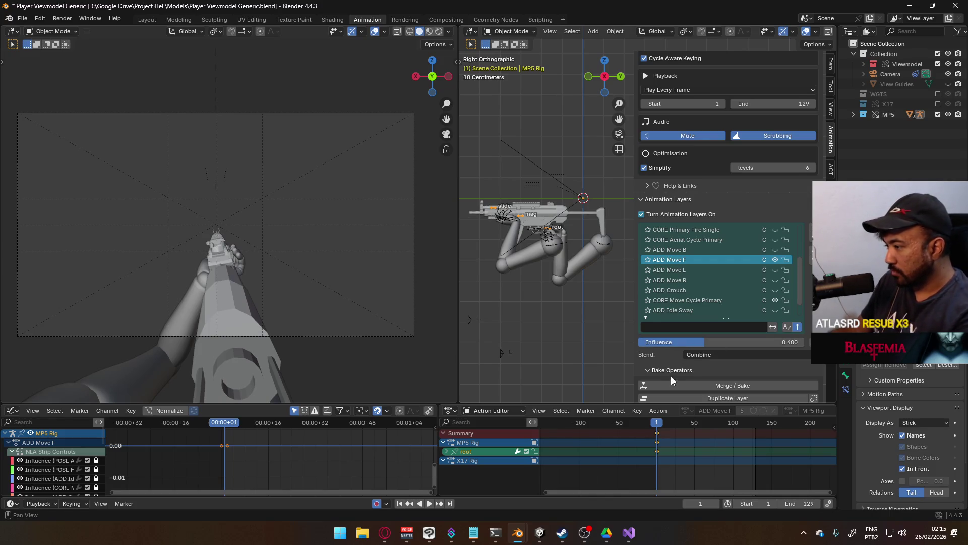
{"action": "key", "text": "space"}
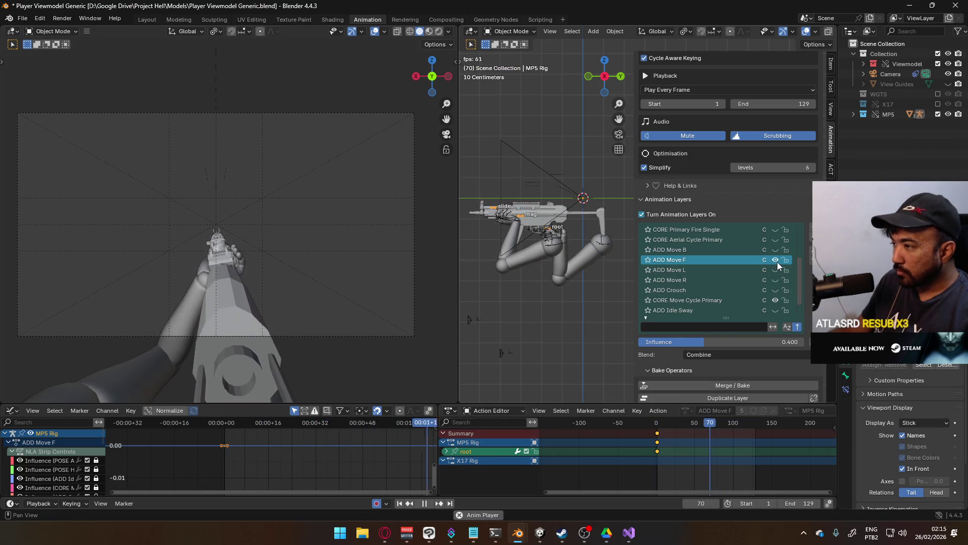
{"action": "left_click", "coordinate": [657, 425]}
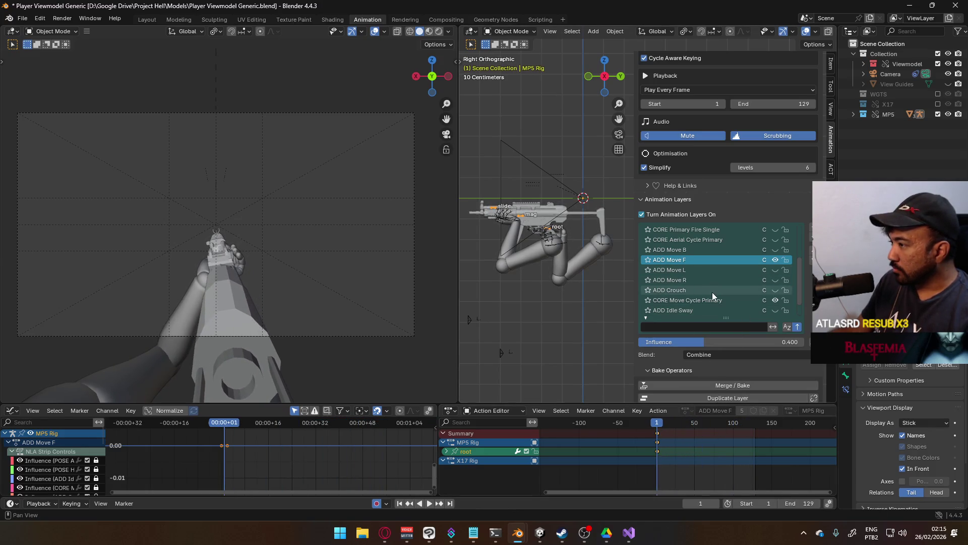
With CORE Move Cycle Primary selected, set the end frame to 65, preview, and save the blend file.
{"action": "left_click", "coordinate": [697, 301]}
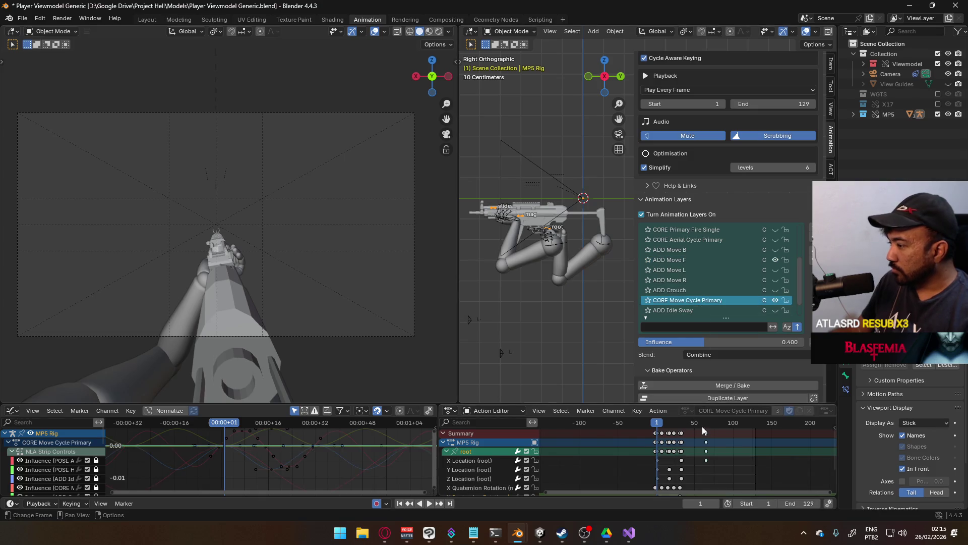
{"action": "left_click_drag", "start_coordinate": [659, 432], "coordinate": [707, 432]}
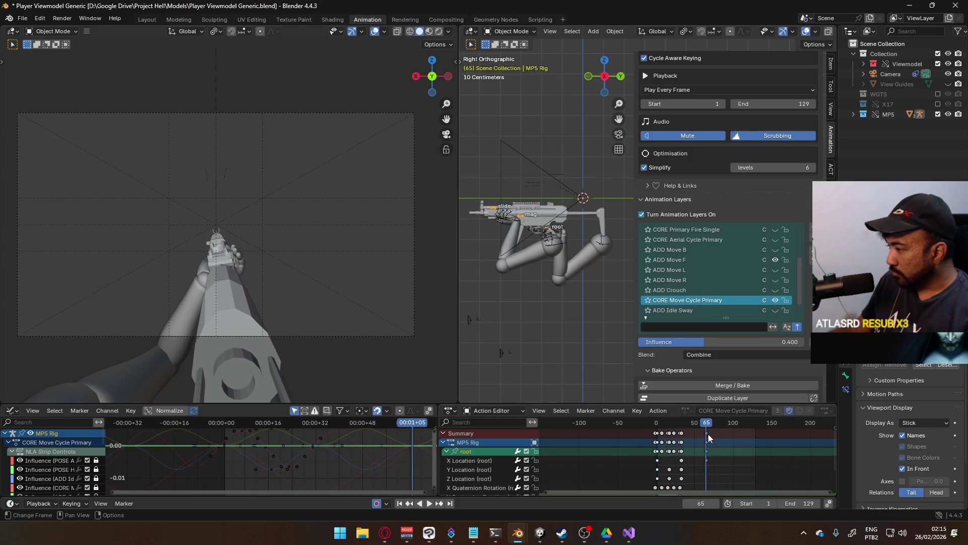
{"action": "left_click", "coordinate": [798, 501]}
{"action": "type", "text": "65"}
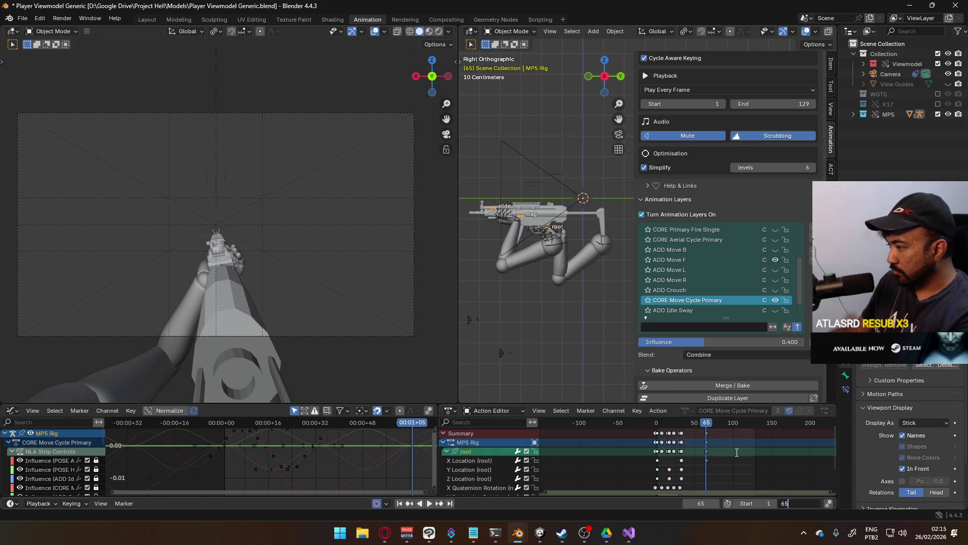
{"action": "key", "text": "Return"}
{"action": "key", "text": "space"}
{"action": "left_click_drag", "start_coordinate": [706, 426], "coordinate": [658, 426]}
{"action": "key", "text": "space"}
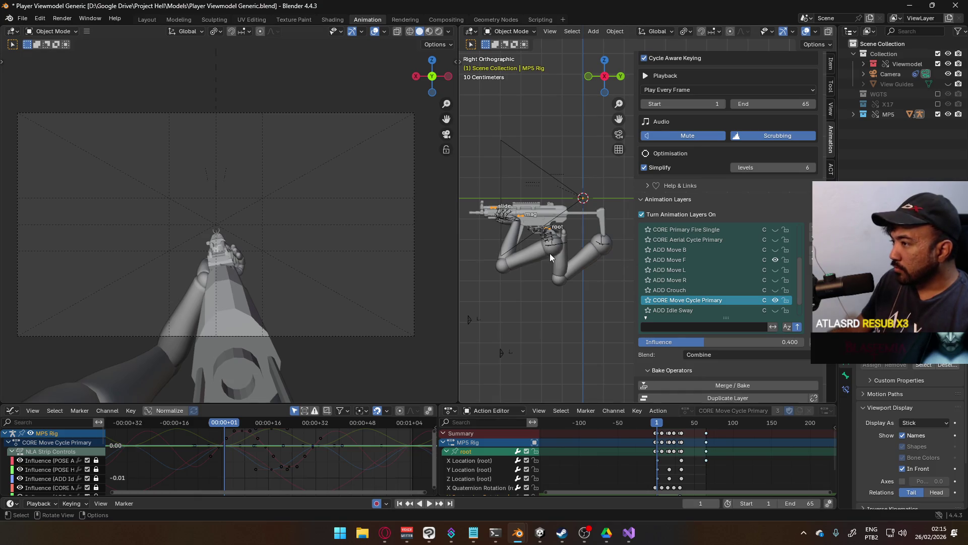
{"action": "left_click", "coordinate": [550, 256]}
{"action": "key", "text": "ctrl+s"}
{"action": "left_click", "coordinate": [22, 18]}
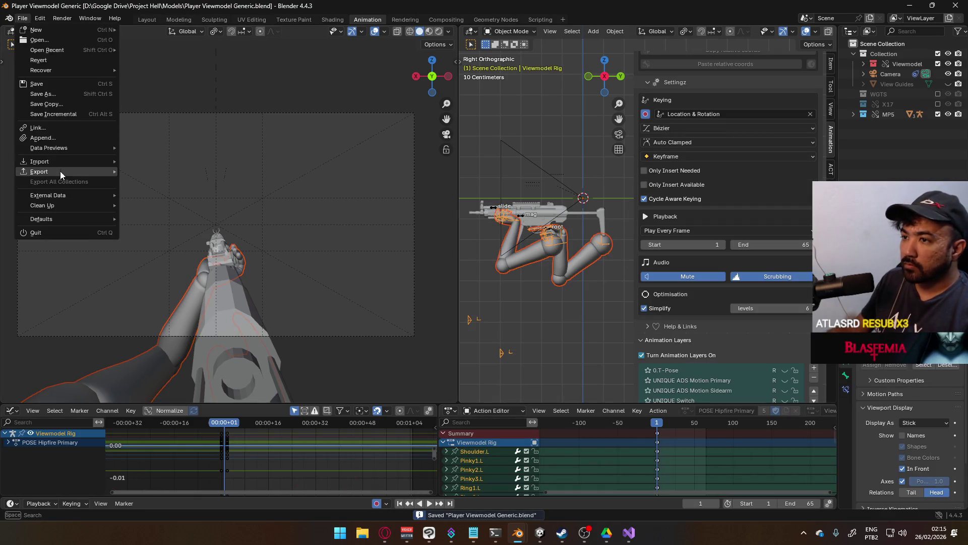
In the FBX export window, rename the idle file to Viewmodel@ADS Primary Idle (40% Influence).fbx.
{"action": "mouse_move", "coordinate": [60, 174]}
{"action": "left_click", "coordinate": [186, 258]}
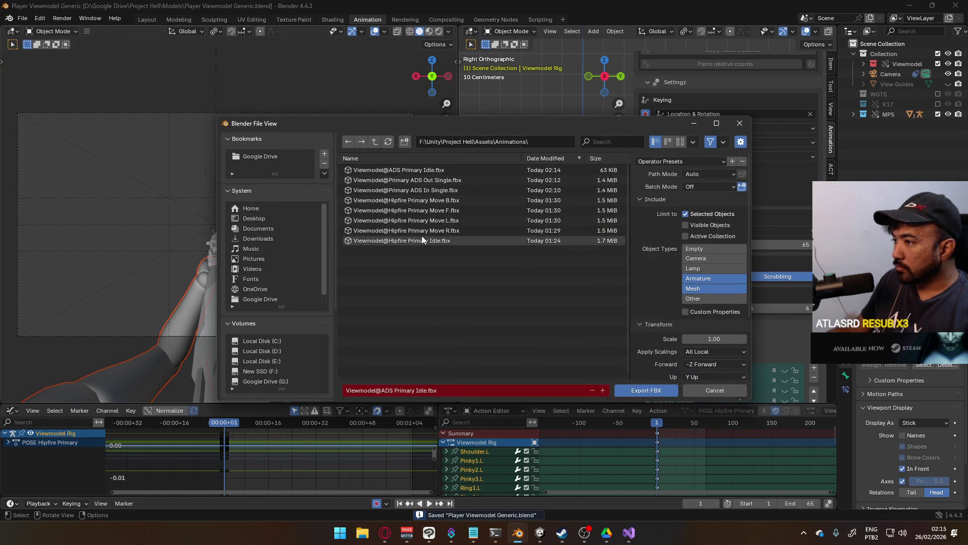
{"action": "left_click", "coordinate": [409, 170]}
{"action": "double_click", "coordinate": [422, 389]}
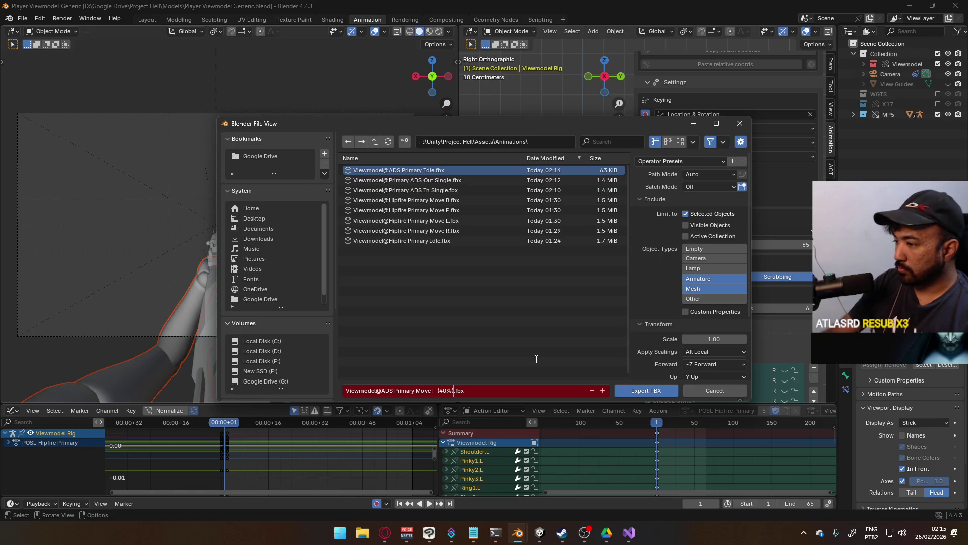
{"action": "left_click", "coordinate": [431, 170]}
{"action": "right_click", "coordinate": [428, 170]}
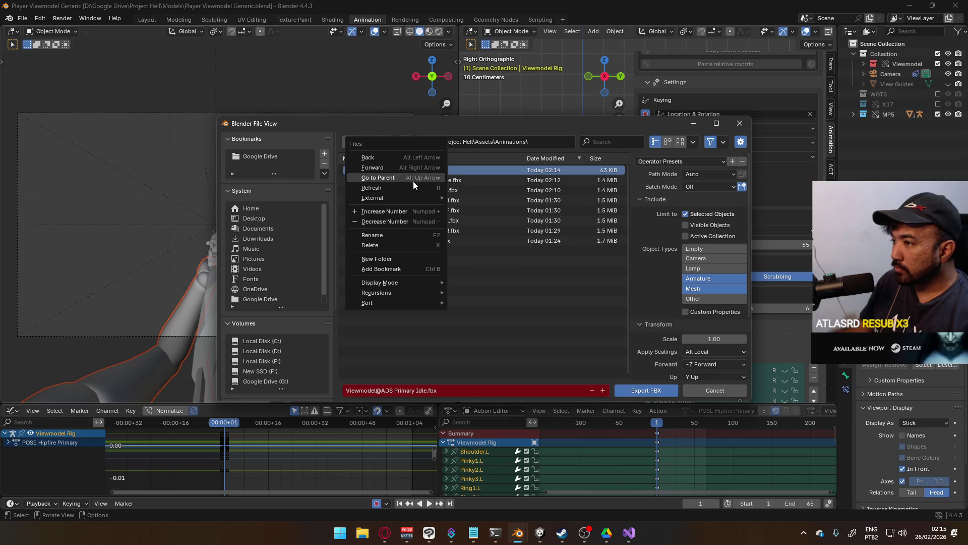
{"action": "left_click", "coordinate": [408, 236]}
{"action": "left_click", "coordinate": [440, 171]}
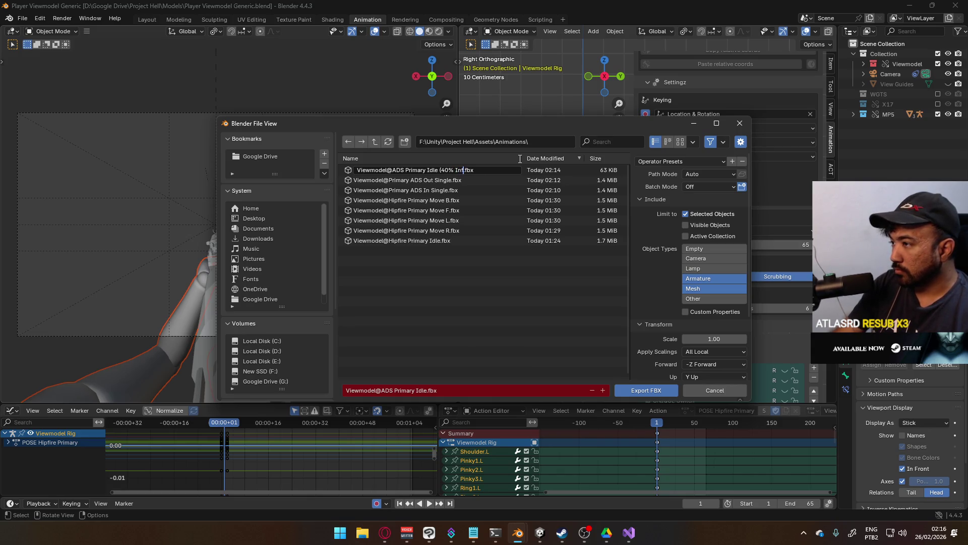
{"action": "type", "text": "fluence)"}
{"action": "key", "text": "Return"}
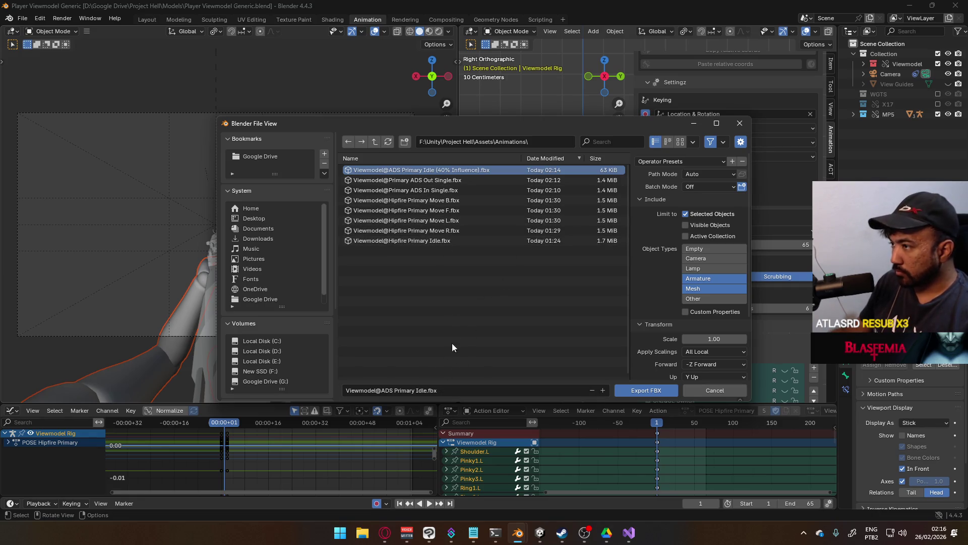
Export the forward-move clip as Viewmodel@ADS Primary Move F (40% Influence).fbx.
{"action": "left_click", "coordinate": [458, 391]}
{"action": "left_click", "coordinate": [424, 392]}
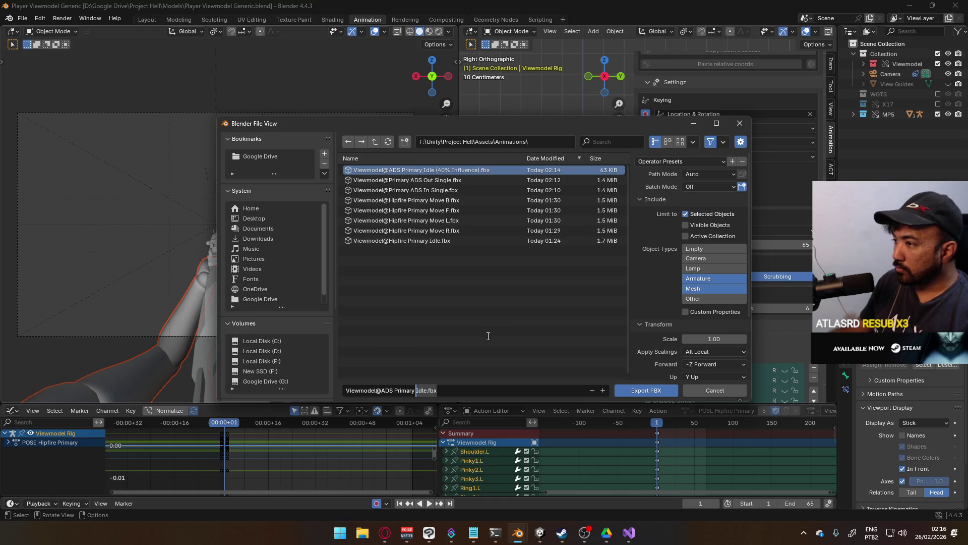
{"action": "type", "text": "Move F (40% Influence"}
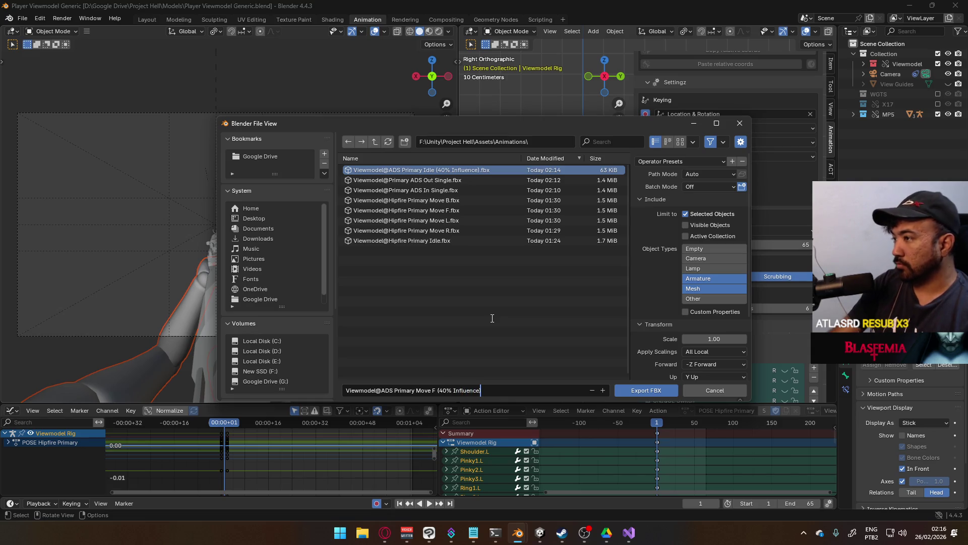
{"action": "left_click", "coordinate": [648, 389]}
{"action": "scroll", "coordinate": [764, 347], "scroll_direction": "down", "scroll_amount": 2}
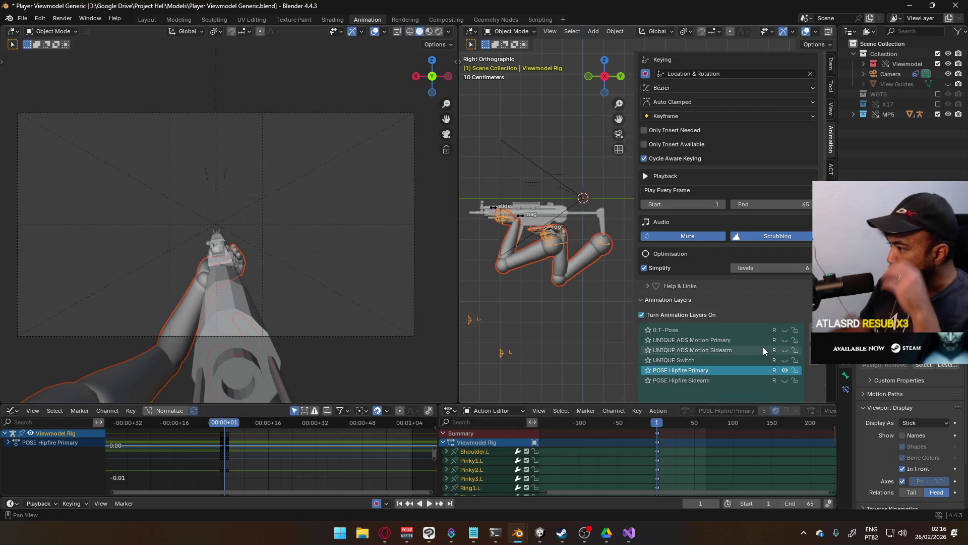
On the MP5 Rig, mute ADD Move F and enable ADD Move B at 0.4 influence.
{"action": "scroll", "coordinate": [761, 353], "scroll_direction": "up", "scroll_amount": 2}
{"action": "scroll", "coordinate": [763, 356], "scroll_direction": "down", "scroll_amount": 2}
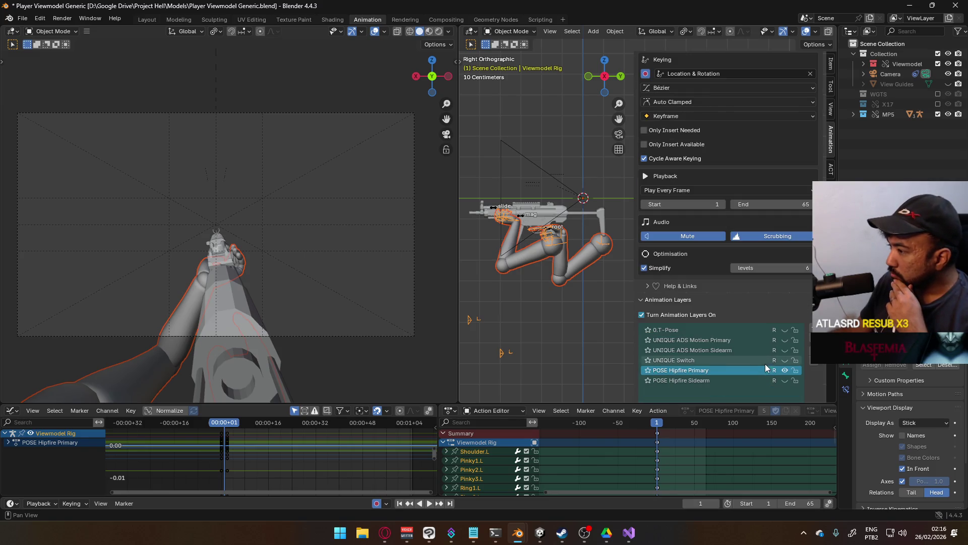
{"action": "left_click", "coordinate": [522, 215]}
{"action": "left_click", "coordinate": [710, 358]}
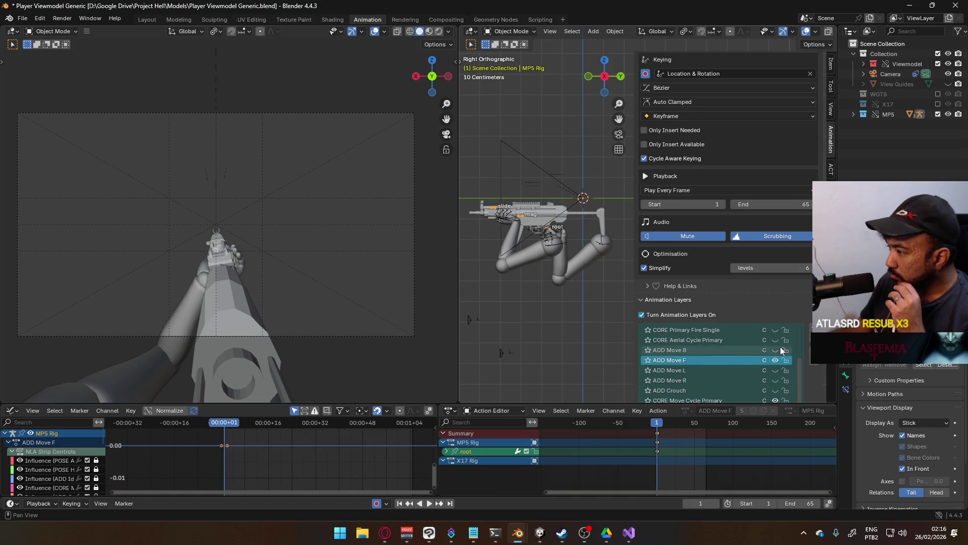
{"action": "scroll", "coordinate": [779, 346], "scroll_direction": "down", "scroll_amount": 6}
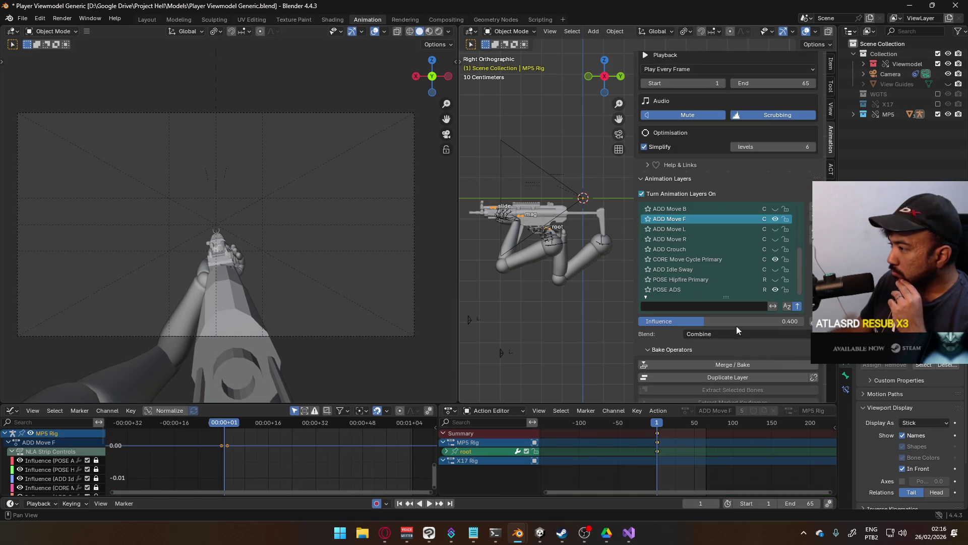
{"action": "left_click", "coordinate": [776, 219]}
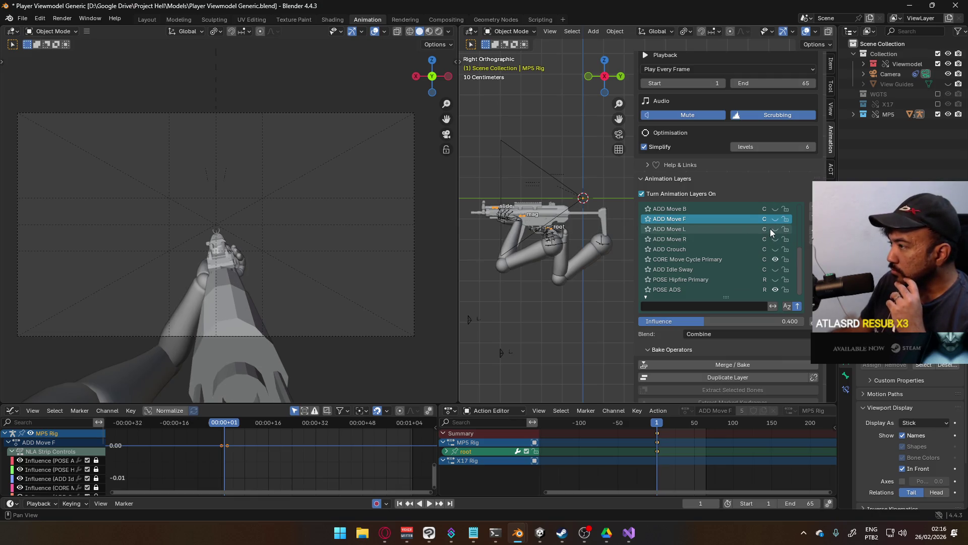
{"action": "scroll", "coordinate": [770, 228], "scroll_direction": "up", "scroll_amount": 1}
{"action": "left_click", "coordinate": [775, 219]}
{"action": "left_click", "coordinate": [715, 220]}
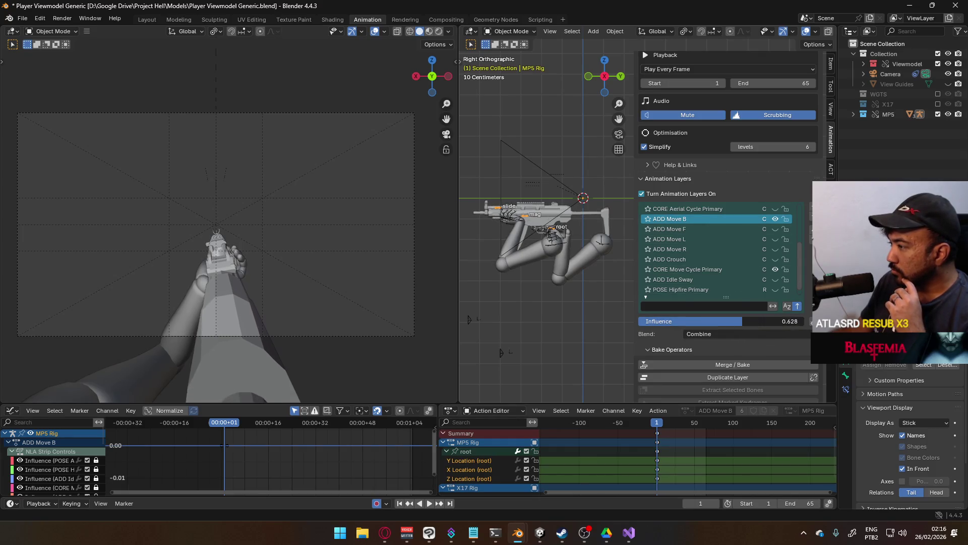
{"action": "left_click", "coordinate": [666, 321]}
{"action": "left_click", "coordinate": [667, 321]}
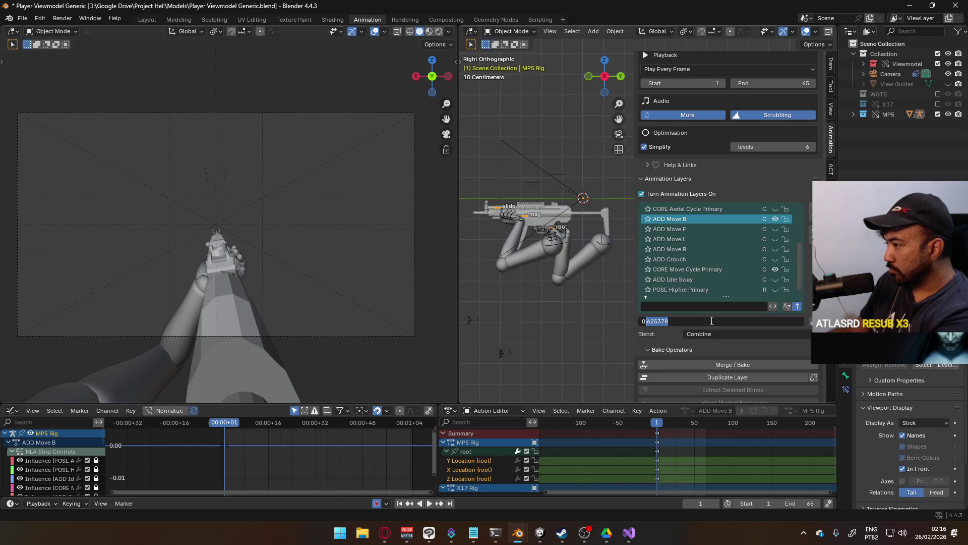
{"action": "type", "text": "4"}
{"action": "key", "text": "Return"}
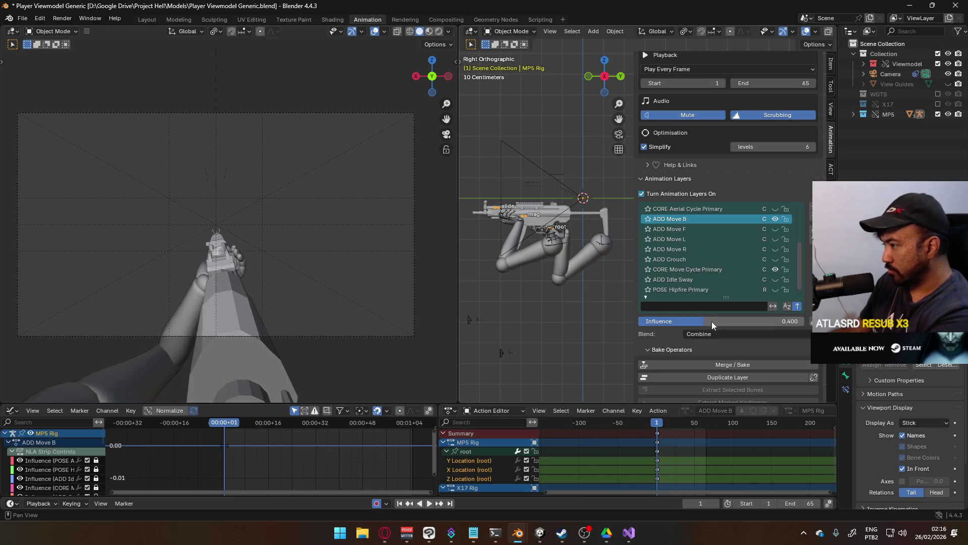
Select the arms and export Viewmodel@ADS Primary Move B (40% Influence).fbx.
{"action": "left_click", "coordinate": [555, 247]}
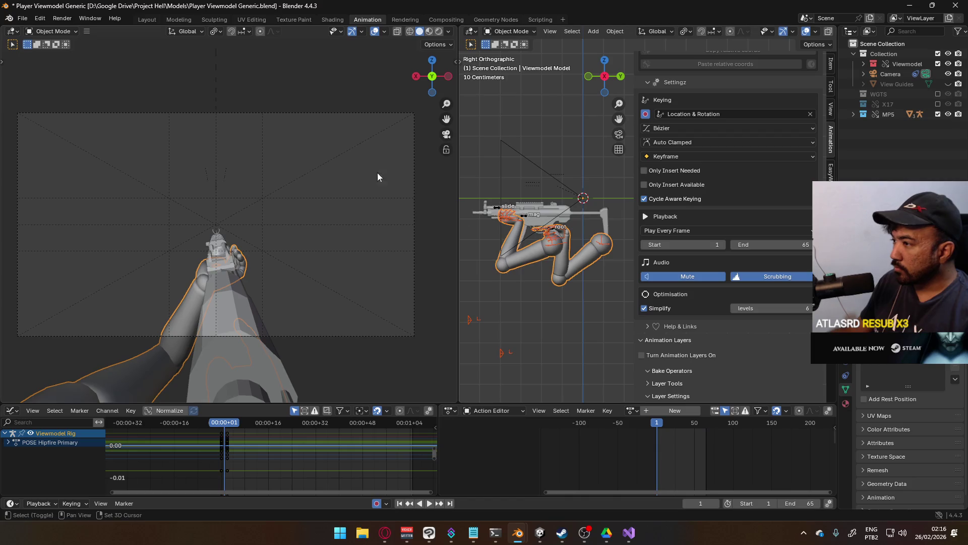
{"action": "left_click", "coordinate": [23, 18]}
{"action": "mouse_move", "coordinate": [66, 168]}
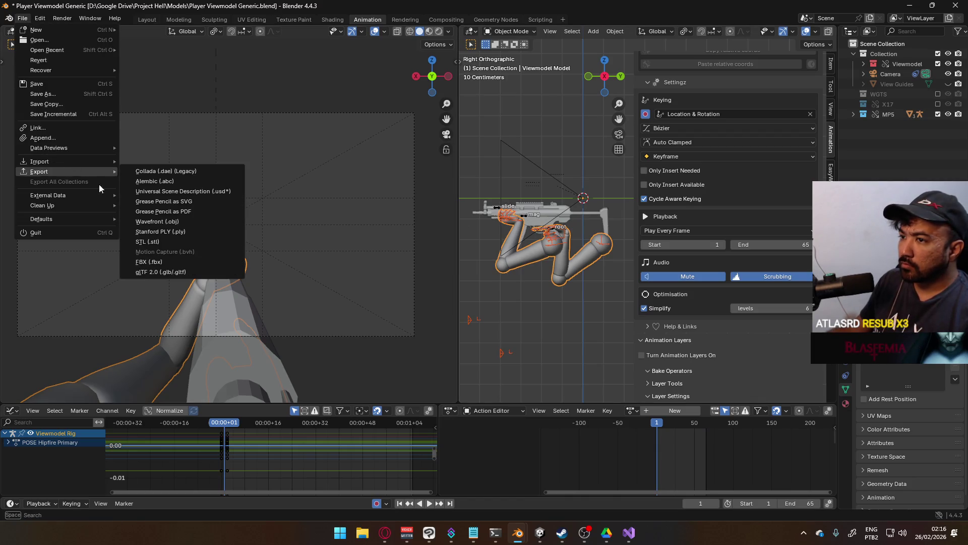
{"action": "left_click", "coordinate": [189, 265]}
{"action": "left_click", "coordinate": [484, 170]}
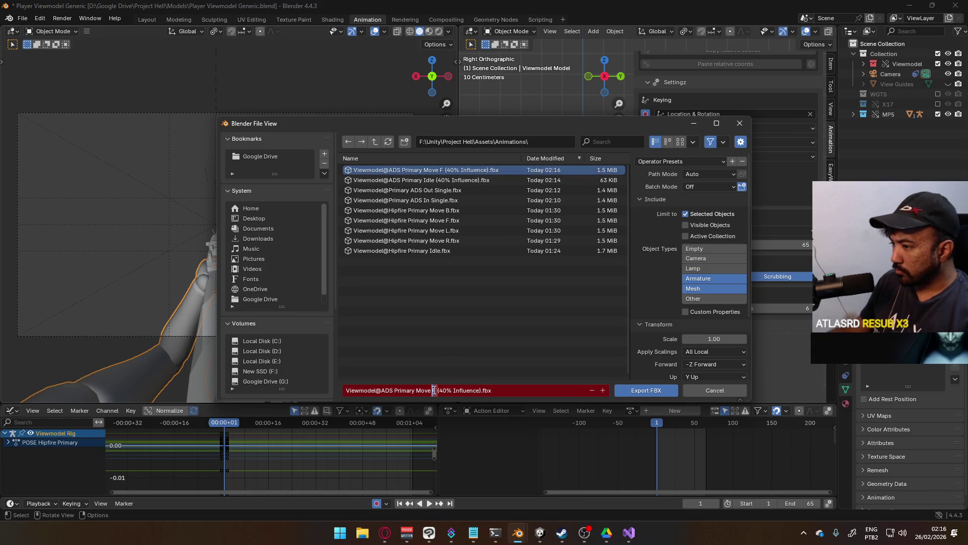
{"action": "left_click", "coordinate": [651, 392]}
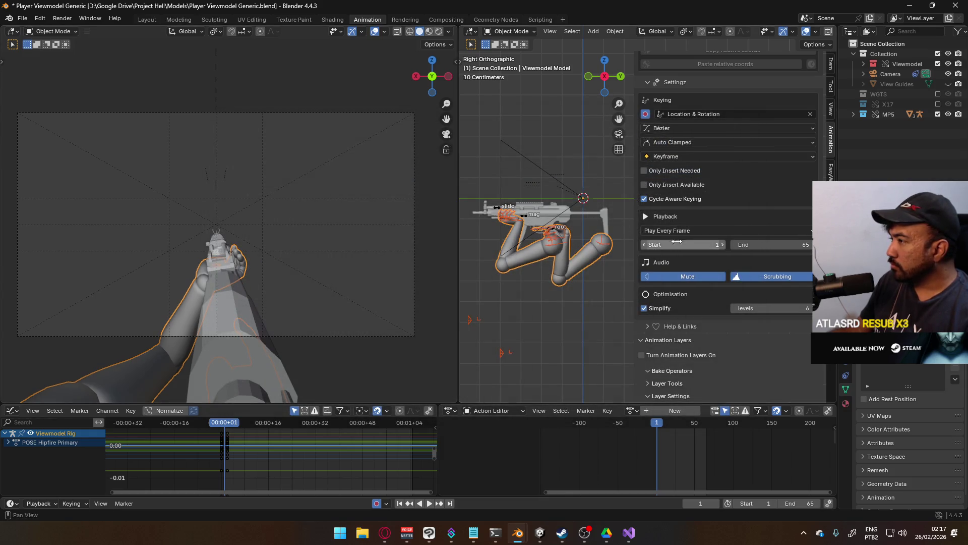
{"action": "left_click", "coordinate": [553, 232]}
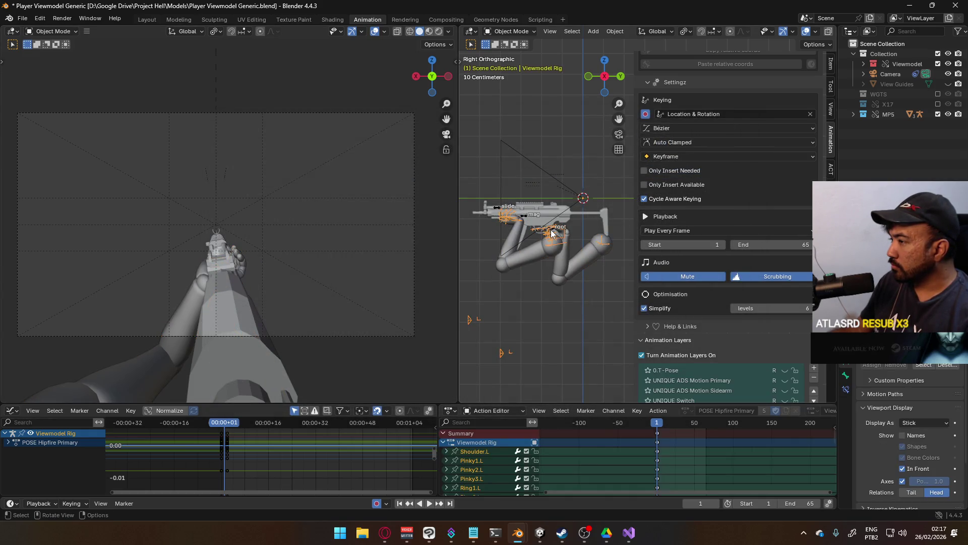
On the MP5 rig, mute ADD Move B and enable and select ADD Move R.
{"action": "left_click", "coordinate": [551, 233]}
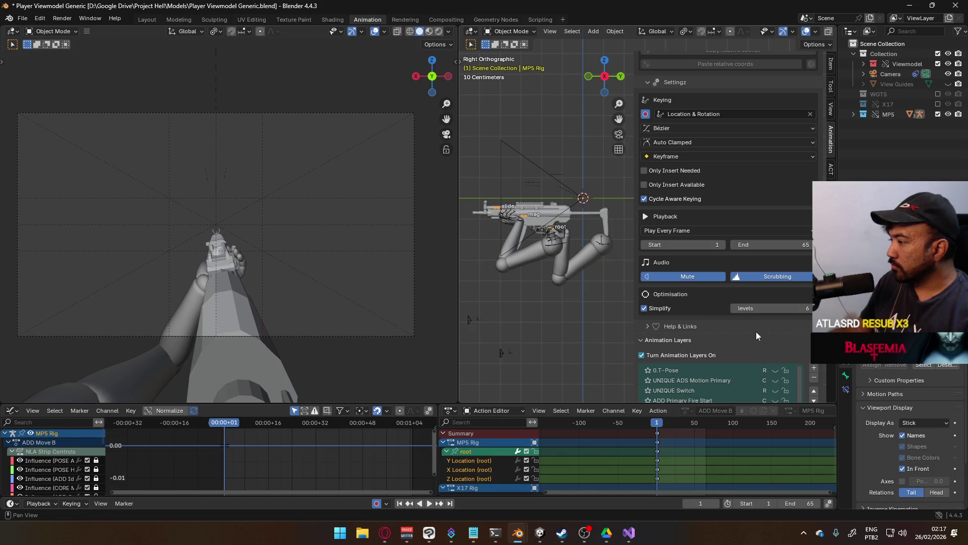
{"action": "scroll", "coordinate": [755, 332], "scroll_direction": "down", "scroll_amount": 2}
{"action": "scroll", "coordinate": [782, 368], "scroll_direction": "down", "scroll_amount": 2}
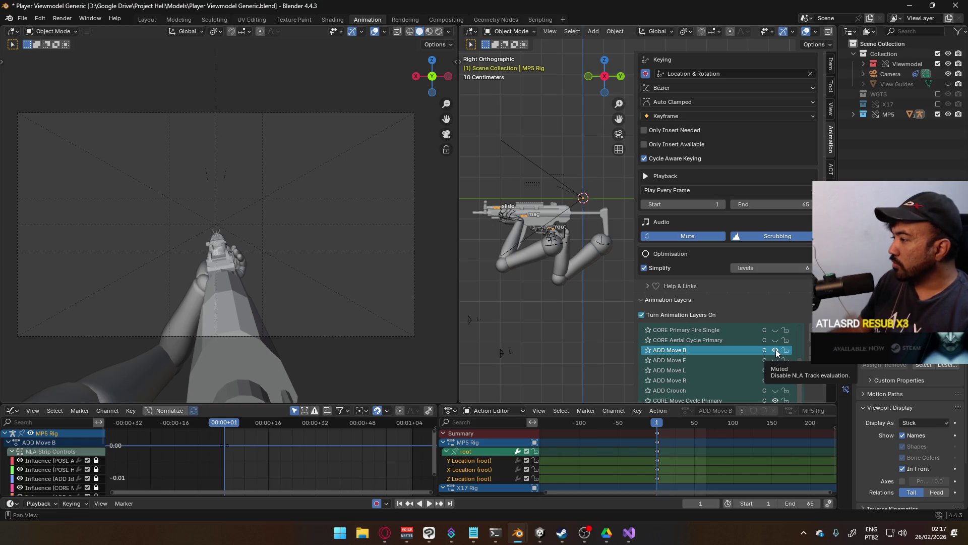
{"action": "left_click", "coordinate": [776, 350]}
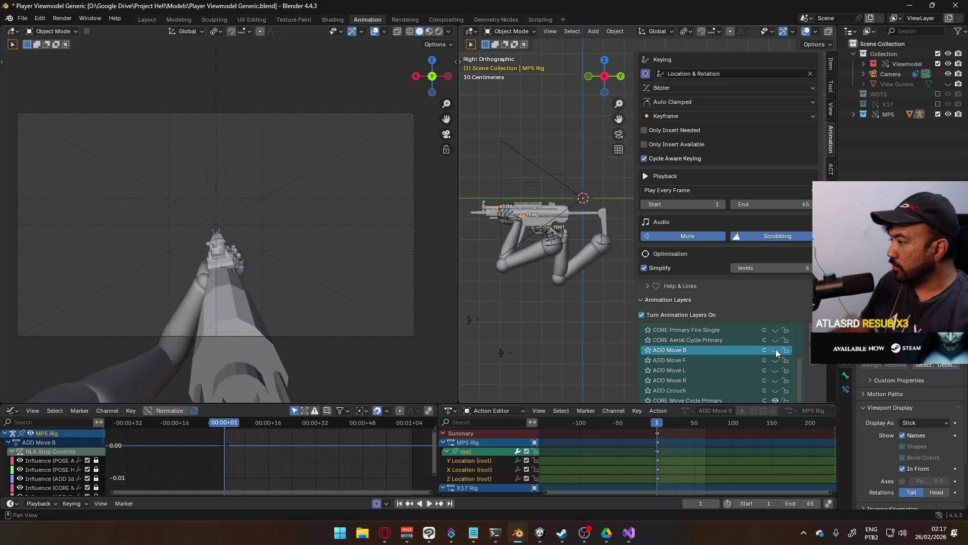
{"action": "left_click", "coordinate": [775, 379]}
{"action": "left_click", "coordinate": [733, 380]}
{"action": "scroll", "coordinate": [735, 387], "scroll_direction": "down", "scroll_amount": 2}
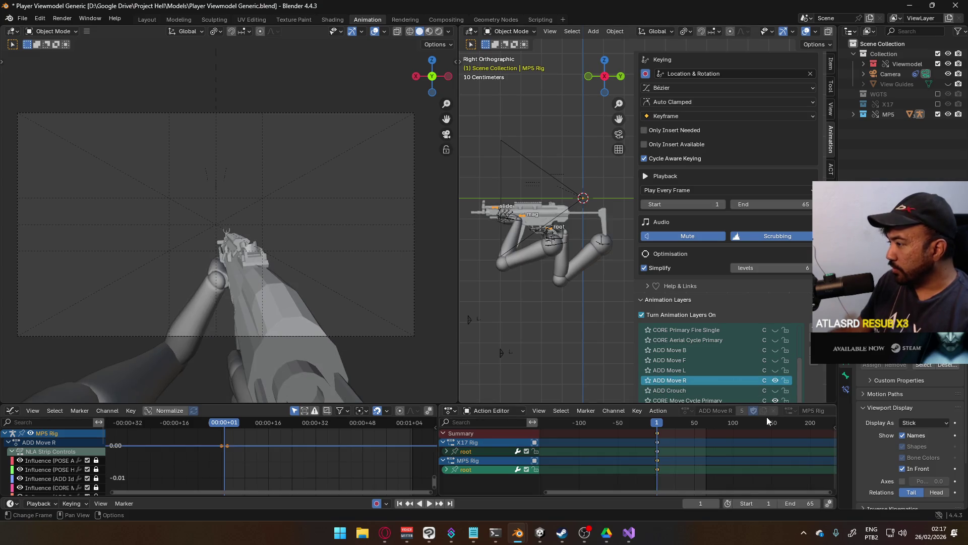
{"action": "scroll", "coordinate": [807, 371], "scroll_direction": "down", "scroll_amount": 6}
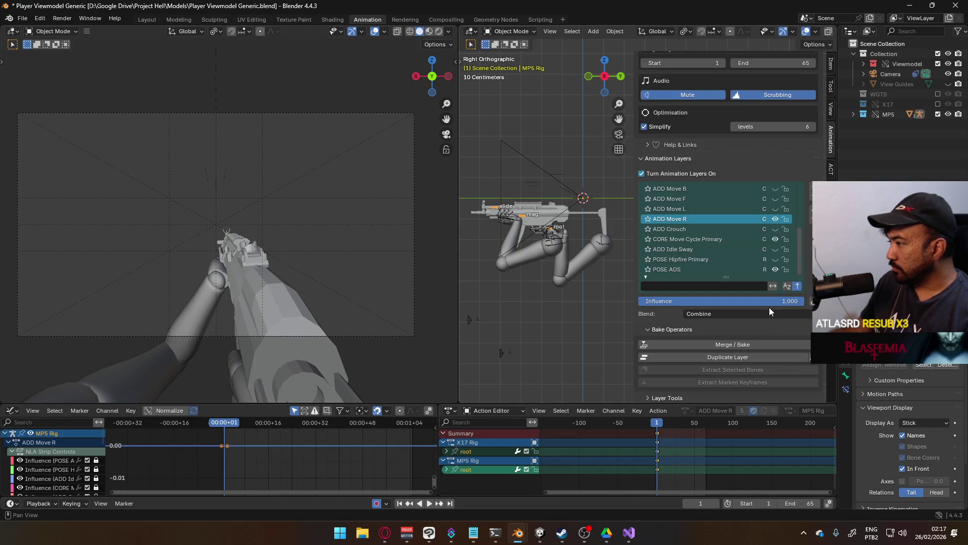
Set ADD Move R's influence to 0.1 while previewing the move cycle.
{"action": "left_click_drag", "start_coordinate": [772, 302], "coordinate": [707, 302]}
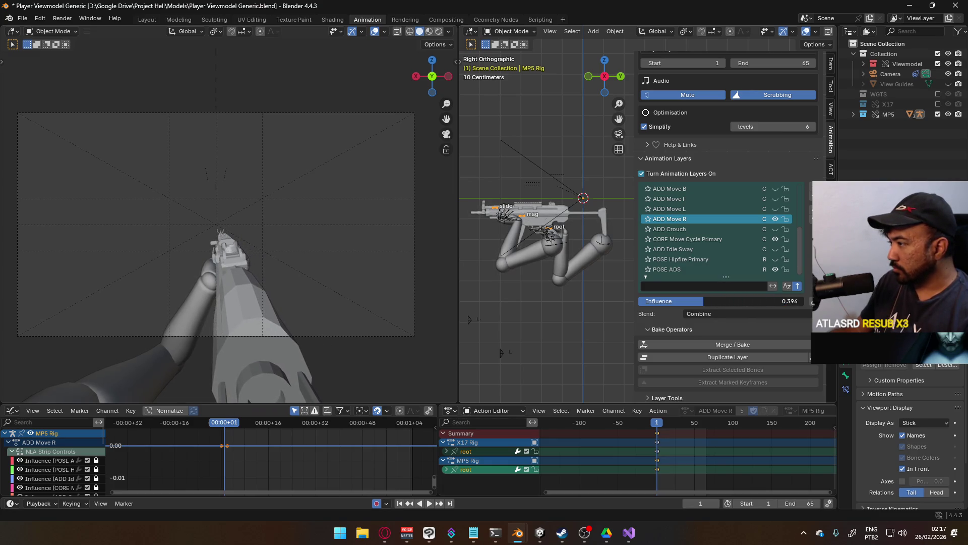
{"action": "left_click", "coordinate": [706, 302]}
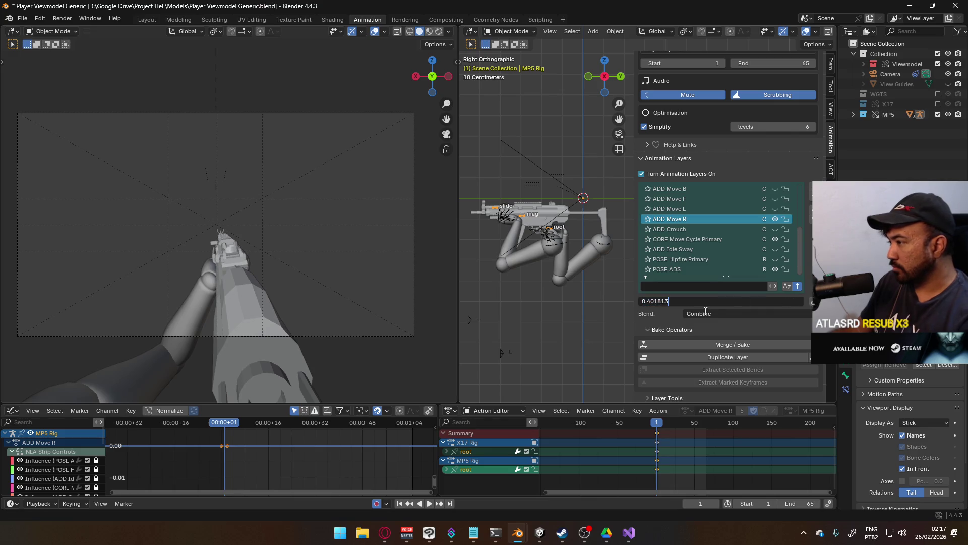
{"action": "key", "text": "BackSpace"}
{"action": "key", "text": "Return"}
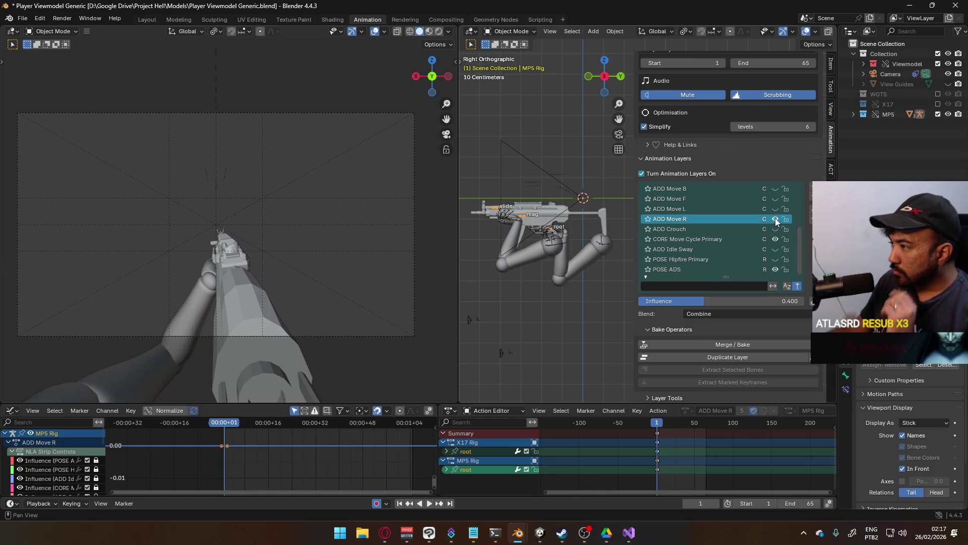
{"action": "key", "text": "space"}
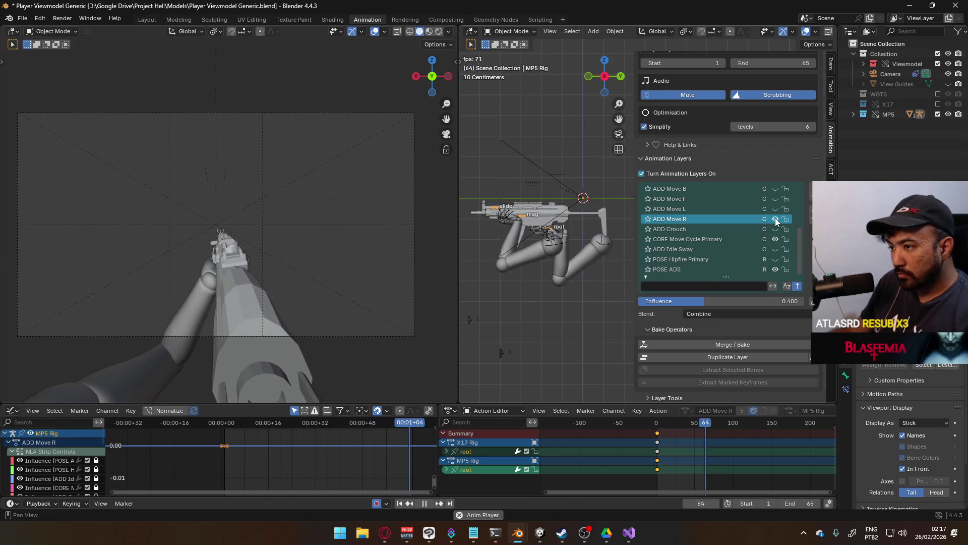
{"action": "left_click_drag", "start_coordinate": [688, 301], "coordinate": [637, 301]}
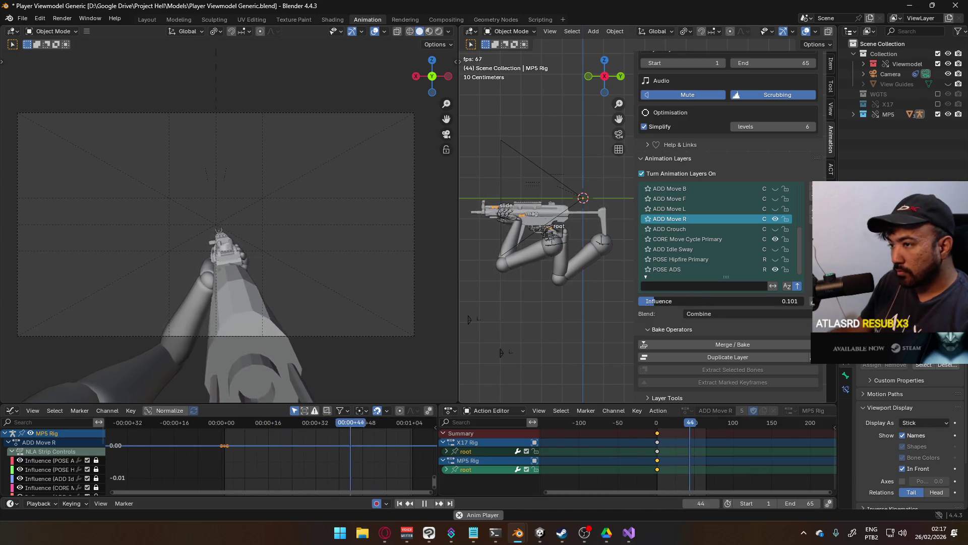
{"action": "left_click", "coordinate": [789, 301]}
{"action": "type", "text": "0.1"}
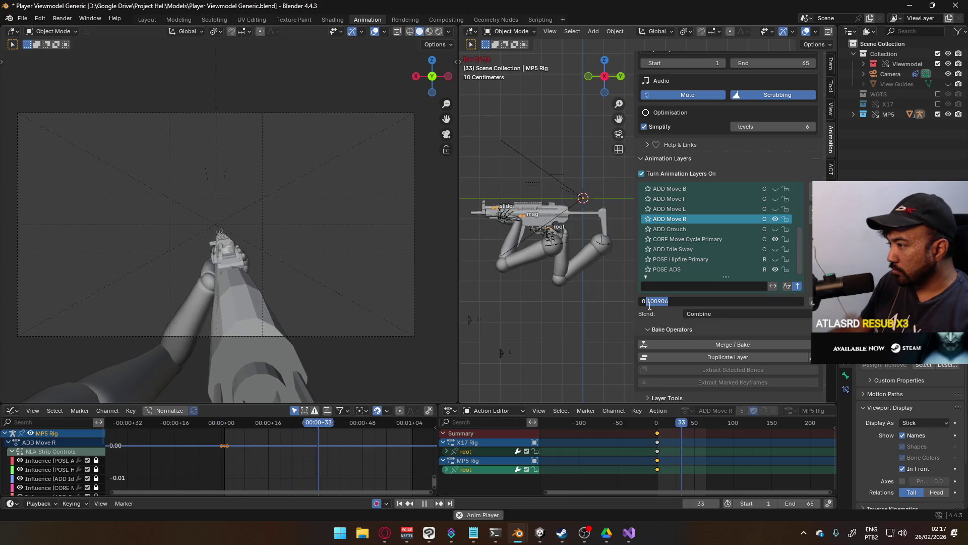
{"action": "key", "text": "Return"}
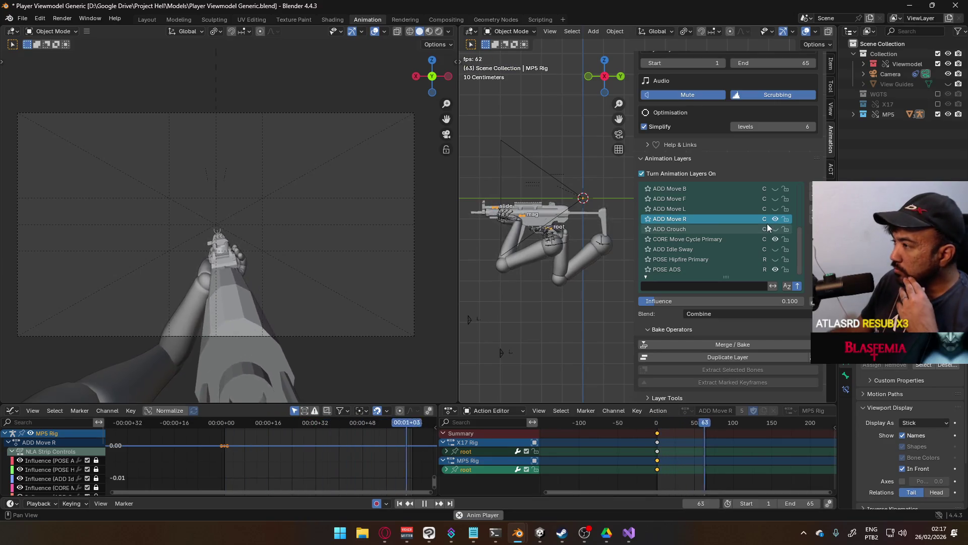
{"action": "left_click", "coordinate": [22, 18]}
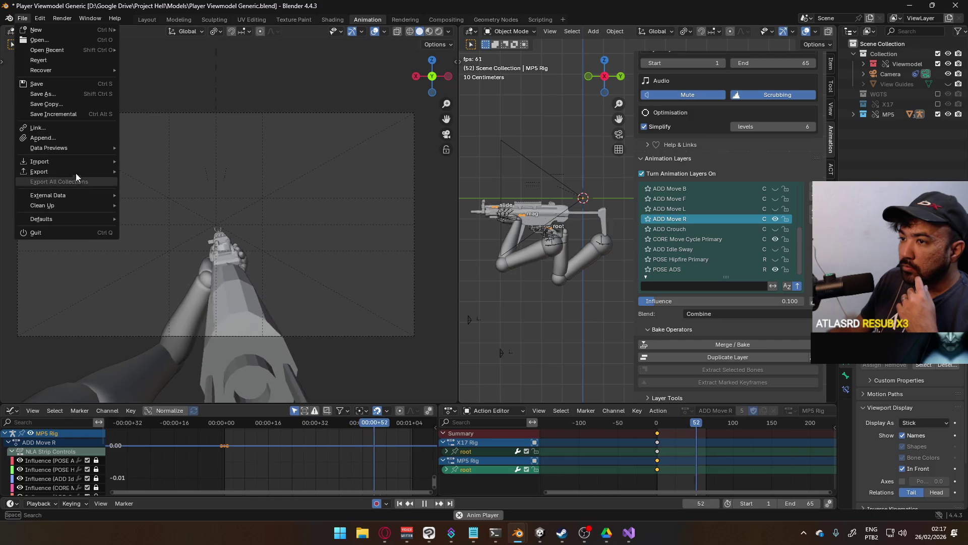
Stop playback and export the ADD Move R clip as 'Viewmodel@ADS Primary Move R (40% Influence).fbx'.
{"action": "mouse_move", "coordinate": [74, 170]}
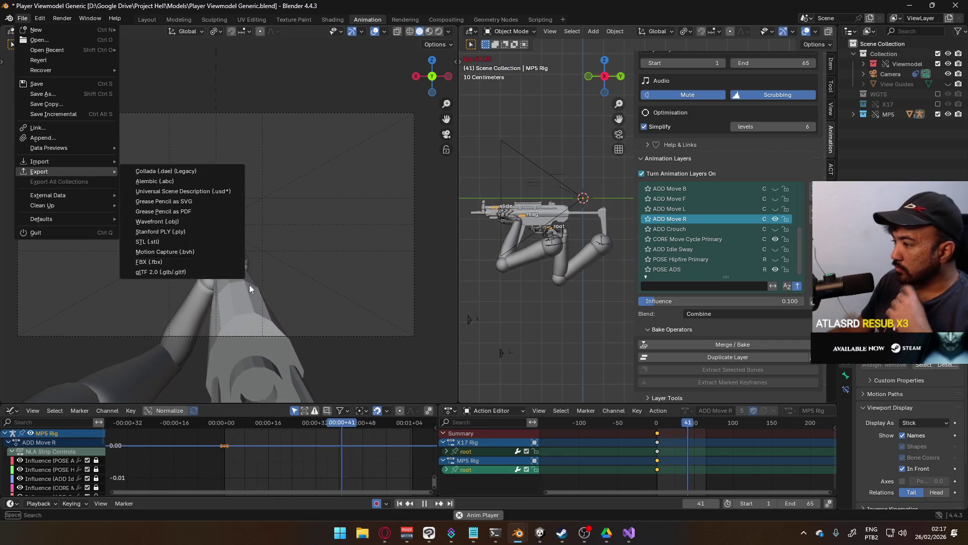
{"action": "key", "text": "Escape"}
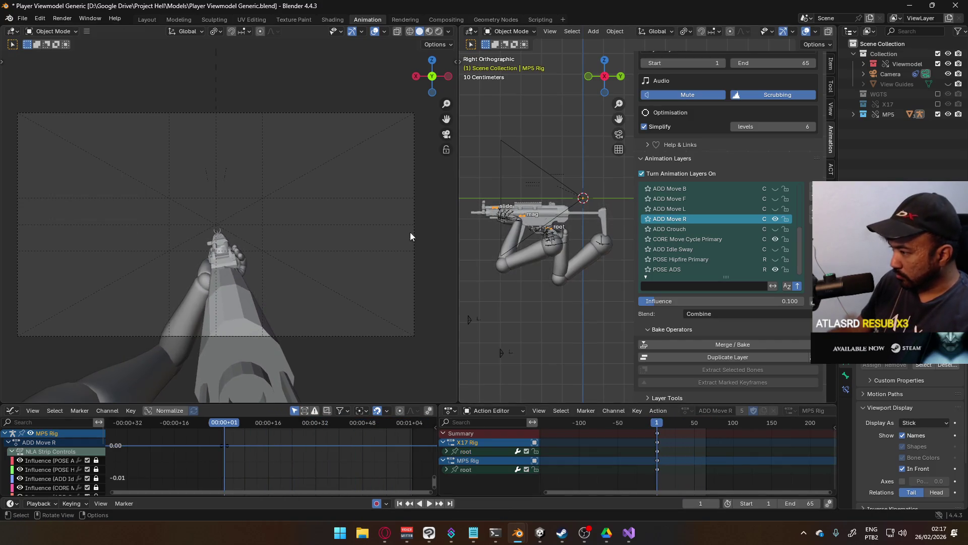
{"action": "left_click", "coordinate": [22, 18]}
{"action": "mouse_move", "coordinate": [57, 171]}
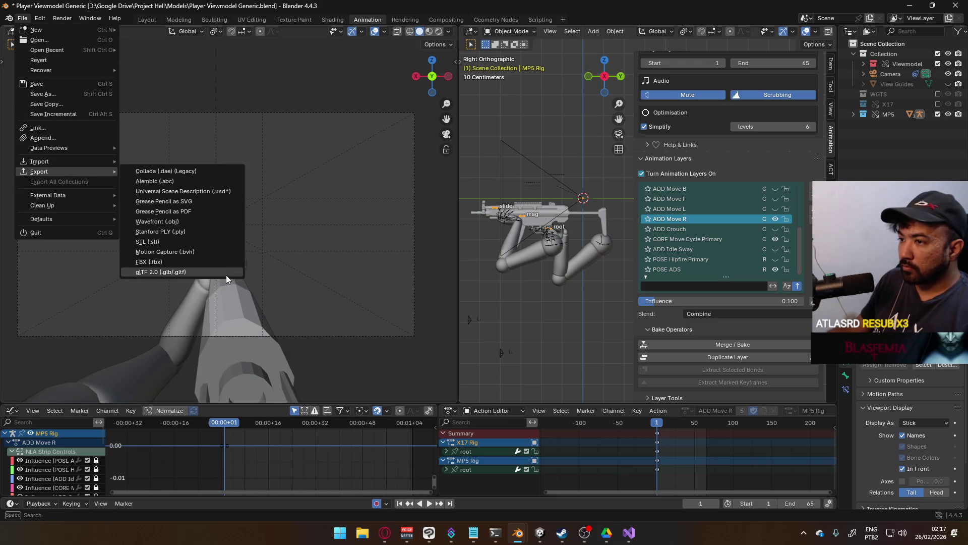
{"action": "left_click", "coordinate": [209, 265]}
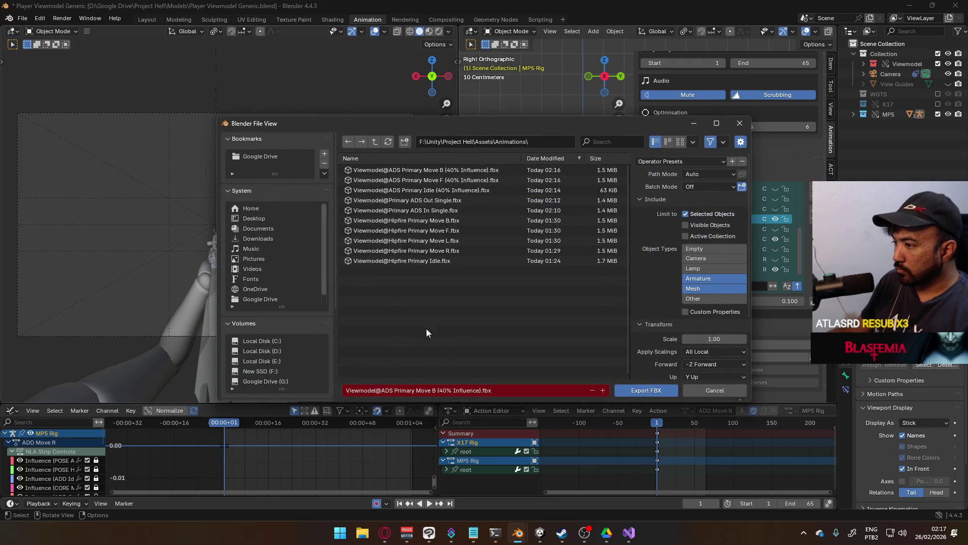
{"action": "left_click", "coordinate": [454, 180]}
{"action": "left_click", "coordinate": [432, 391]}
{"action": "left_click", "coordinate": [435, 391]}
{"action": "type", "text": "R"}
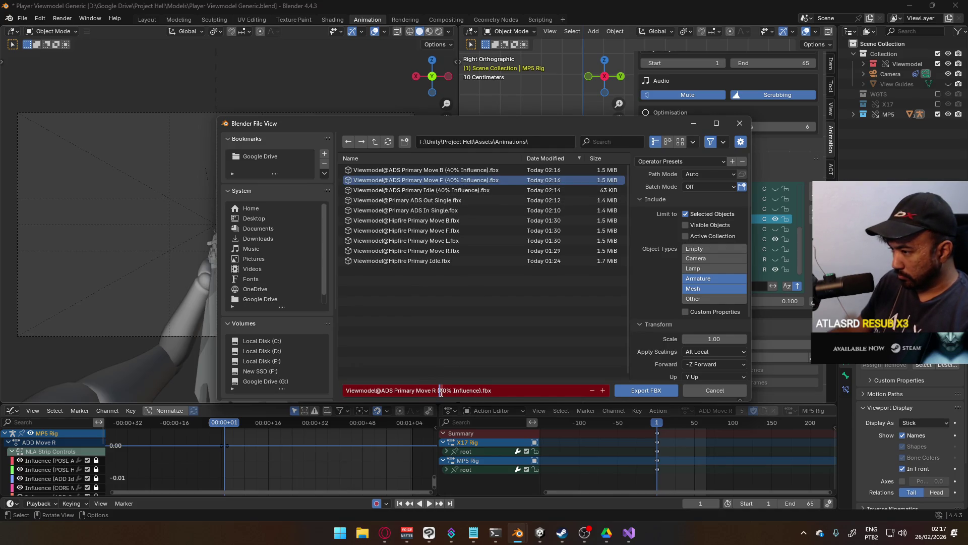
{"action": "left_click", "coordinate": [635, 391]}
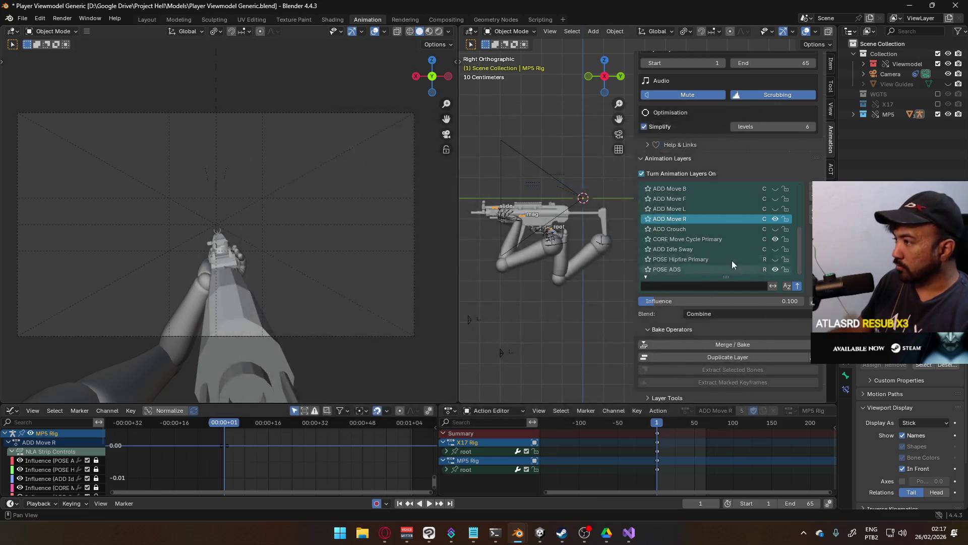
{"action": "left_click", "coordinate": [776, 210]}
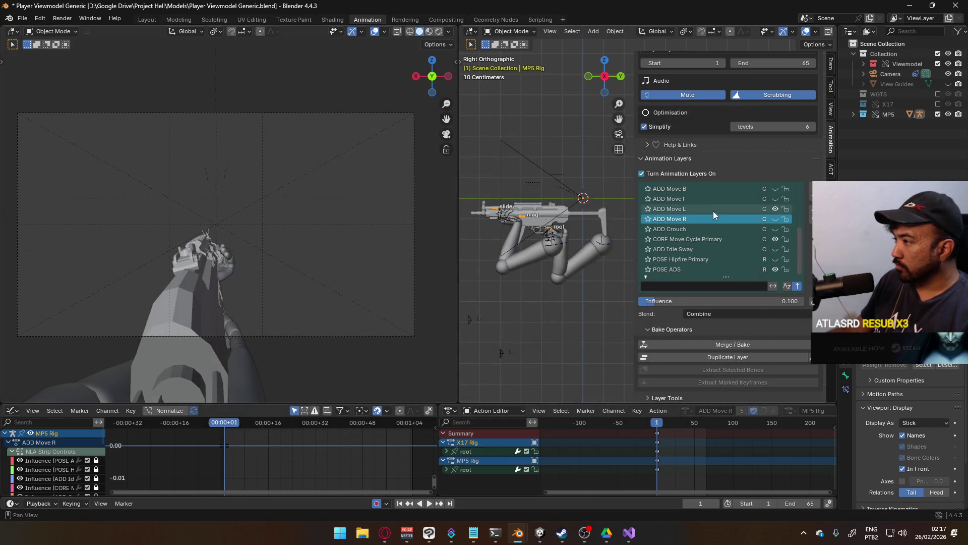
Set the ADD Move L layer's influence to 0.100 and save the blend file.
{"action": "left_click", "coordinate": [776, 301]}
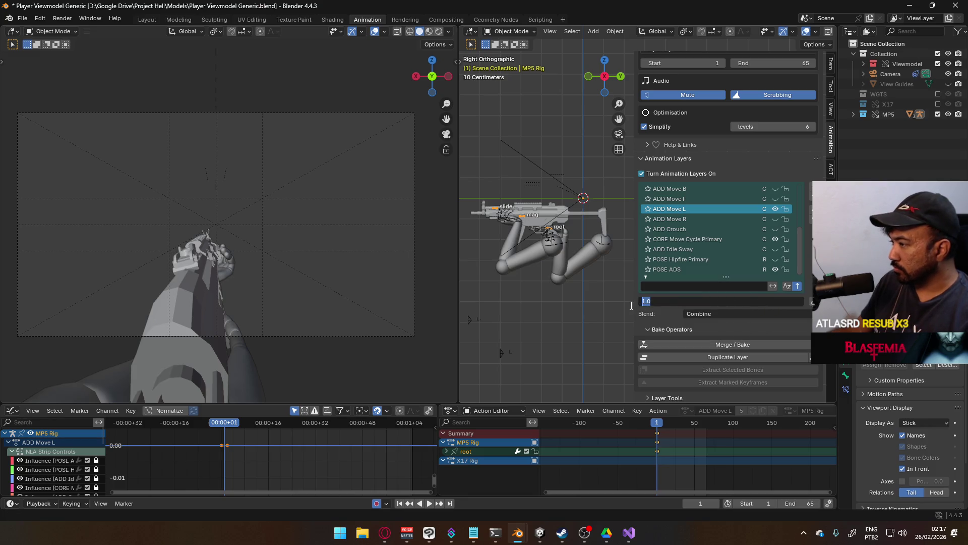
{"action": "key", "text": "Return"}
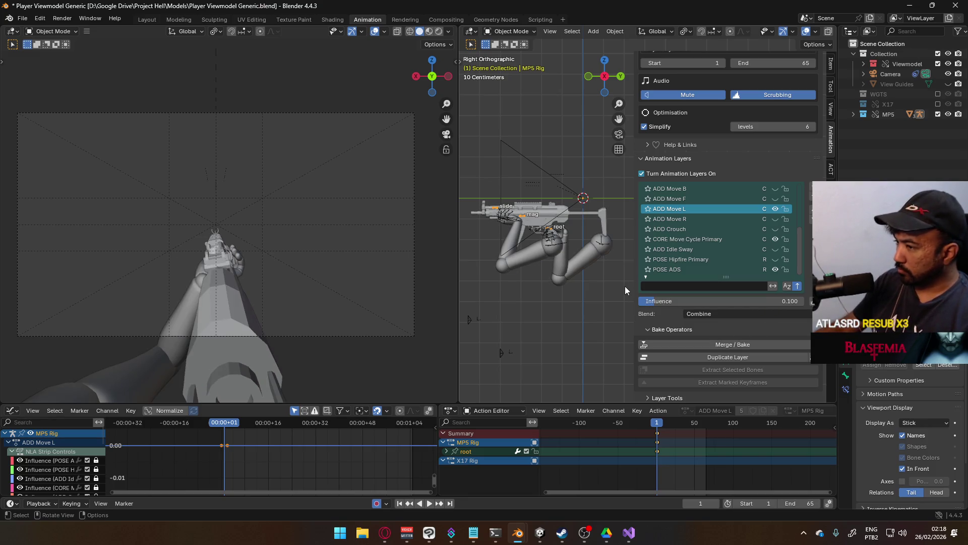
{"action": "key", "text": "ctrl+s"}
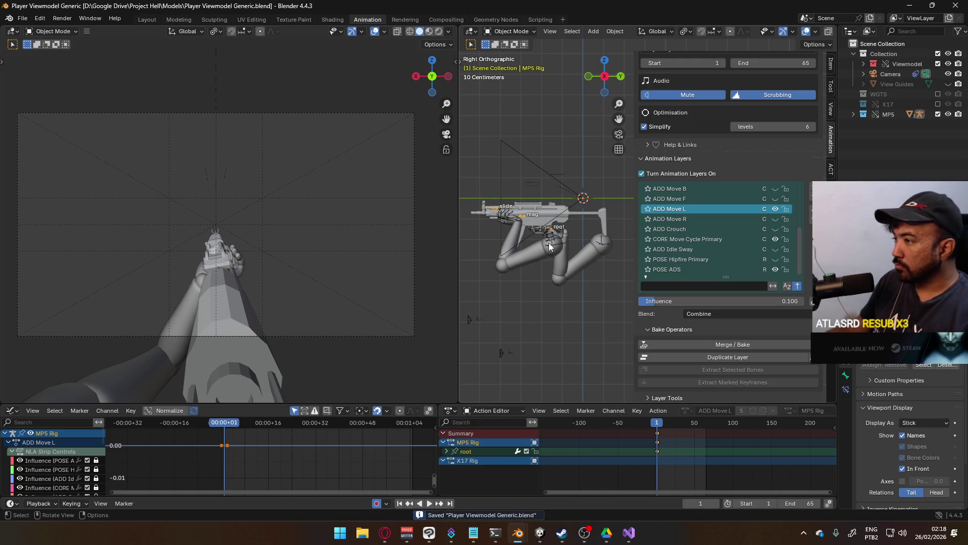
Select the Viewmodel Rig and export it as the ADS Primary Move L (10% Influence) FBX.
{"action": "left_click", "coordinate": [530, 249]}
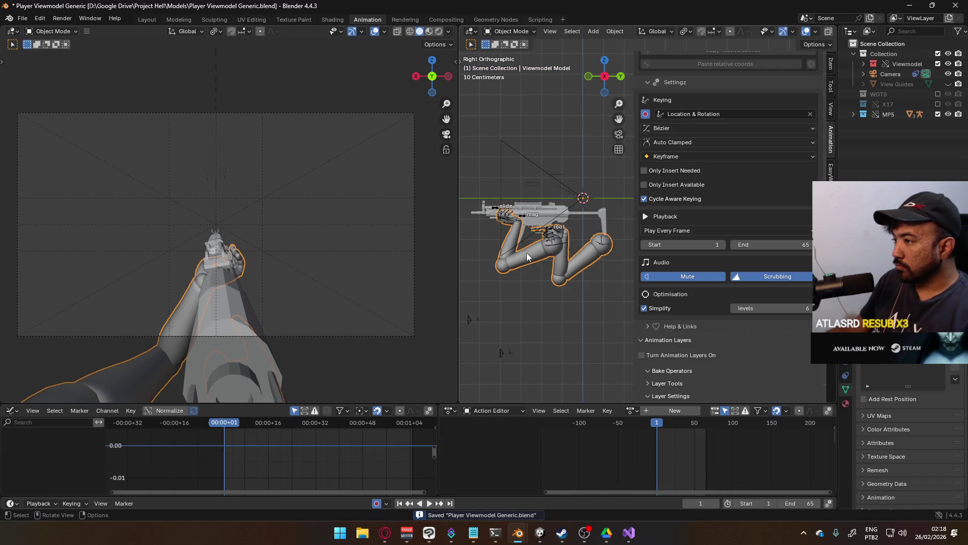
{"action": "left_click", "coordinate": [558, 247]}
{"action": "key", "text": "ctrl+s"}
{"action": "left_click", "coordinate": [23, 18]}
{"action": "mouse_move", "coordinate": [66, 172]}
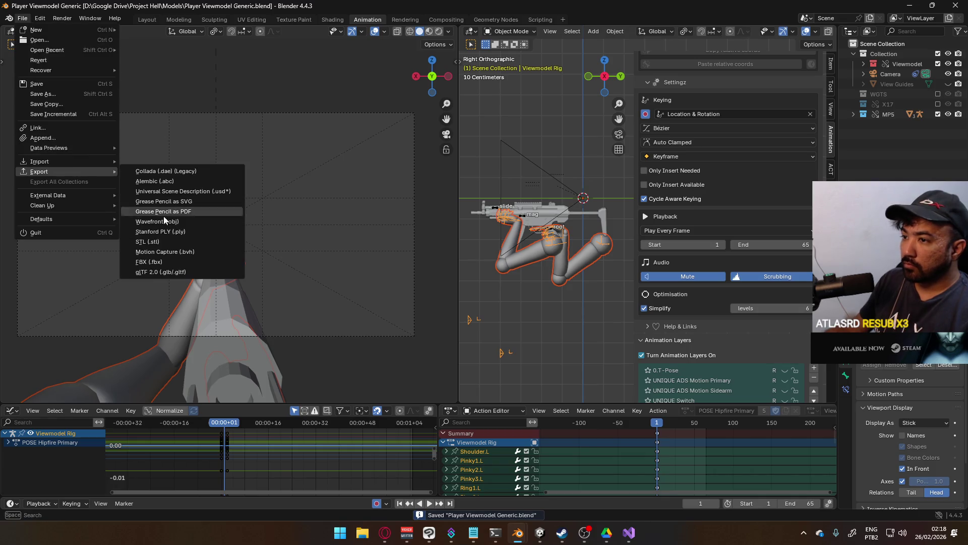
{"action": "left_click", "coordinate": [174, 262]}
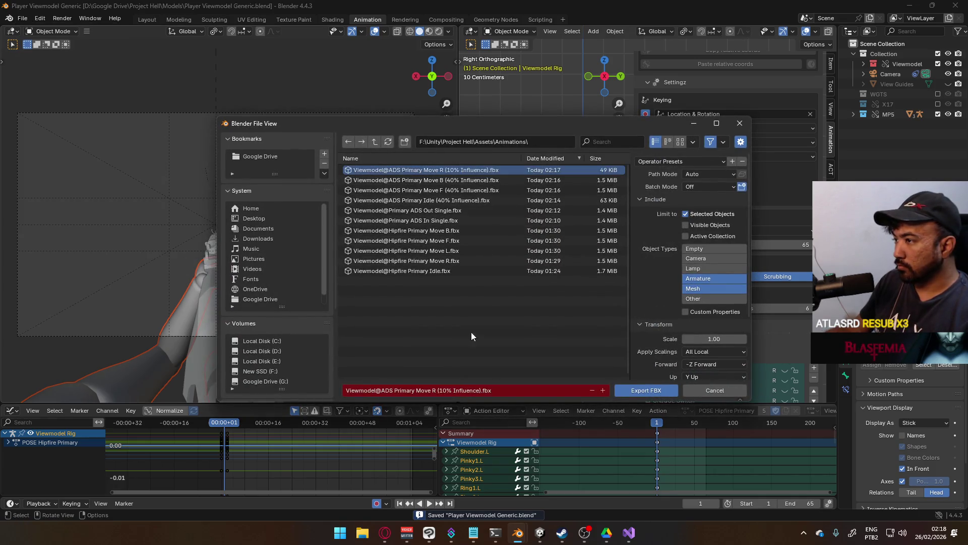
{"action": "left_click", "coordinate": [433, 390]}
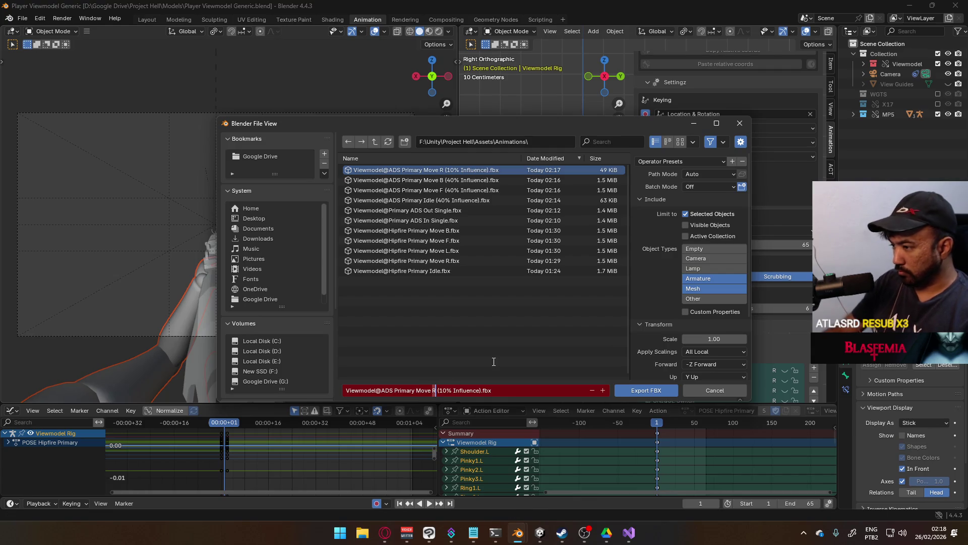
{"action": "type", "text": "L"}
{"action": "key", "text": "Return"}
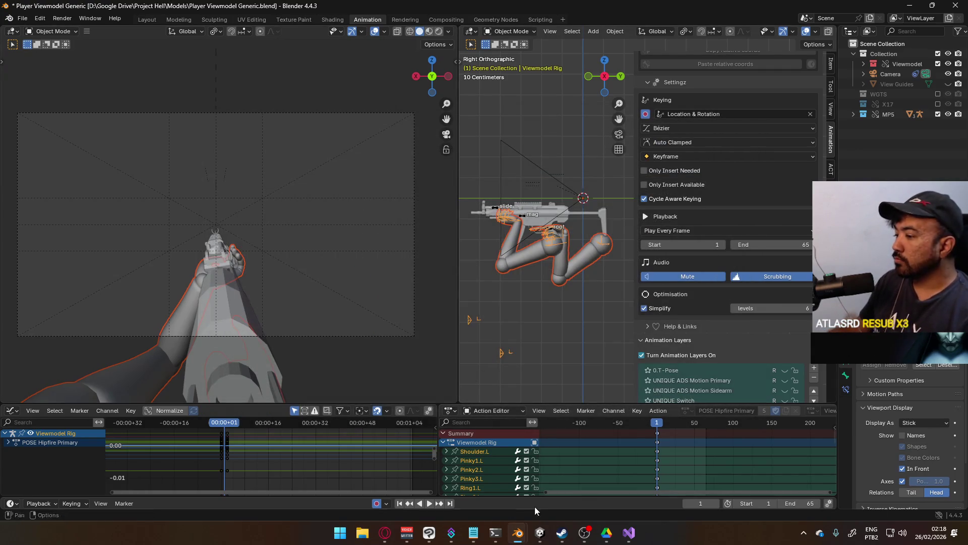
In Unity, stop play mode, collapse ADS In Single, and inspect the Move R clip's import settings.
{"action": "mouse_move", "coordinate": [538, 533]}
{"action": "left_click", "coordinate": [491, 484]}
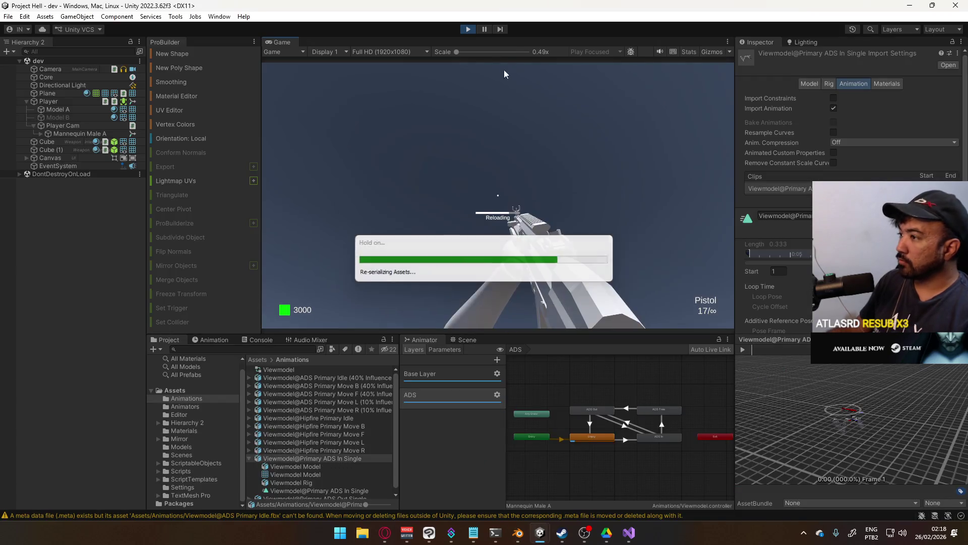
{"action": "left_click", "coordinate": [466, 31]}
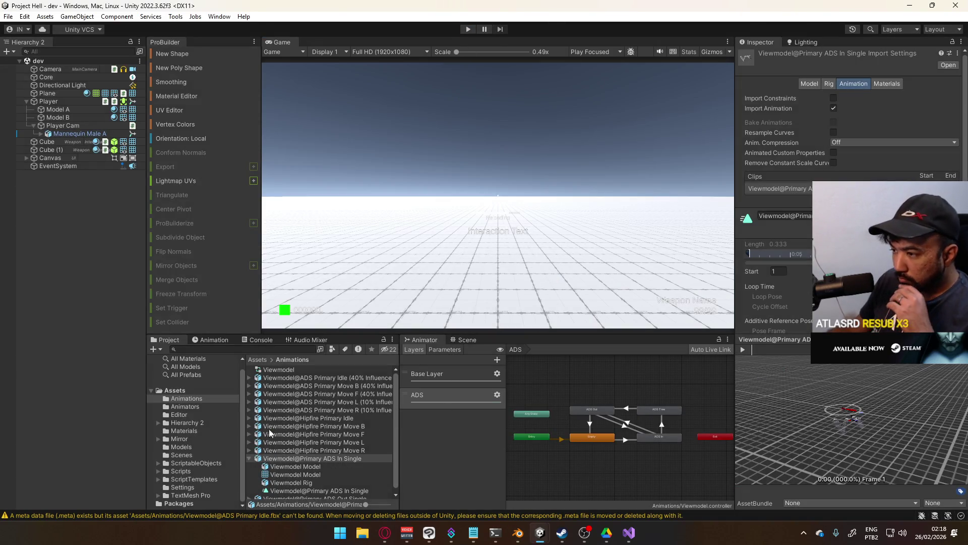
{"action": "left_click", "coordinate": [250, 458]}
{"action": "left_click", "coordinate": [356, 402]}
{"action": "left_click", "coordinate": [360, 410]}
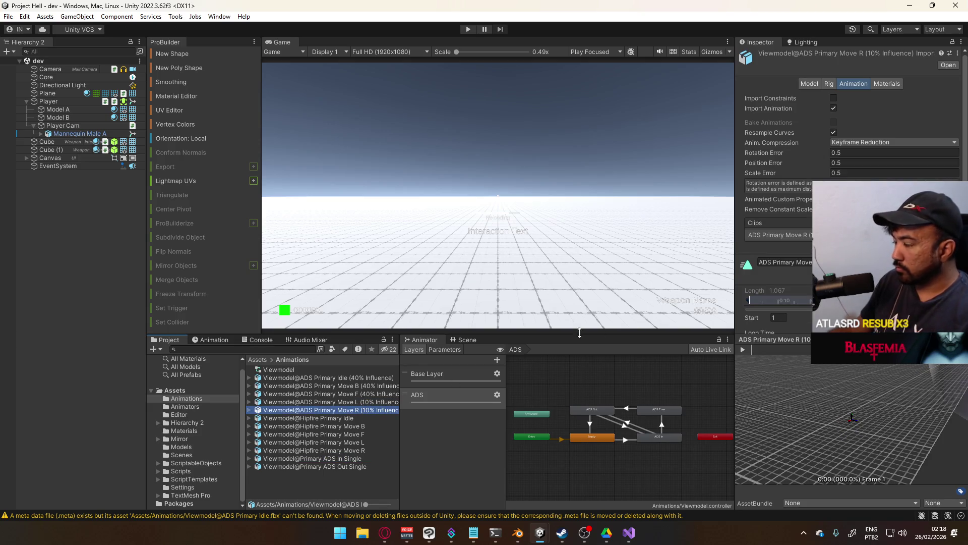
{"action": "key", "text": "alt+Tab"}
{"action": "scroll", "coordinate": [767, 376], "scroll_direction": "down", "scroll_amount": 3}
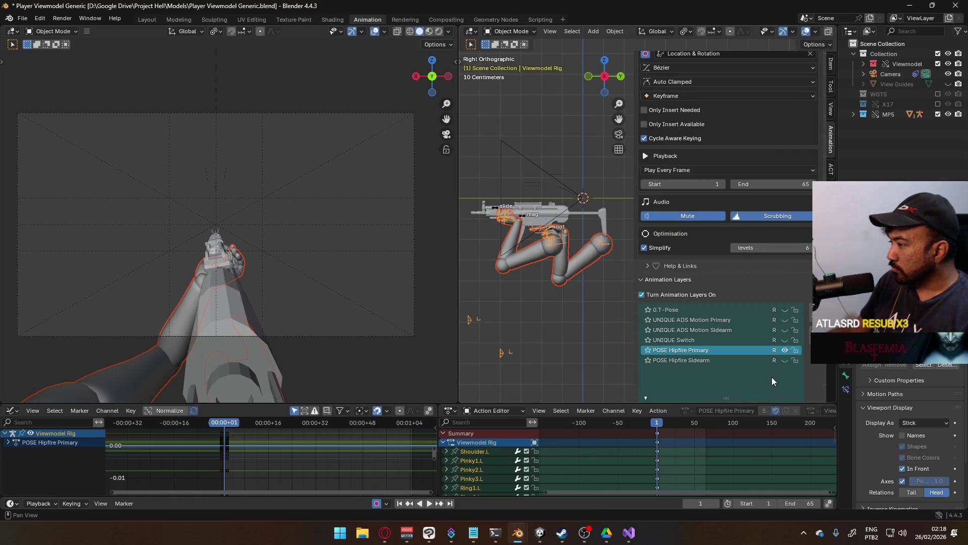
Make ADD Move R the active MP5 Rig layer, select the Viewmodel Rig, and save.
{"action": "left_click", "coordinate": [524, 216]}
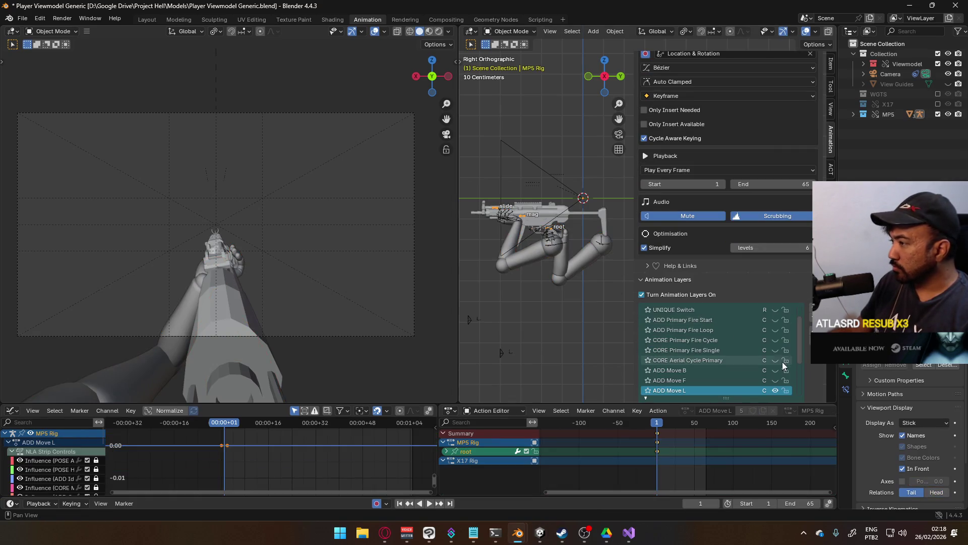
{"action": "scroll", "coordinate": [775, 388], "scroll_direction": "down", "scroll_amount": 2}
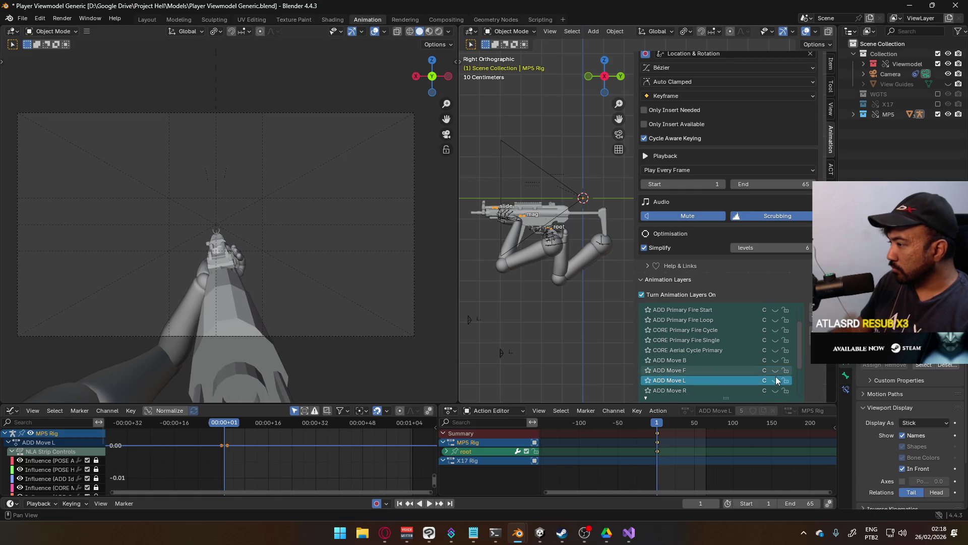
{"action": "left_click", "coordinate": [775, 380]}
{"action": "left_click", "coordinate": [502, 254]}
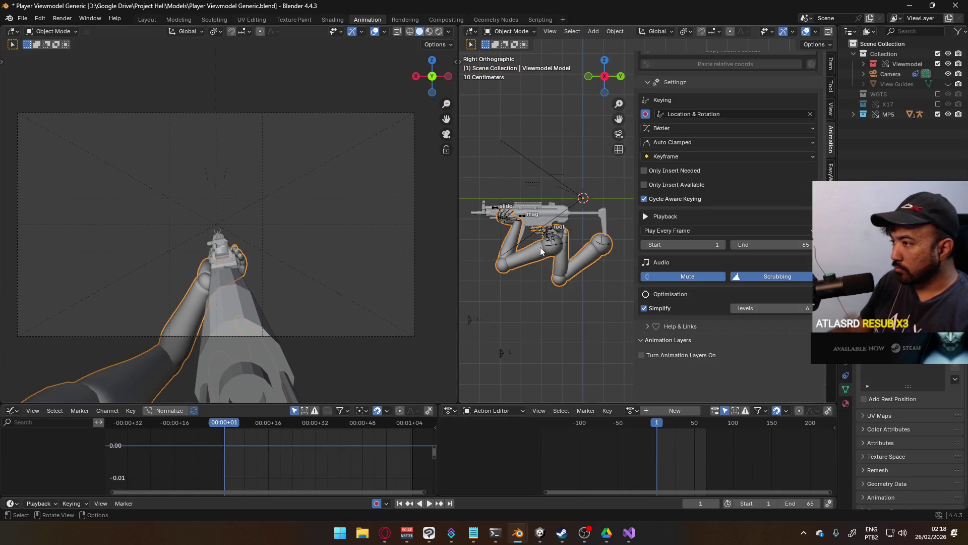
{"action": "key", "text": "ctrl+s"}
Re-export the rig to FBX, overwriting the Move R file in the Animations folder.
{"action": "left_click", "coordinate": [21, 20]}
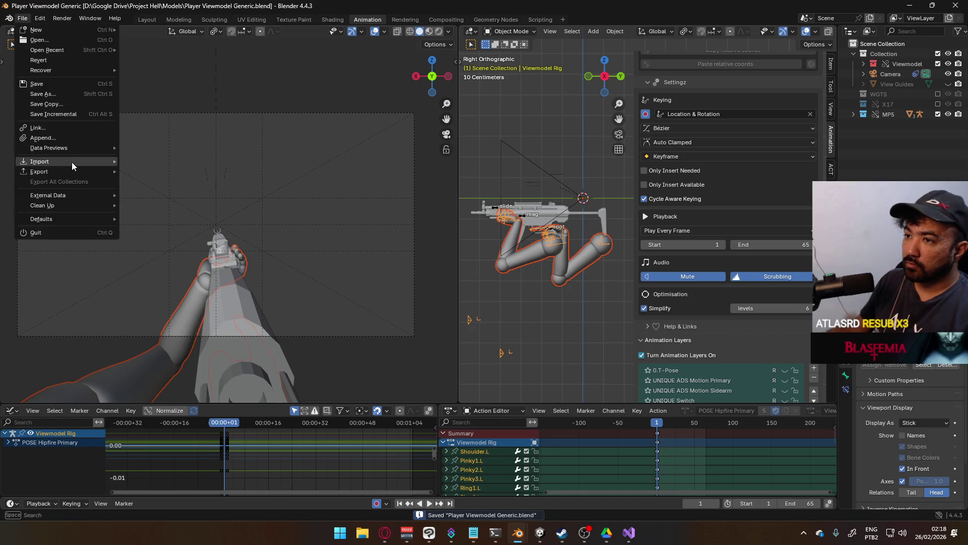
{"action": "mouse_move", "coordinate": [70, 164]}
{"action": "left_click", "coordinate": [168, 262]}
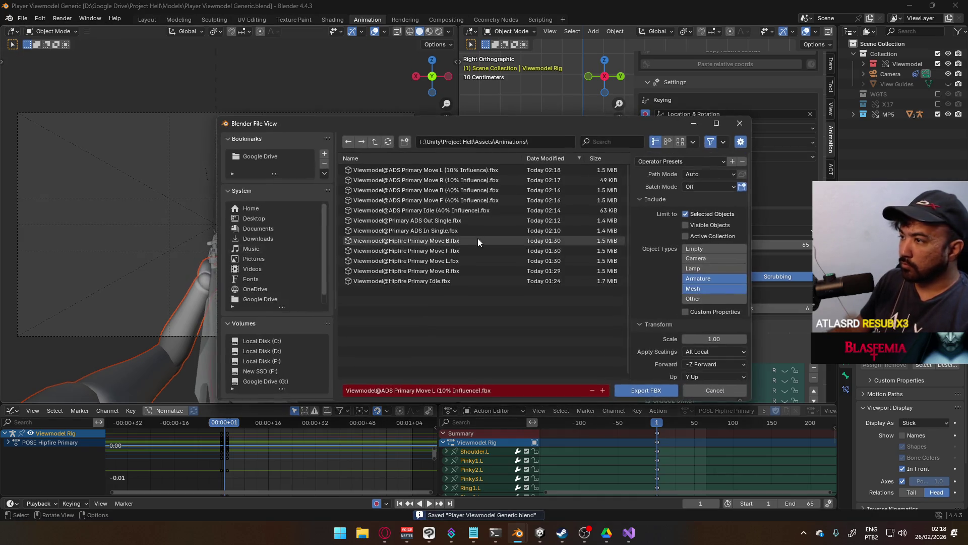
{"action": "double_click", "coordinate": [500, 179]}
{"action": "key", "text": "alt+Tab"}
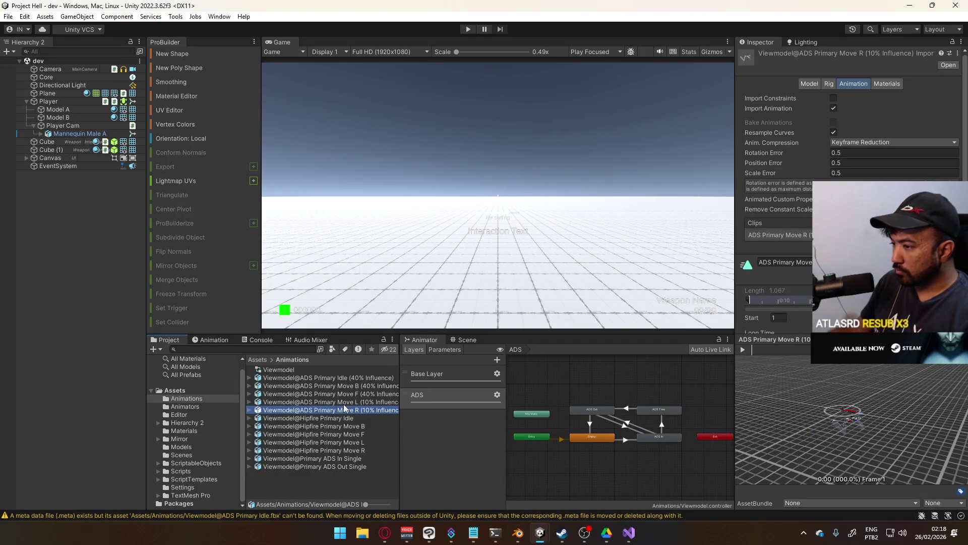
Turn off animation compression and curve resampling for all five ADS files and apply.
{"action": "left_click", "coordinate": [358, 380], "text": "shift"}
{"action": "left_click", "coordinate": [883, 142]}
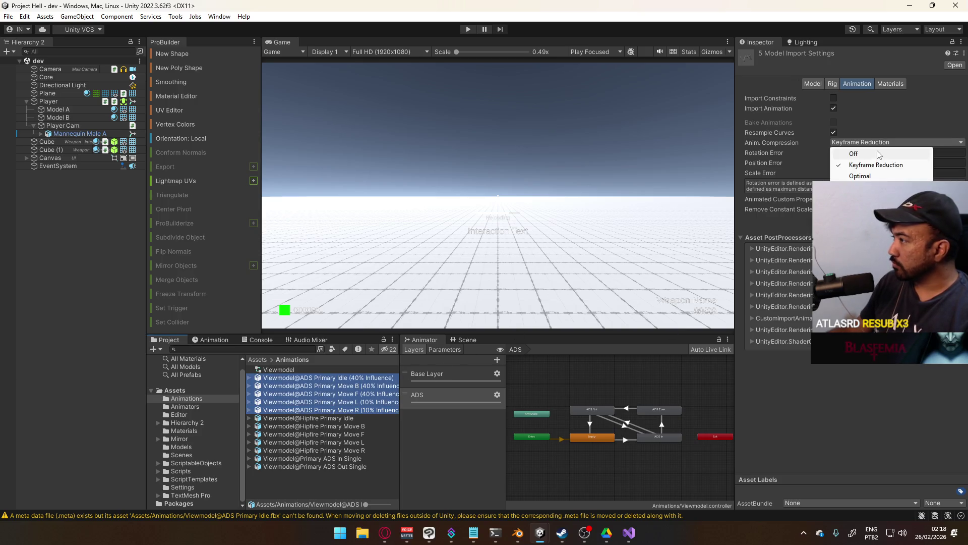
{"action": "left_click", "coordinate": [880, 152]}
{"action": "left_click", "coordinate": [834, 132]}
{"action": "left_click", "coordinate": [954, 177]}
Rename the ADS Primary Idle and Move B clips, applying settings when prompted.
{"action": "left_click", "coordinate": [356, 378]}
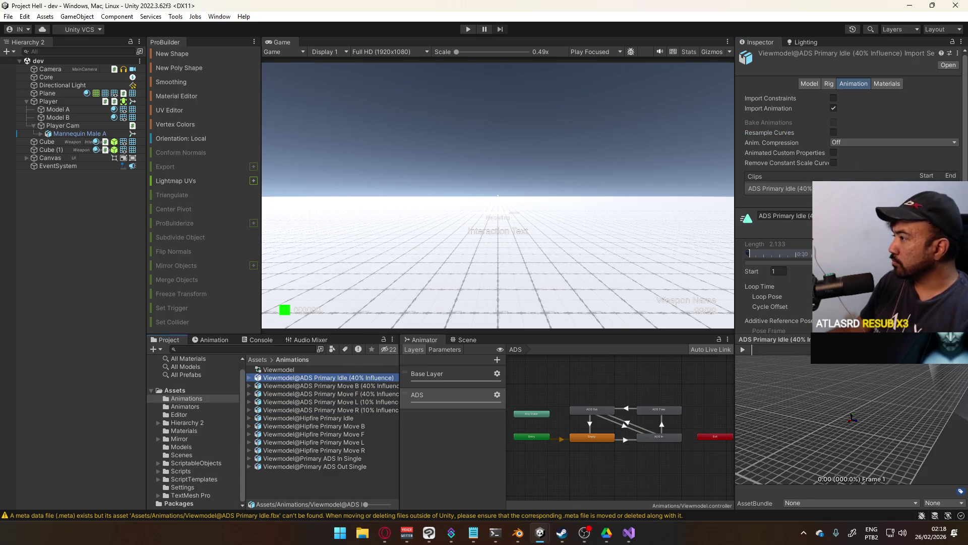
{"action": "left_click", "coordinate": [784, 216]}
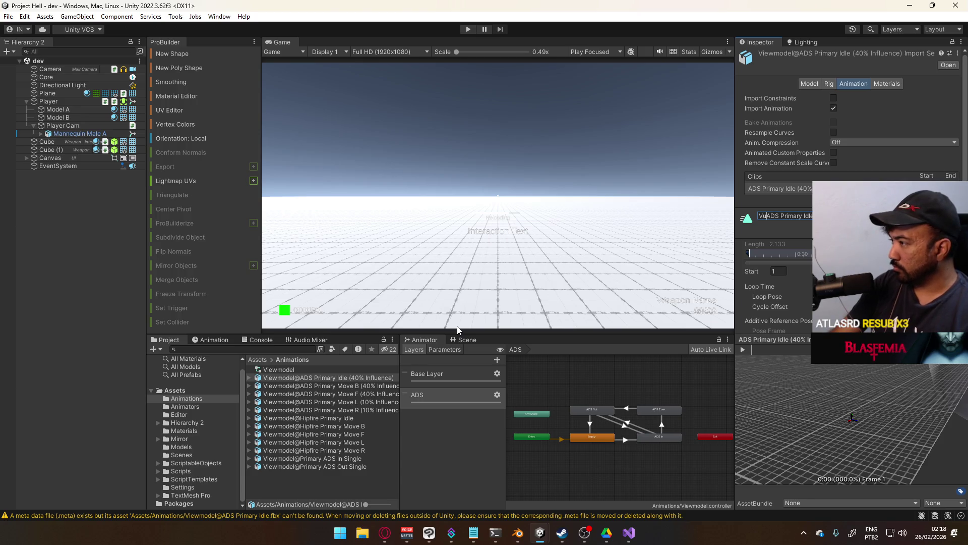
{"action": "key", "text": "Return"}
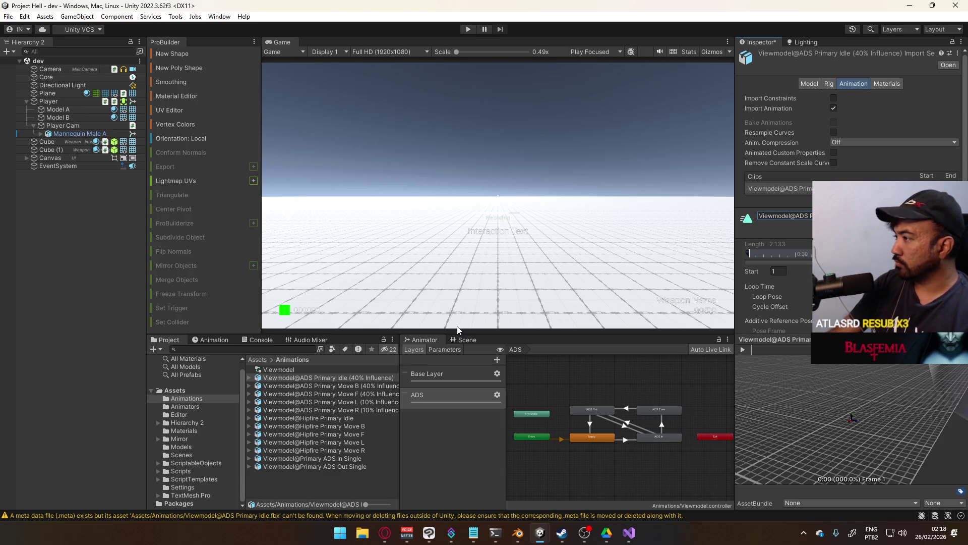
{"action": "left_click", "coordinate": [793, 217]}
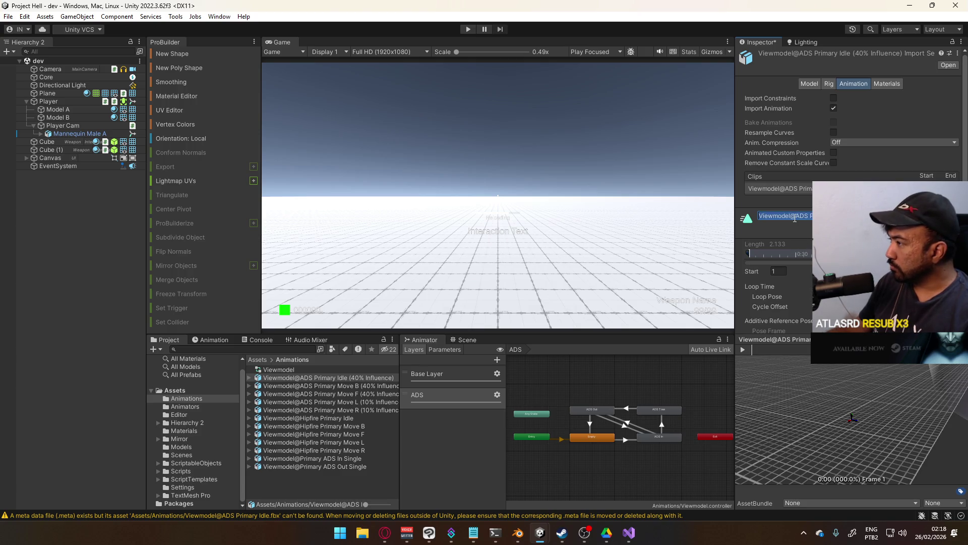
{"action": "left_click", "coordinate": [328, 386]}
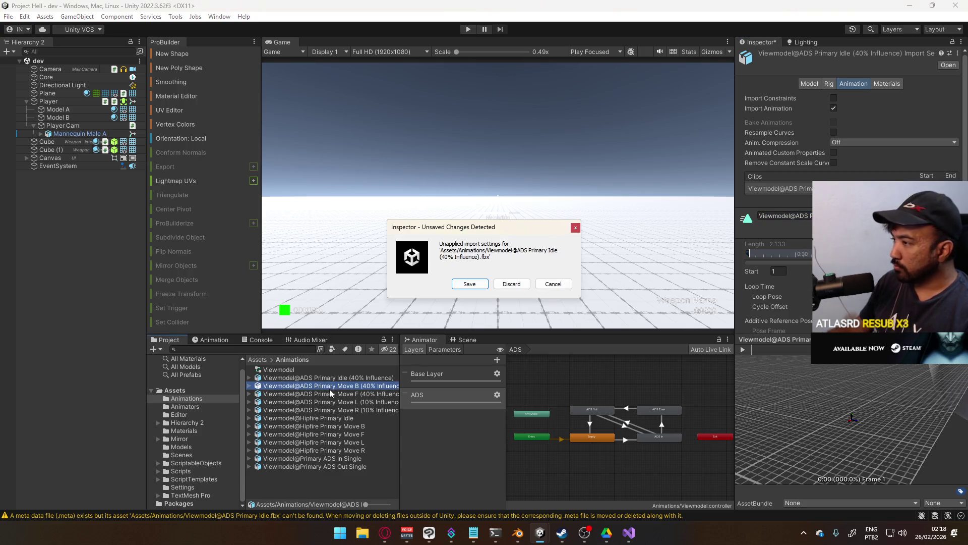
{"action": "left_click", "coordinate": [470, 284]}
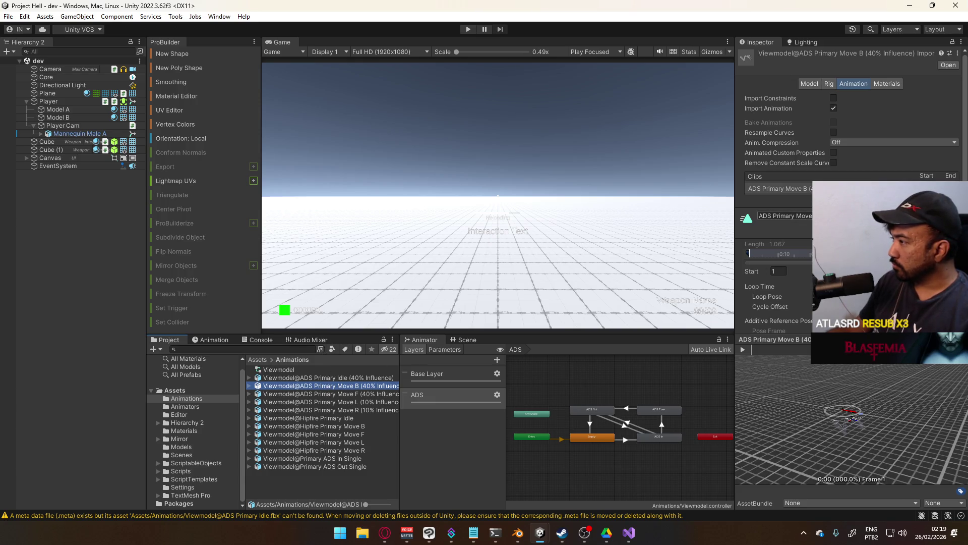
{"action": "left_click", "coordinate": [760, 216]}
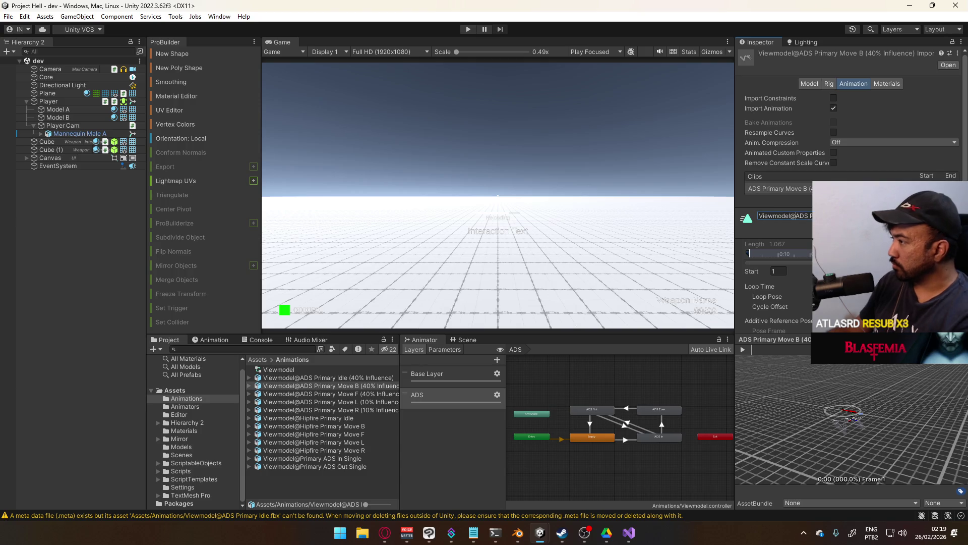
{"action": "key", "text": "Return"}
{"action": "scroll", "coordinate": [786, 202], "scroll_direction": "down", "scroll_amount": 5}
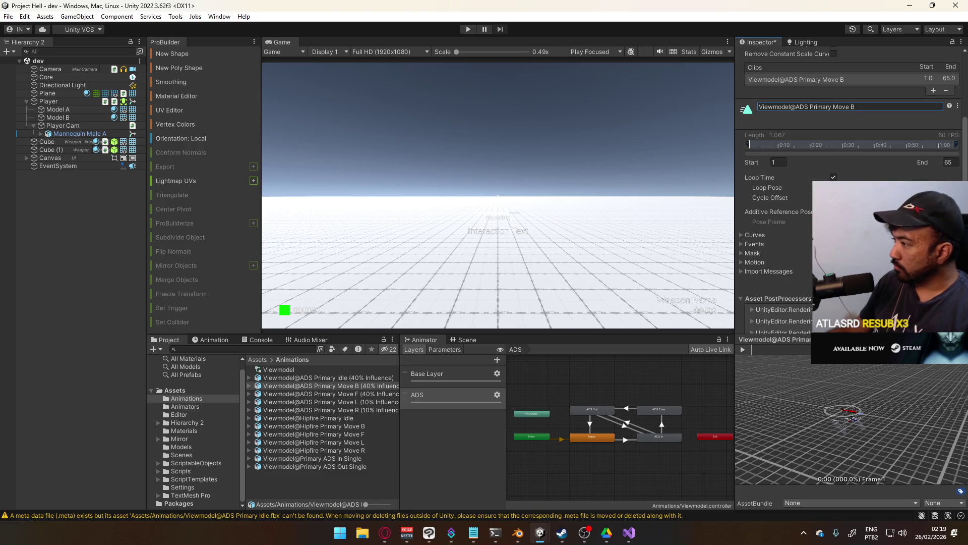
Rename the Move F clip to 'Viewmodel@ADS Primary Move F', removing the (40% Influence) suffix.
{"action": "left_click", "coordinate": [372, 393]}
{"action": "scroll", "coordinate": [829, 168], "scroll_direction": "up", "scroll_amount": 2}
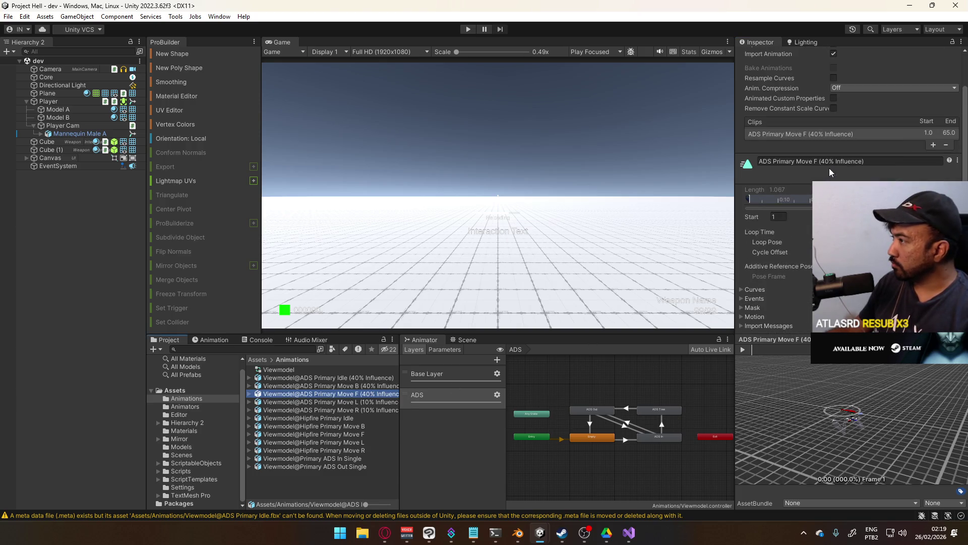
{"action": "left_click", "coordinate": [803, 133]}
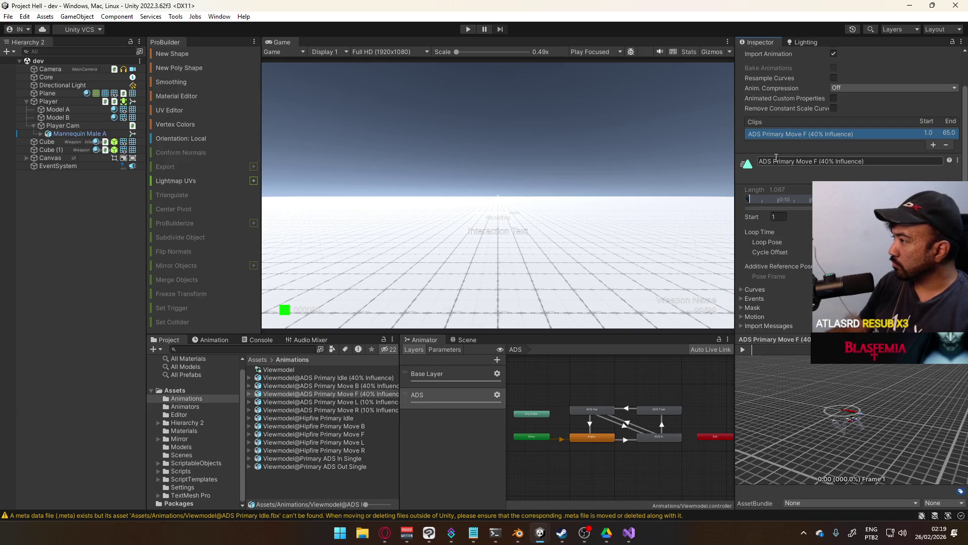
{"action": "left_click", "coordinate": [867, 161]}
{"action": "left_click", "coordinate": [761, 161]}
{"action": "type", "text": "Viewmodel@"}
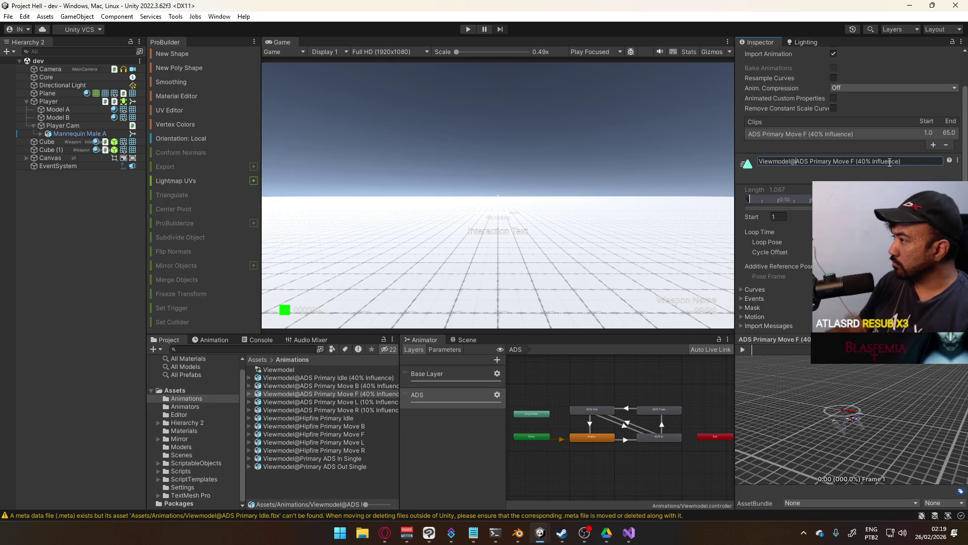
{"action": "left_click_drag", "start_coordinate": [901, 161], "coordinate": [860, 163]}
{"action": "key", "text": "BackSpace"}
{"action": "key", "text": "Return"}
{"action": "scroll", "coordinate": [861, 165], "scroll_direction": "down", "scroll_amount": 3}
{"action": "left_click", "coordinate": [512, 376]}
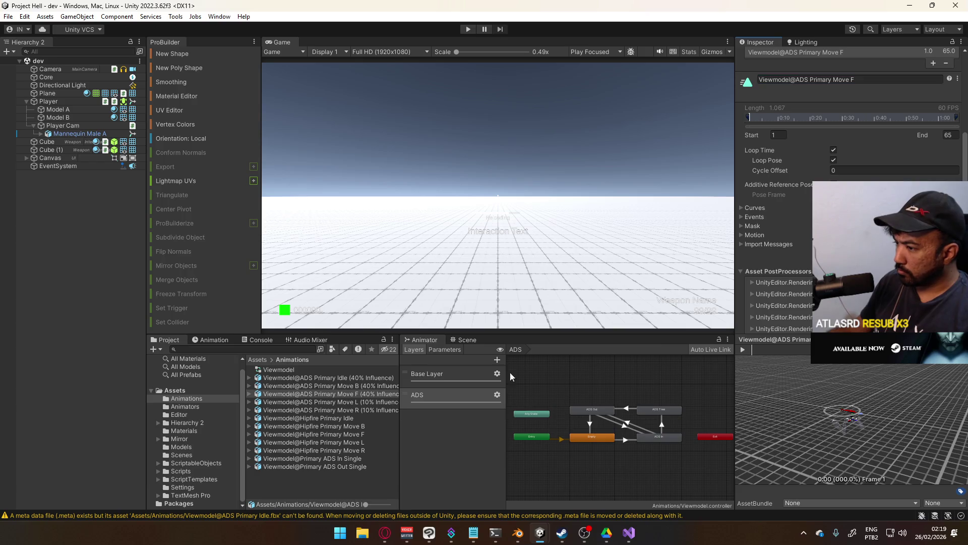
Rename the Move L clip to 'Viewmodel@ADS Primary Move L', removing the (10% Influence) suffix.
{"action": "left_click", "coordinate": [367, 402]}
{"action": "scroll", "coordinate": [859, 141], "scroll_direction": "up", "scroll_amount": 2}
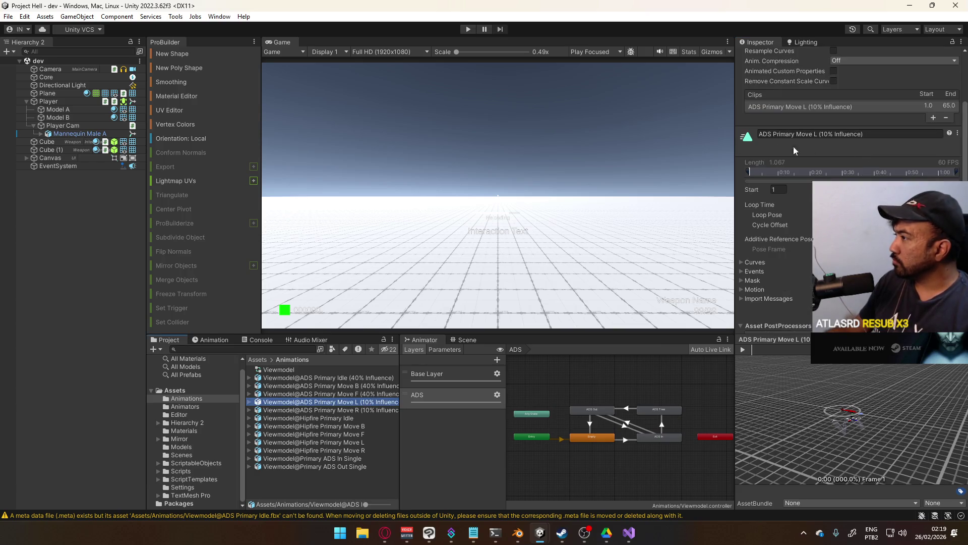
{"action": "left_click", "coordinate": [761, 136]}
{"action": "type", "text": "Viewmodel@"}
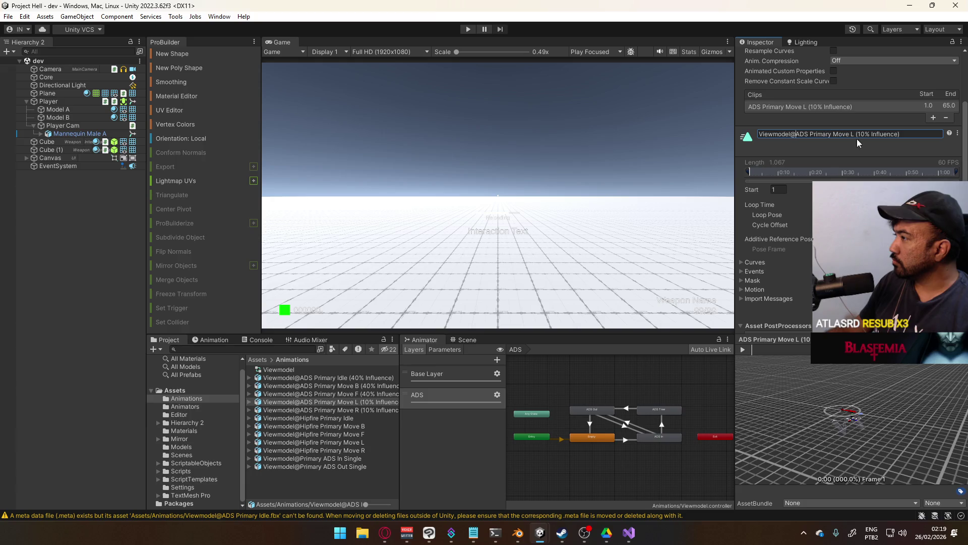
{"action": "left_click_drag", "start_coordinate": [901, 136], "coordinate": [853, 137]}
{"action": "key", "text": "BackSpace"}
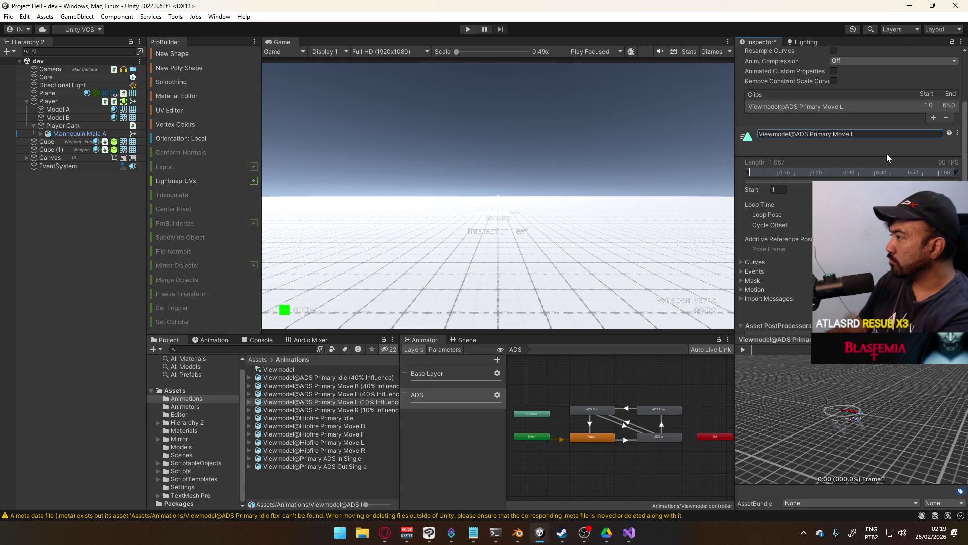
{"action": "key", "text": "Return"}
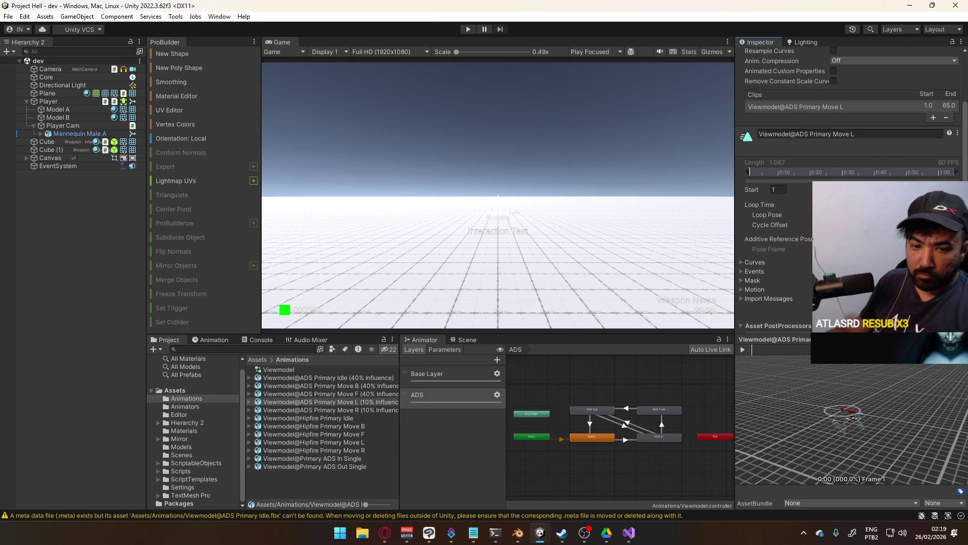
Rename the Move R clip to 'Viewmodel@ADS Primary Move R', removing the (10% Influence) suffix.
{"action": "left_click", "coordinate": [359, 411]}
{"action": "left_click", "coordinate": [760, 134]}
{"action": "left_click", "coordinate": [760, 135]}
{"action": "type", "text": "Viewmodel@"}
{"action": "left_click_drag", "start_coordinate": [906, 134], "coordinate": [854, 136]}
{"action": "key", "text": "BackSpace"}
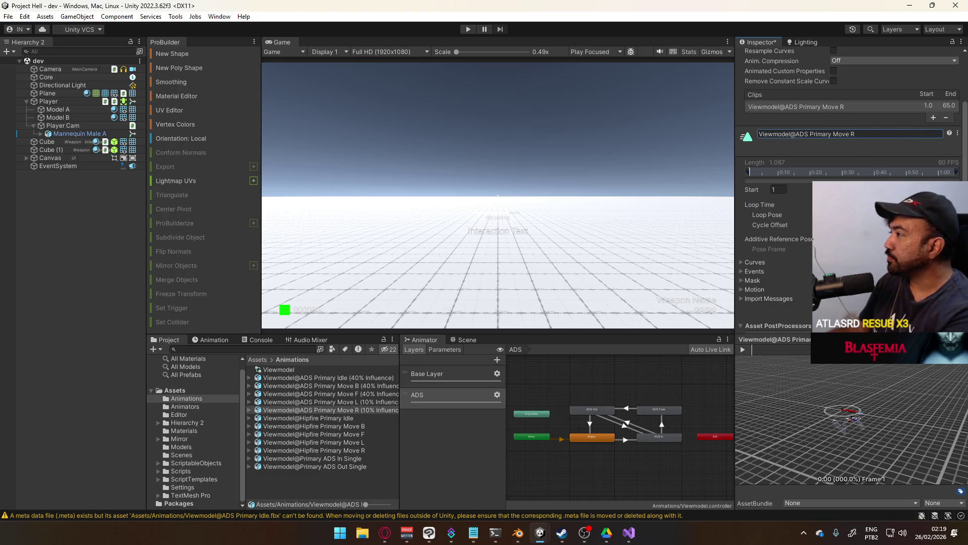
{"action": "key", "text": "Return"}
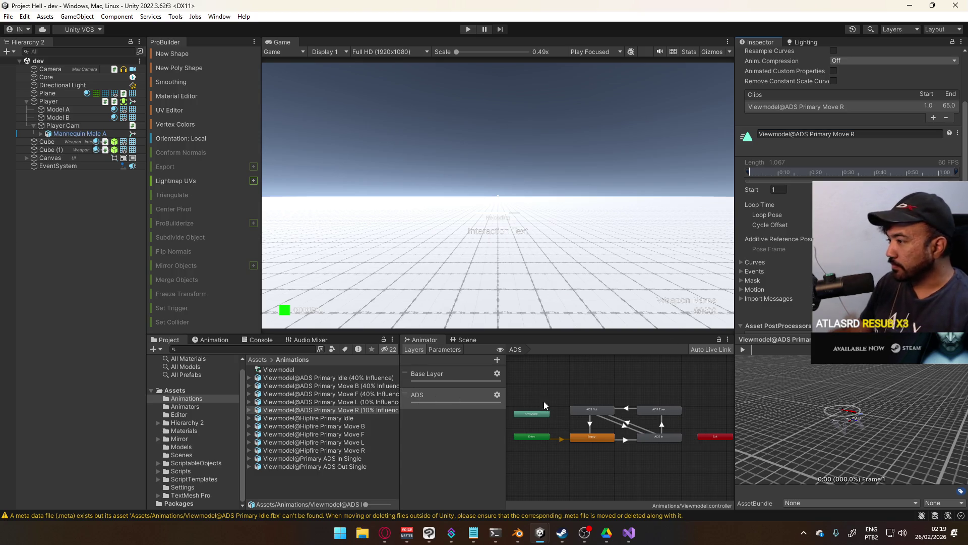
{"action": "scroll", "coordinate": [662, 403], "scroll_direction": "up", "scroll_amount": 2}
Inspect the ADS Tree state, removing a stray Blend Tree state created in the graph.
{"action": "left_click", "coordinate": [660, 409]}
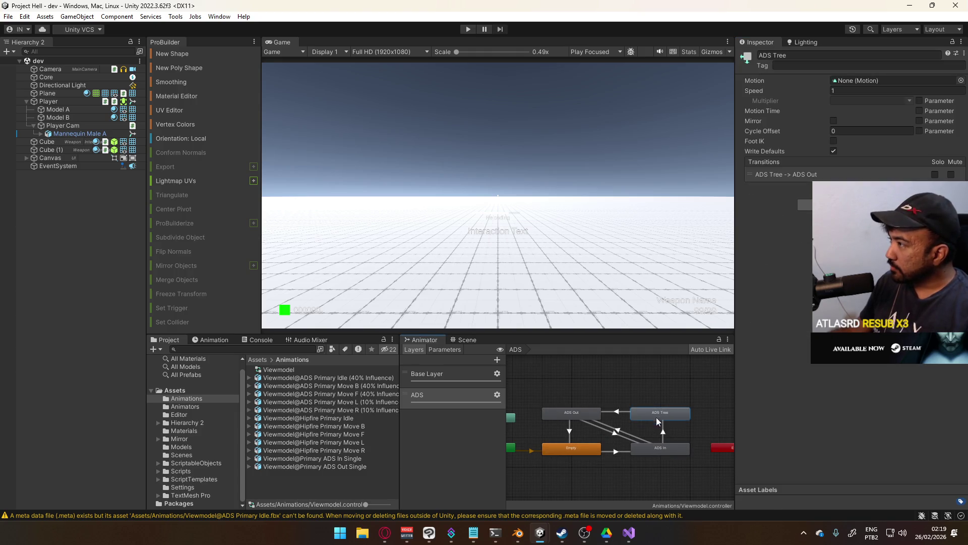
{"action": "right_click", "coordinate": [863, 80]}
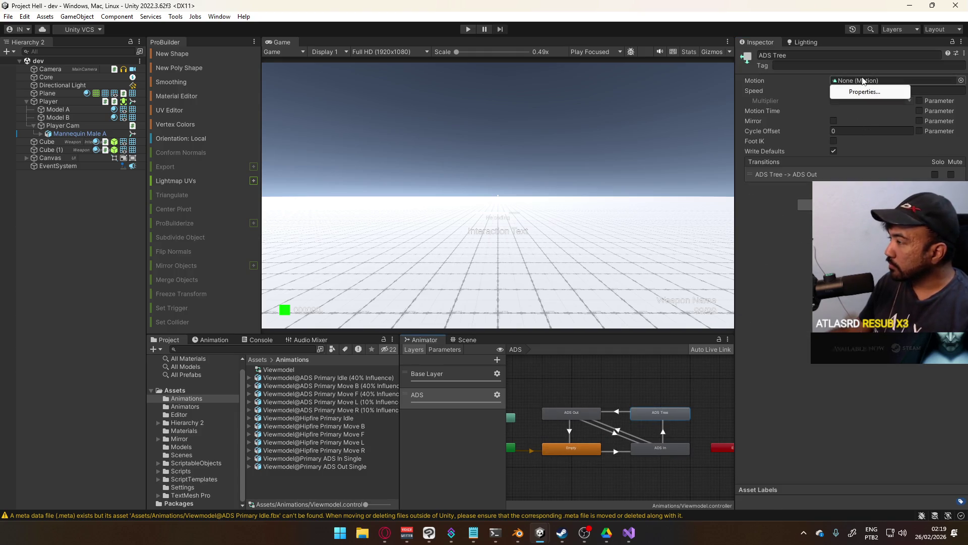
{"action": "left_click", "coordinate": [761, 84]}
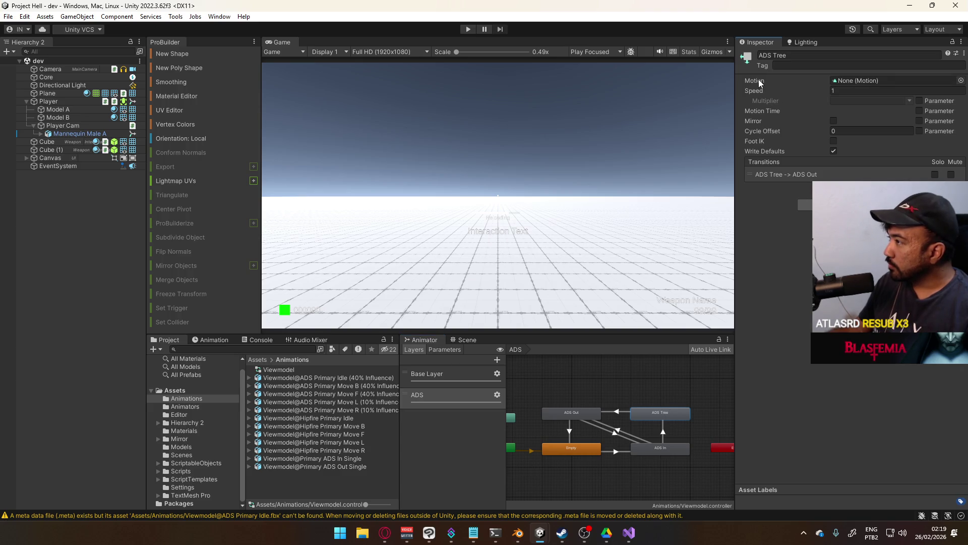
{"action": "left_click", "coordinate": [655, 412]}
{"action": "right_click", "coordinate": [655, 412]}
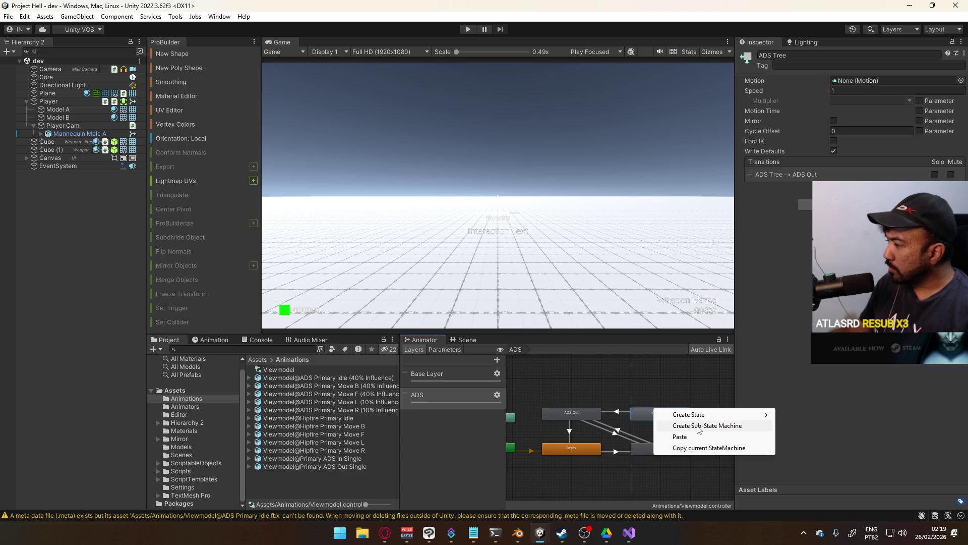
{"action": "left_click", "coordinate": [691, 387]}
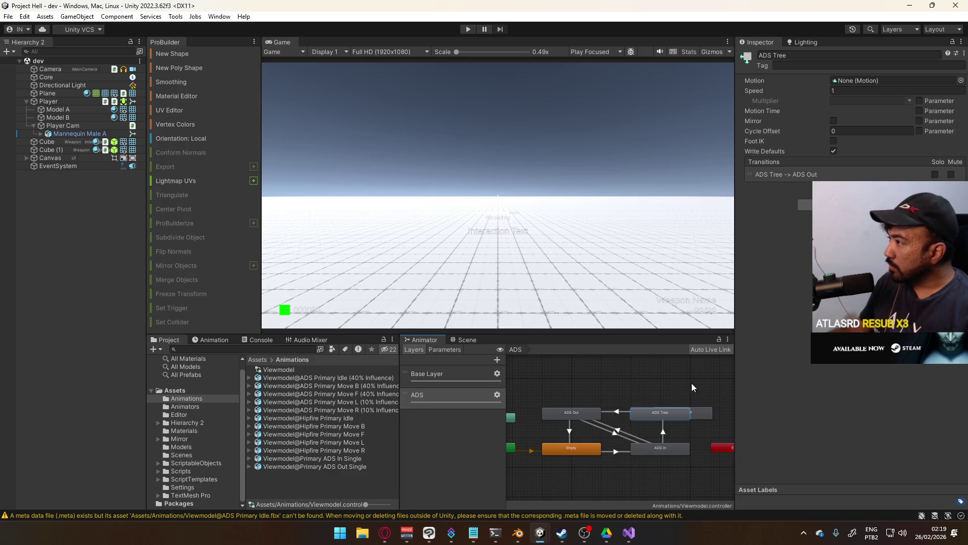
{"action": "mouse_move", "coordinate": [701, 414]}
{"action": "left_mouse_down"}
{"action": "mouse_move", "coordinate": [695, 389]}
{"action": "mouse_move", "coordinate": [685, 389]}
{"action": "left_mouse_up"}
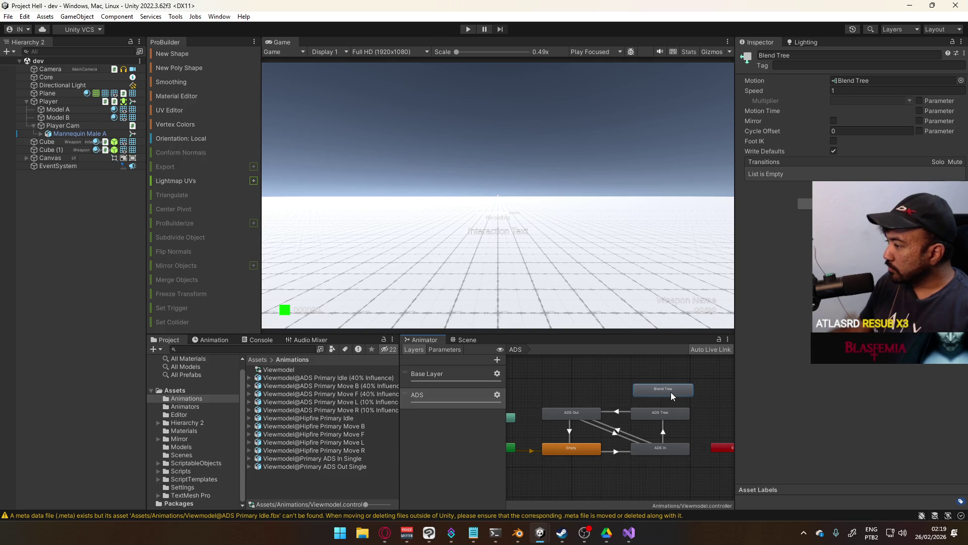
{"action": "key", "text": "Delete"}
{"action": "left_click", "coordinate": [672, 413]}
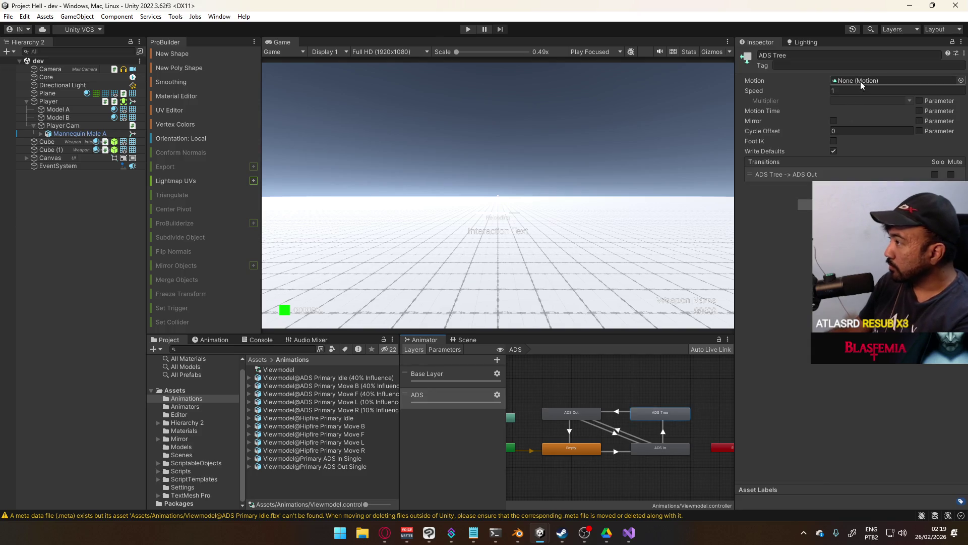
Create a new blend tree inside the ADS Tree state and open it for editing.
{"action": "right_click", "coordinate": [861, 82]}
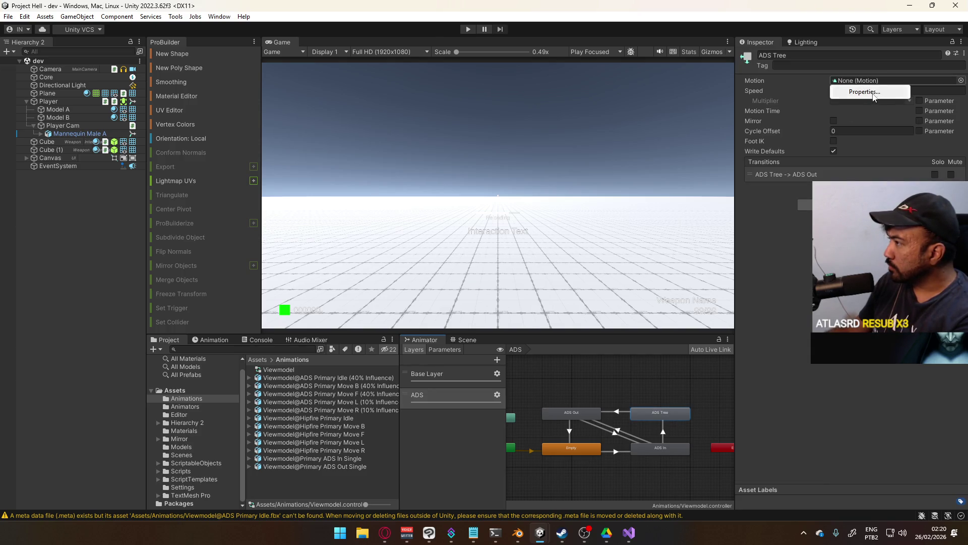
{"action": "left_click", "coordinate": [760, 84]}
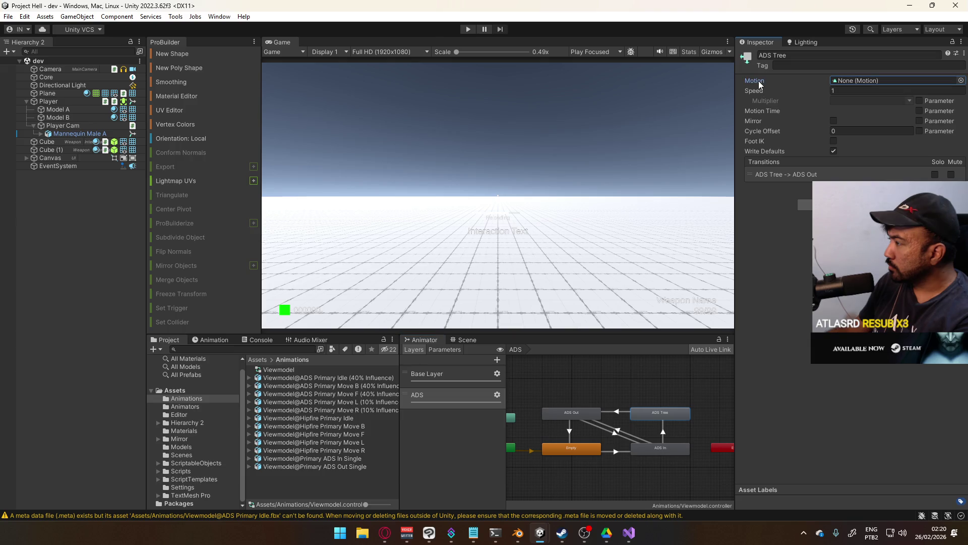
{"action": "left_click", "coordinate": [960, 80]}
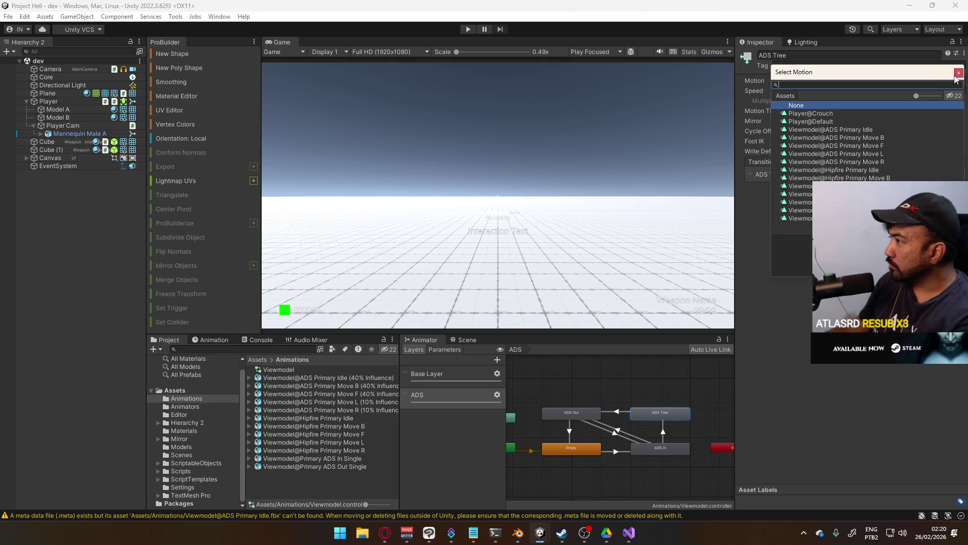
{"action": "left_click", "coordinate": [958, 73]}
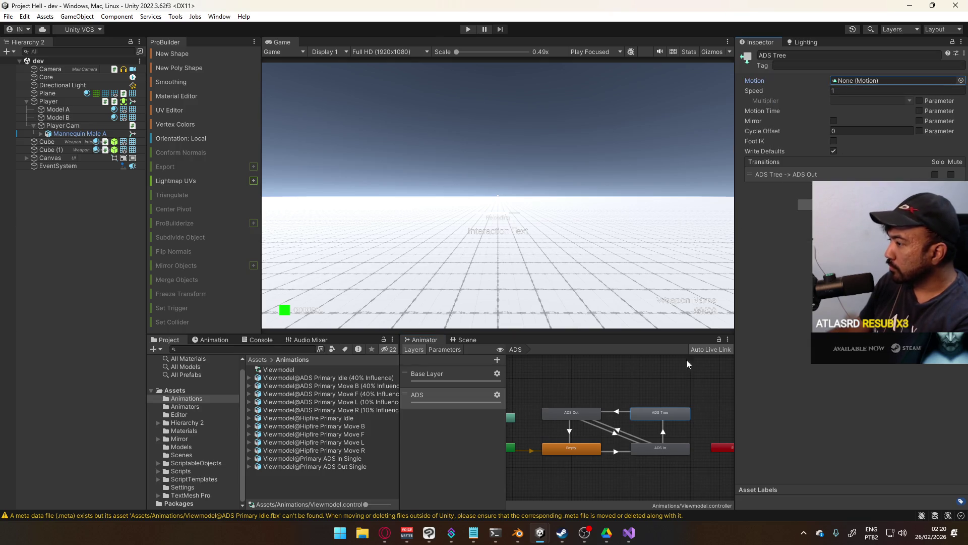
{"action": "left_click", "coordinate": [659, 414]}
{"action": "left_click", "coordinate": [760, 358]}
{"action": "right_click", "coordinate": [838, 82]}
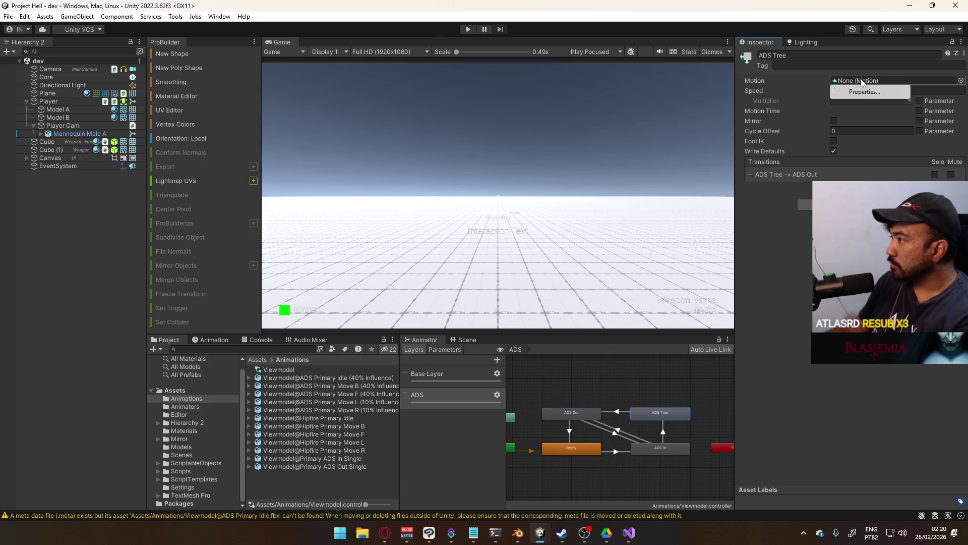
{"action": "left_click", "coordinate": [775, 92]}
{"action": "right_click", "coordinate": [656, 414]}
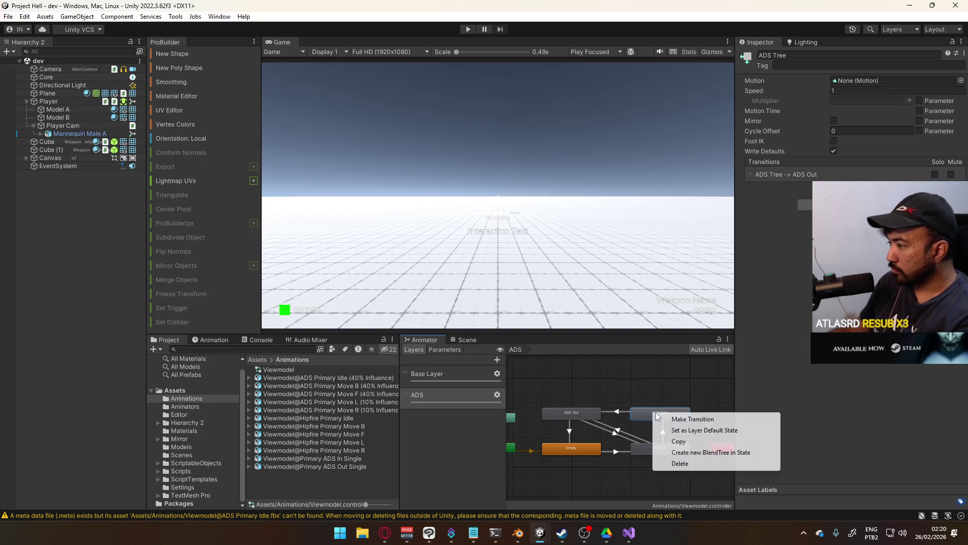
{"action": "left_click", "coordinate": [724, 454]}
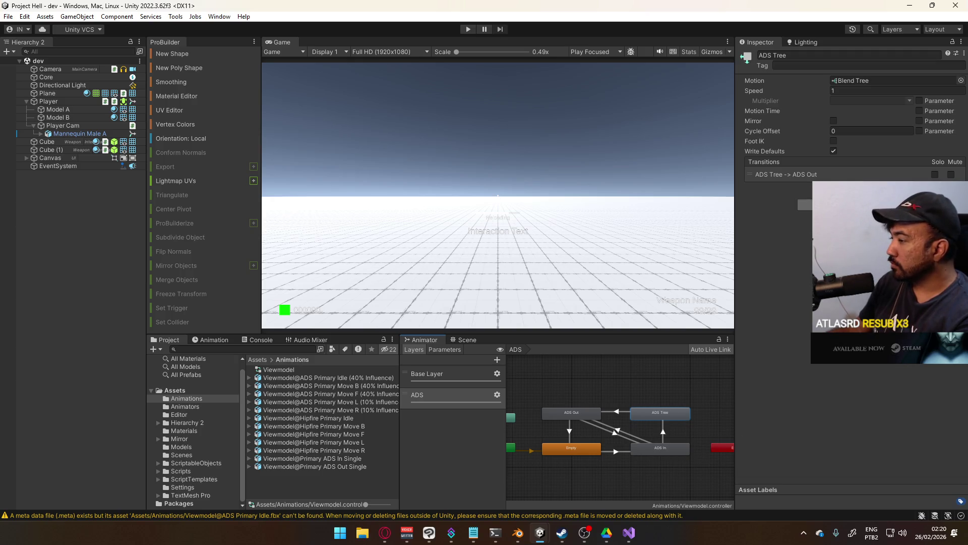
{"action": "double_click", "coordinate": [860, 82]}
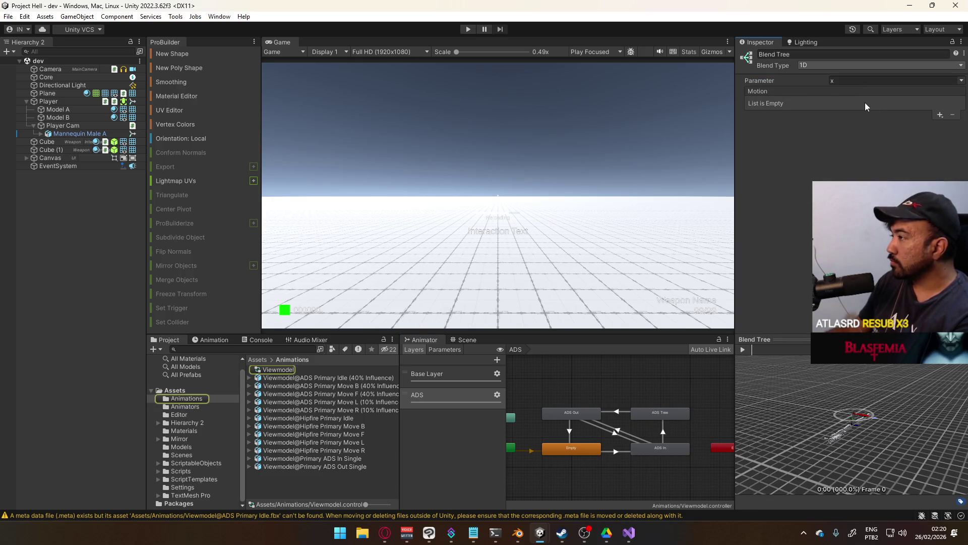
Set the blend type to 2D Freeform Cartesian with parameters x and y.
{"action": "left_click", "coordinate": [827, 66]}
{"action": "left_click", "coordinate": [869, 110]}
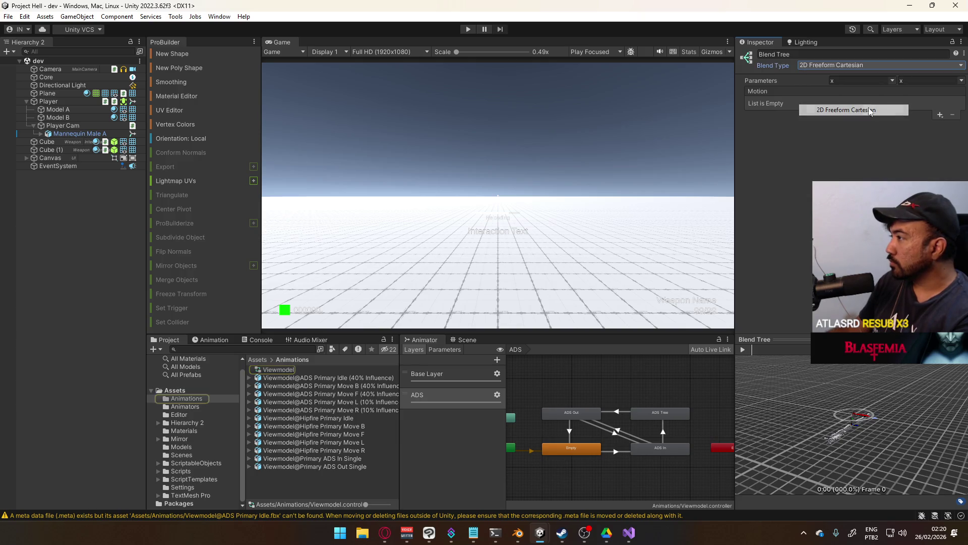
{"action": "left_click", "coordinate": [933, 81]}
{"action": "left_click", "coordinate": [931, 101]}
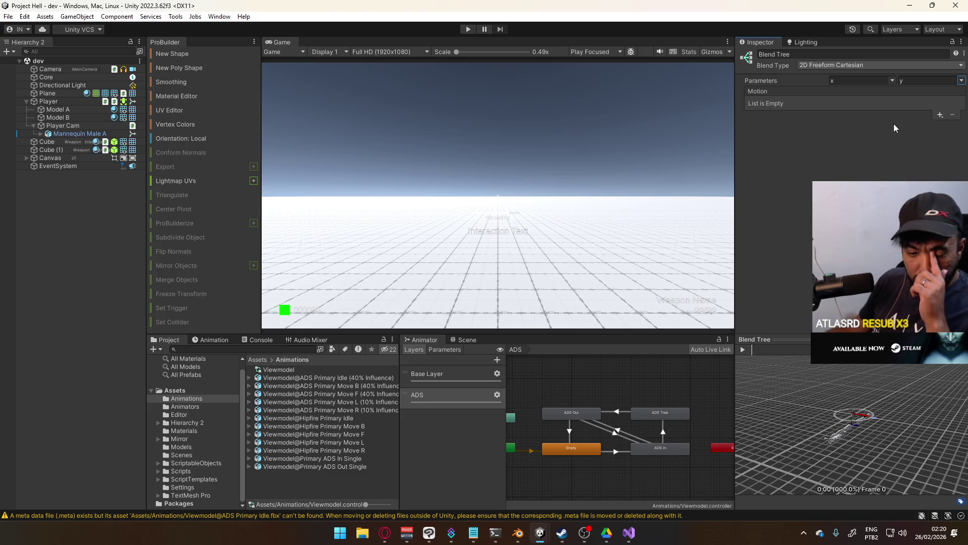
Add five motion fields to the ADS blend tree.
{"action": "left_click", "coordinate": [940, 115]}
{"action": "left_click", "coordinate": [937, 126]}
{"action": "left_click", "coordinate": [937, 126]}
{"action": "left_click", "coordinate": [948, 247]}
{"action": "left_click", "coordinate": [943, 258]}
{"action": "left_click", "coordinate": [948, 258]}
{"action": "left_click", "coordinate": [943, 269]}
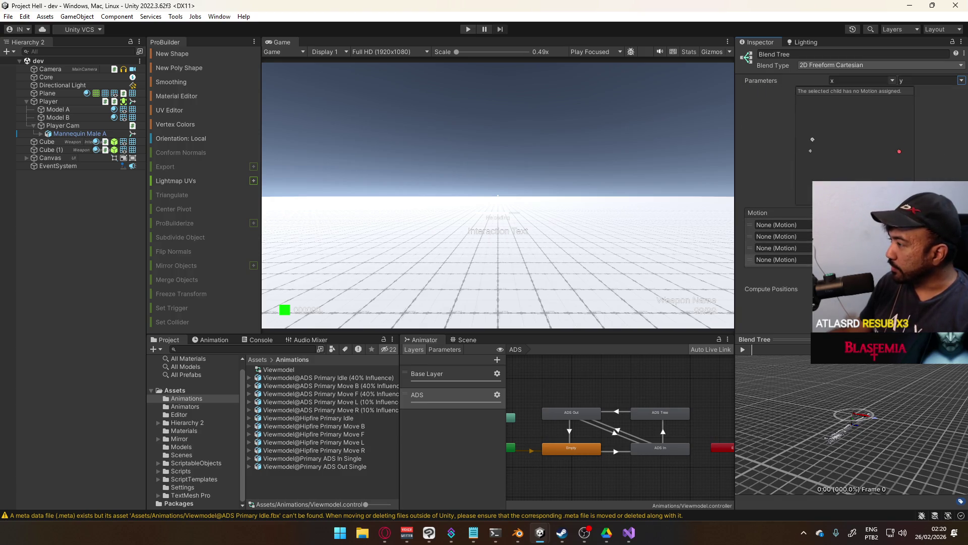
{"action": "left_click", "coordinate": [948, 270]}
{"action": "left_click", "coordinate": [943, 281]}
Check the motion points in the graph and start assigning the Viewmodel@ADS clips.
{"action": "left_click", "coordinate": [777, 237]}
{"action": "left_click", "coordinate": [777, 248]}
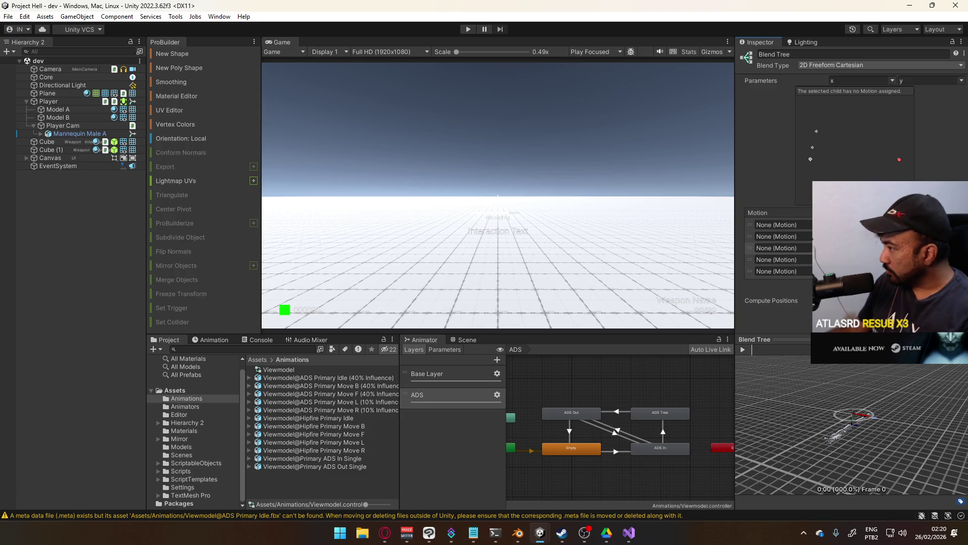
{"action": "left_click", "coordinate": [776, 259]}
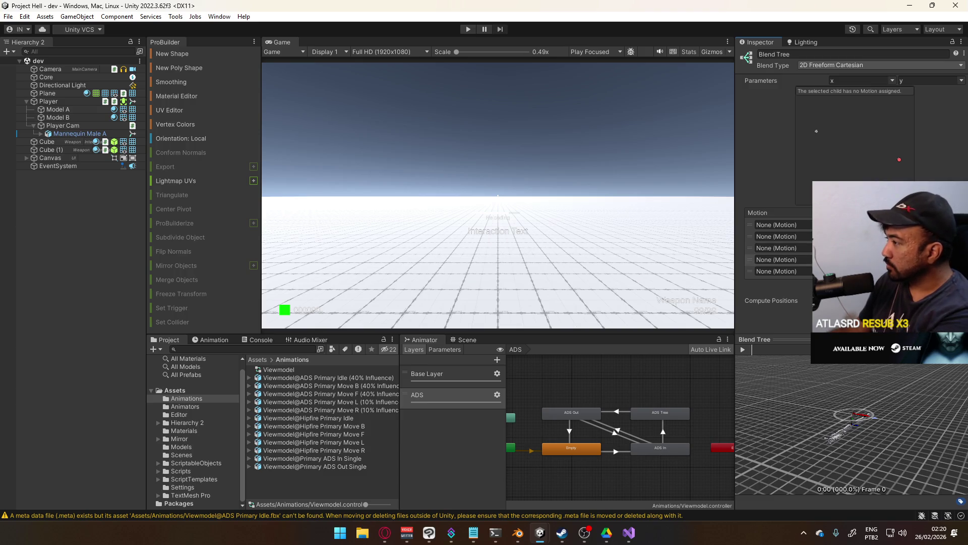
{"action": "left_click", "coordinate": [777, 271]}
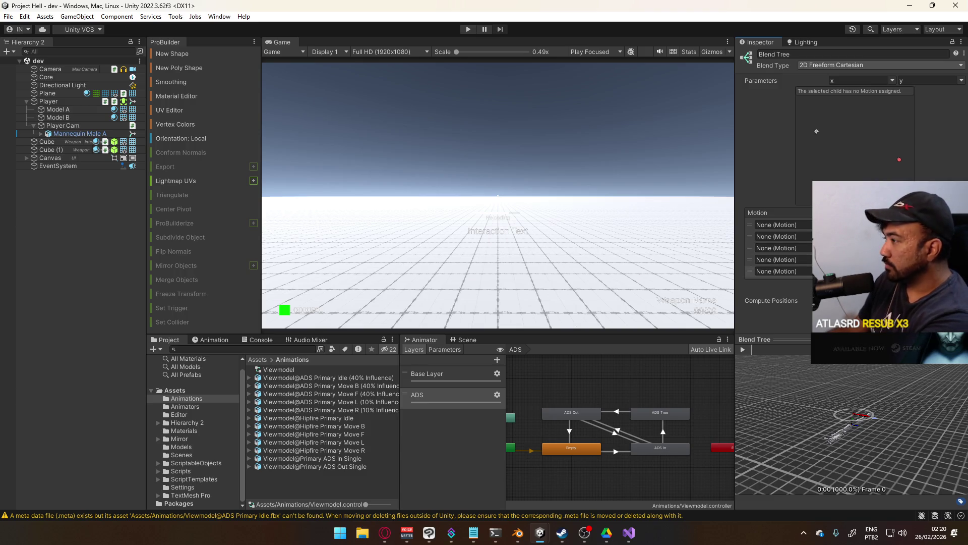
{"action": "left_click", "coordinate": [855, 225]}
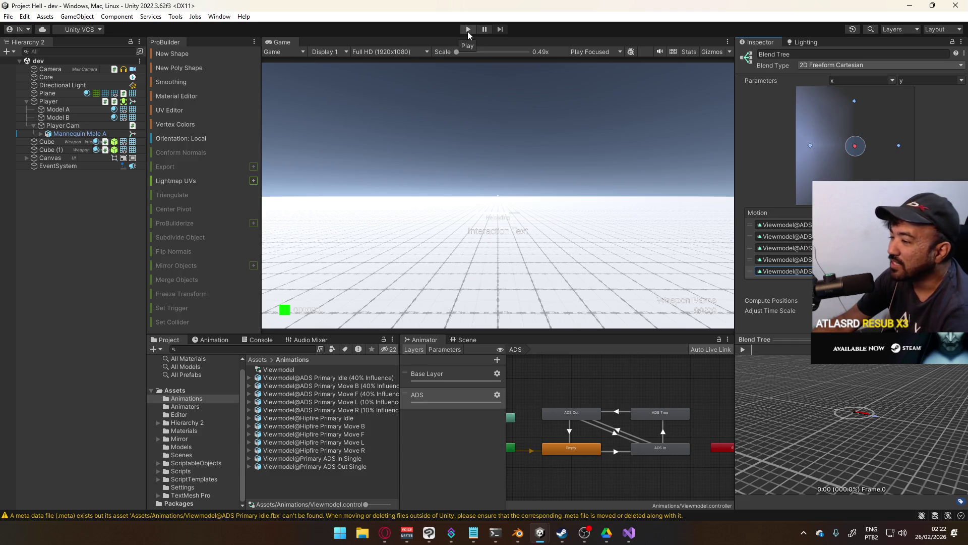
Enter play mode and aim down sights with right-click to test the movement blend.
{"action": "key", "text": "ctrl+p"}
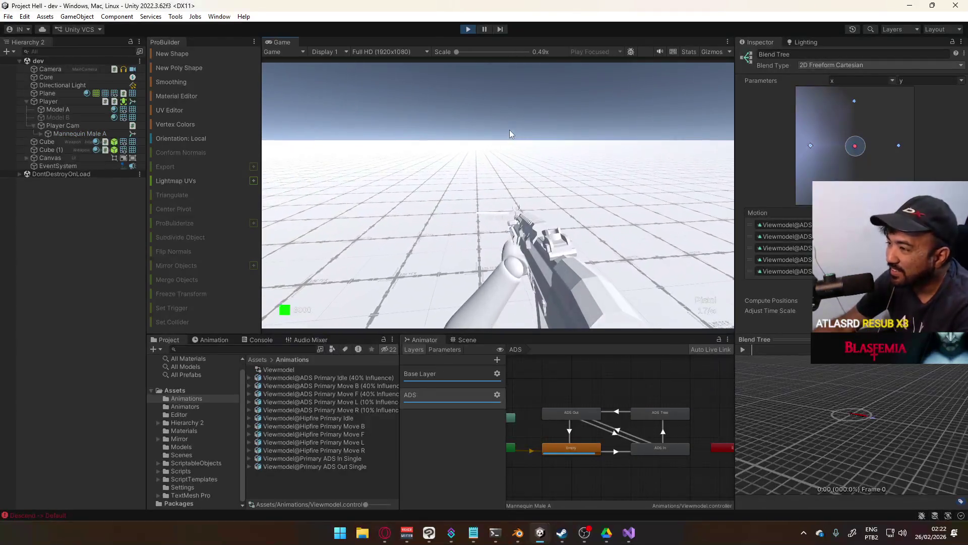
{"action": "right_click", "coordinate": [510, 133]}
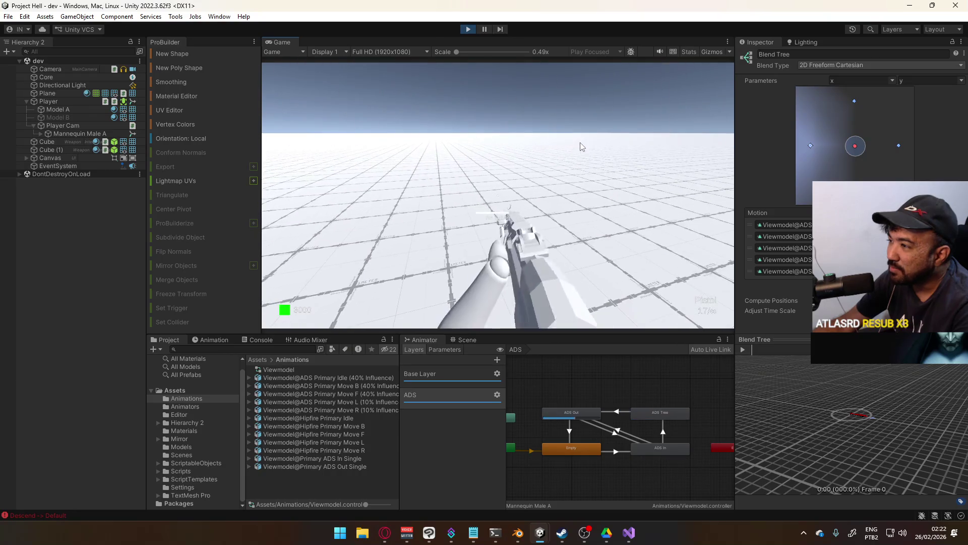
{"action": "right_click", "coordinate": [480, 123]}
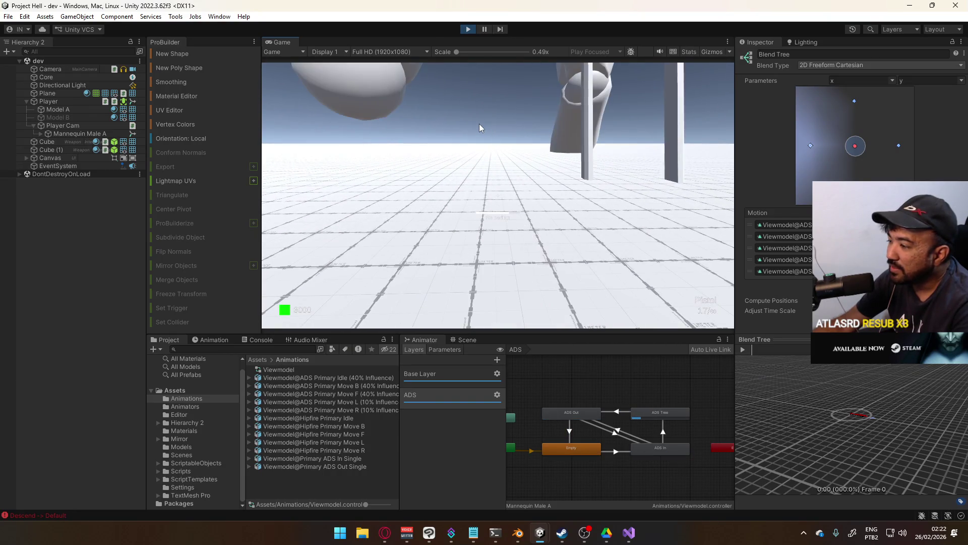
Open the ADS Tree blend tree and step through its idle and Move clip nodes.
{"action": "double_click", "coordinate": [671, 415]}
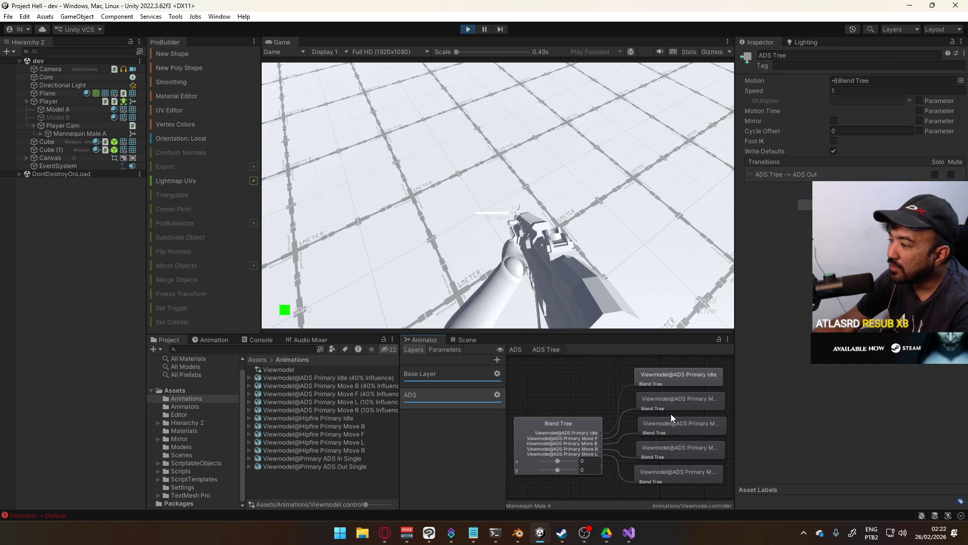
{"action": "left_click", "coordinate": [690, 375]}
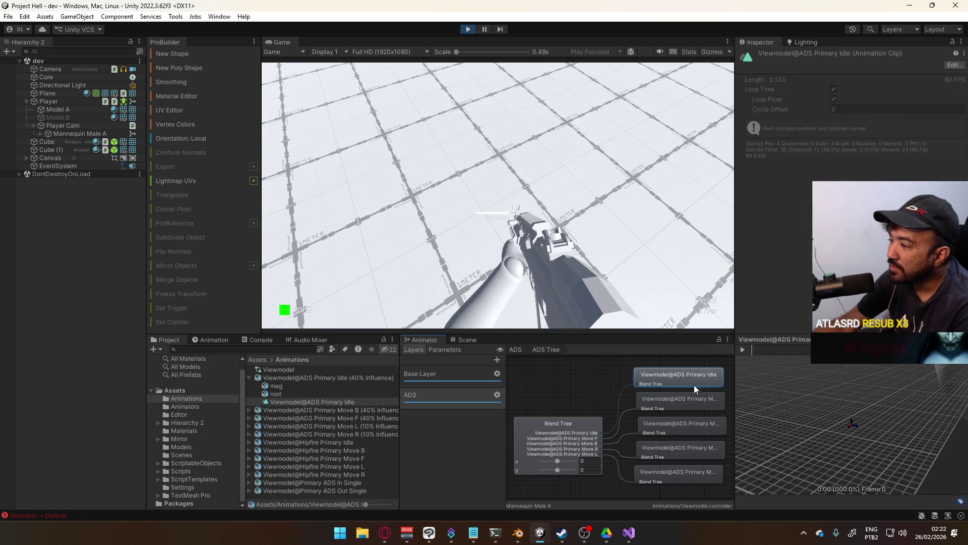
{"action": "left_click", "coordinate": [689, 401]}
{"action": "left_click", "coordinate": [693, 428]}
{"action": "left_click", "coordinate": [694, 471]}
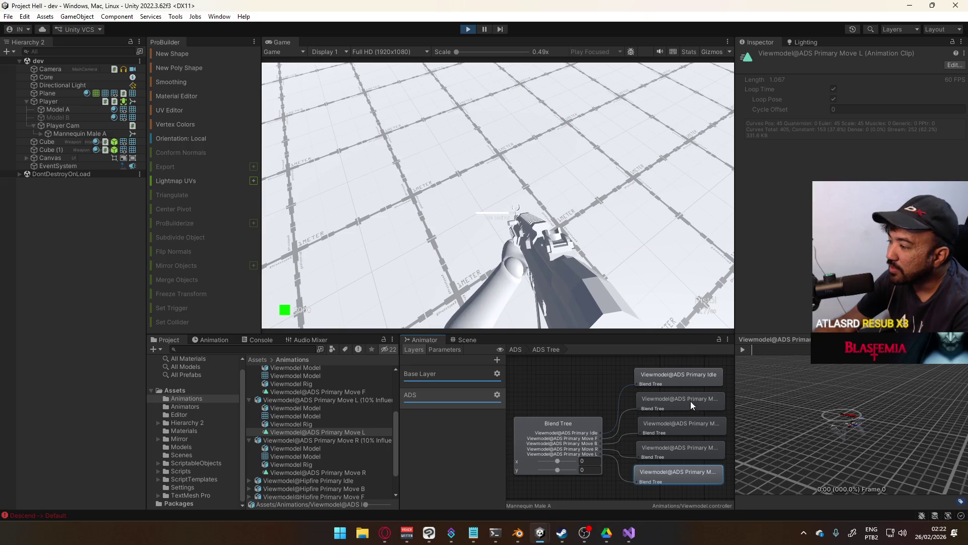
{"action": "left_click", "coordinate": [694, 380]}
{"action": "left_click", "coordinate": [688, 449]}
{"action": "left_click", "coordinate": [688, 474]}
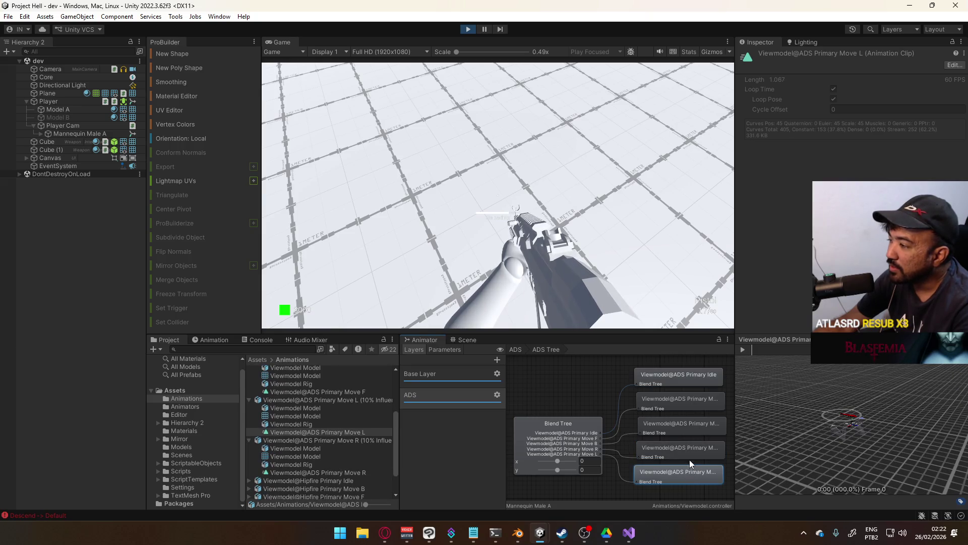
{"action": "left_click", "coordinate": [689, 453]}
{"action": "left_click", "coordinate": [685, 473]}
{"action": "left_click", "coordinate": [682, 453]}
{"action": "left_click", "coordinate": [686, 384]}
{"action": "key", "text": "alt+Tab"}
{"action": "key", "text": "alt+Tab"}
{"action": "key", "text": "alt+Tab"}
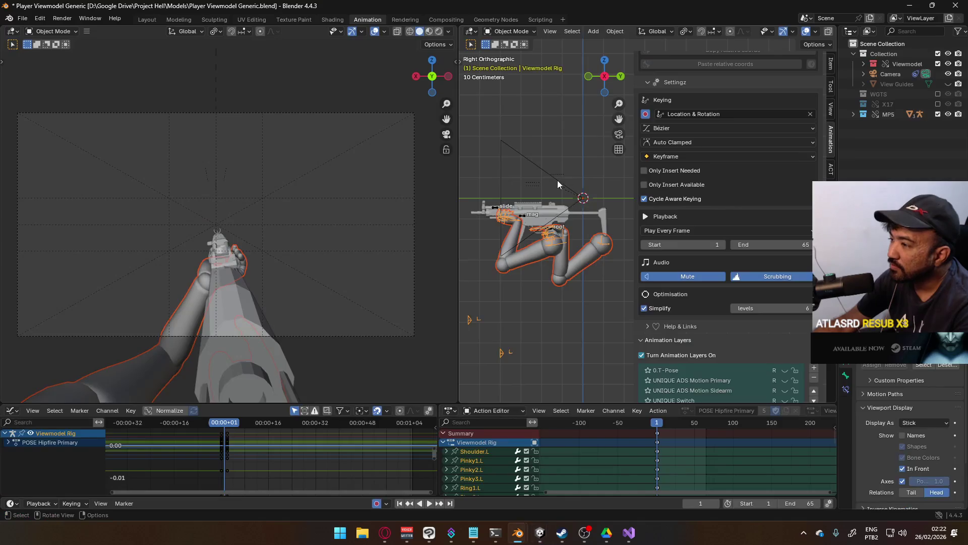
On the MP5 rig, disable ADD Move R and CORE Move Cycle Primary and enable ADD Idle Sway.
{"action": "scroll", "coordinate": [713, 313], "scroll_direction": "down", "scroll_amount": 4}
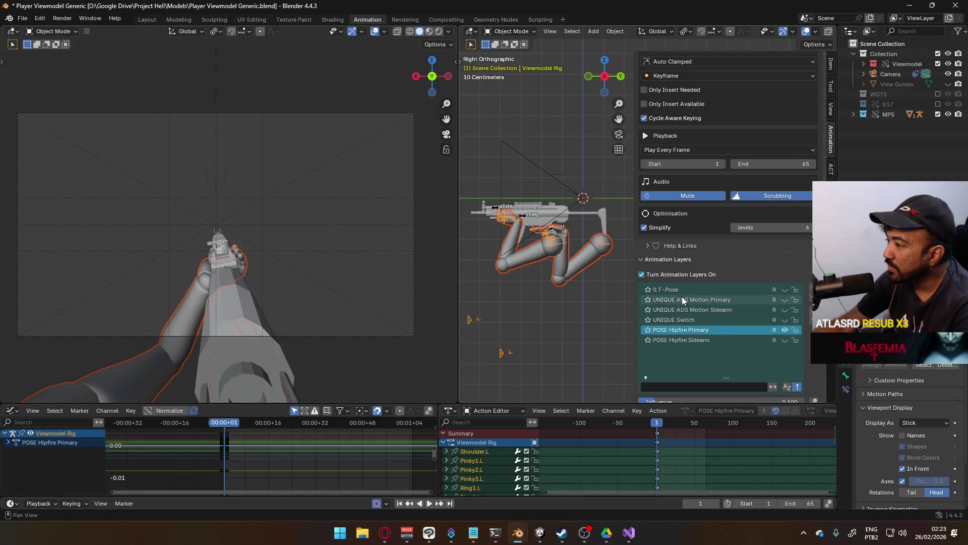
{"action": "left_click", "coordinate": [522, 214]}
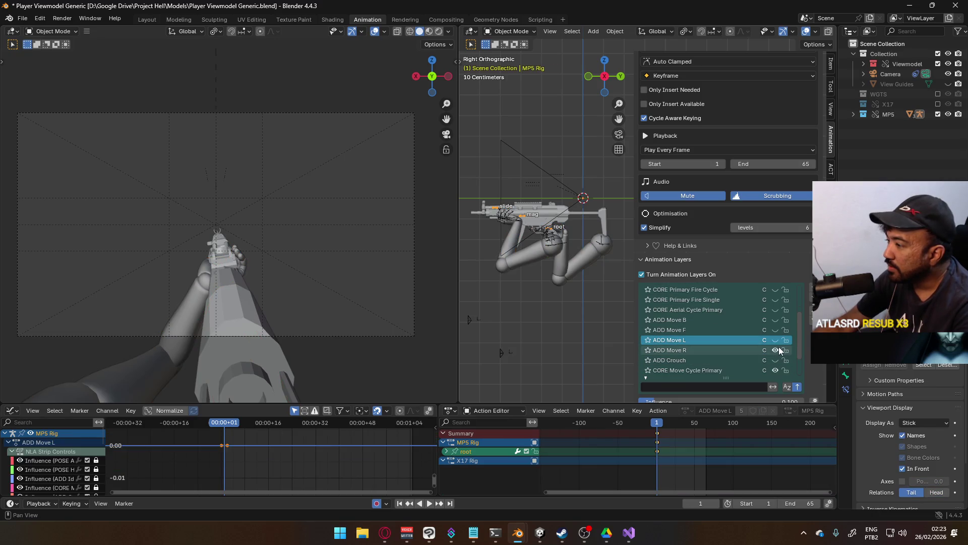
{"action": "left_click", "coordinate": [779, 350]}
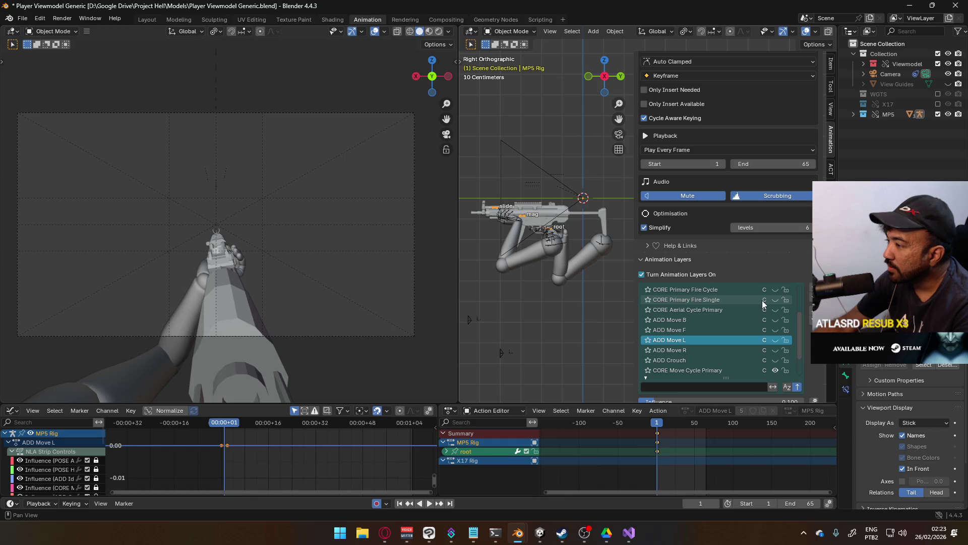
{"action": "scroll", "coordinate": [761, 303], "scroll_direction": "up", "scroll_amount": 3}
{"action": "scroll", "coordinate": [762, 325], "scroll_direction": "down", "scroll_amount": 7}
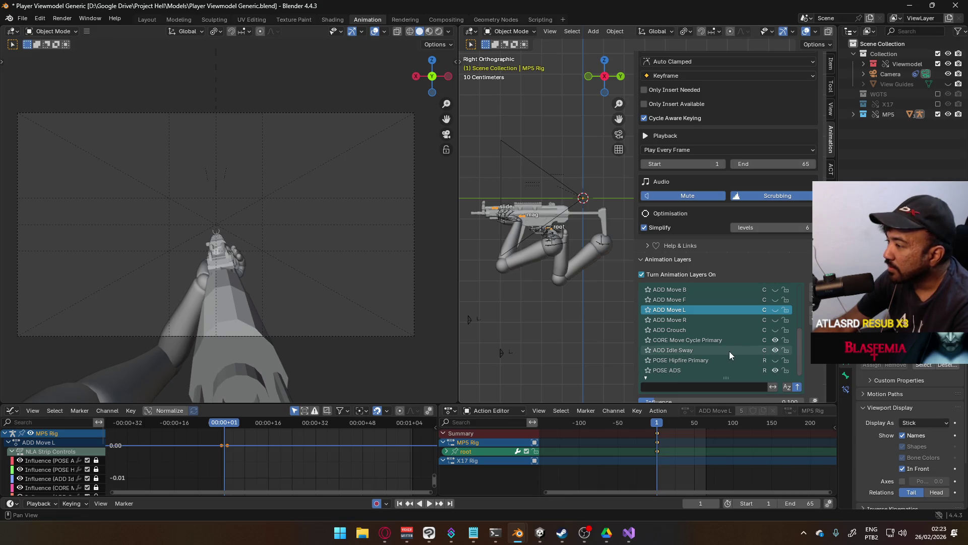
{"action": "left_click", "coordinate": [728, 351]}
{"action": "left_click", "coordinate": [775, 349]}
{"action": "left_click", "coordinate": [776, 340]}
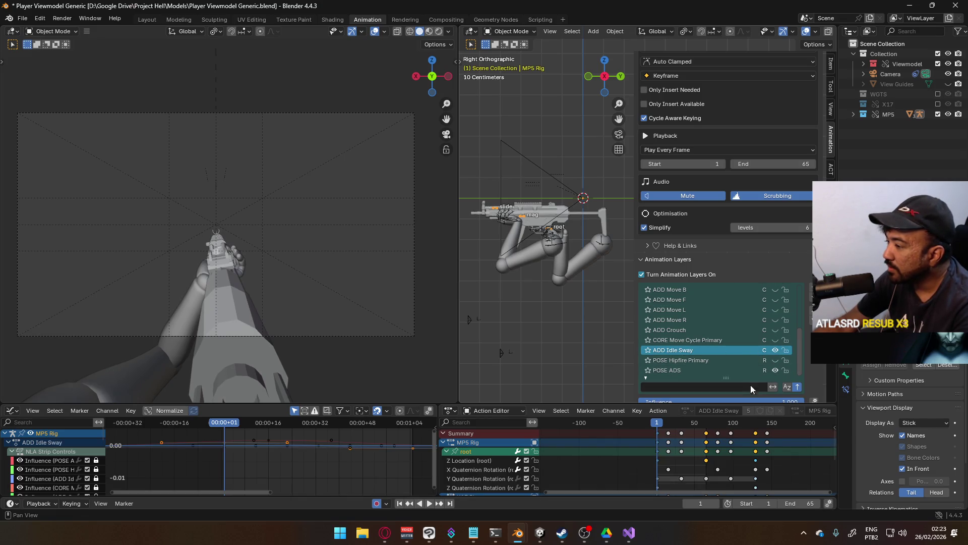
Set the scene end frame to 128 and rewind the playhead to frame 1.
{"action": "left_click_drag", "start_coordinate": [667, 426], "coordinate": [755, 435]}
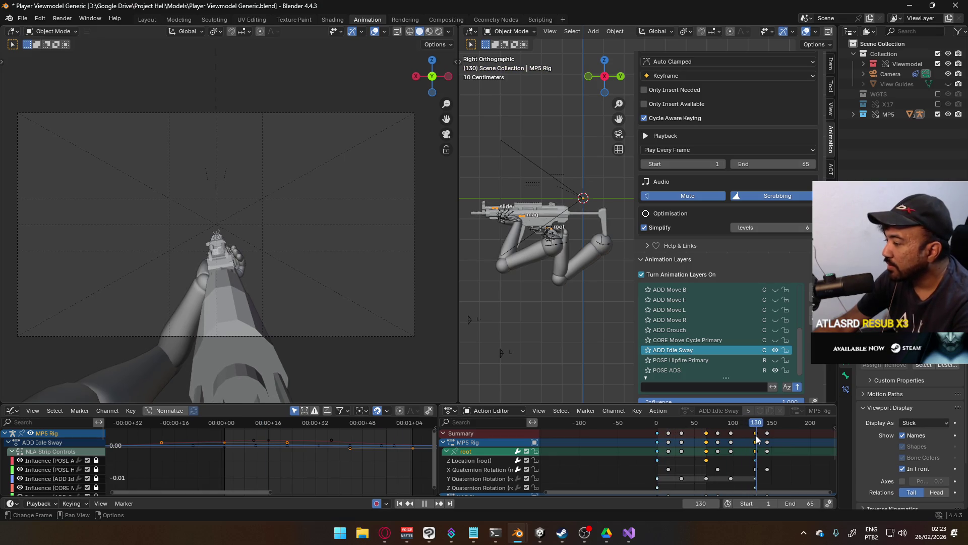
{"action": "key", "text": "space"}
{"action": "left_click", "coordinate": [806, 502]}
{"action": "type", "text": "128"}
{"action": "key", "text": "Return"}
{"action": "left_click_drag", "start_coordinate": [767, 429], "coordinate": [657, 426]}
Select the Viewmodel Rig arms and save Player Viewmodel Generic.blend.
{"action": "left_click", "coordinate": [555, 232]}
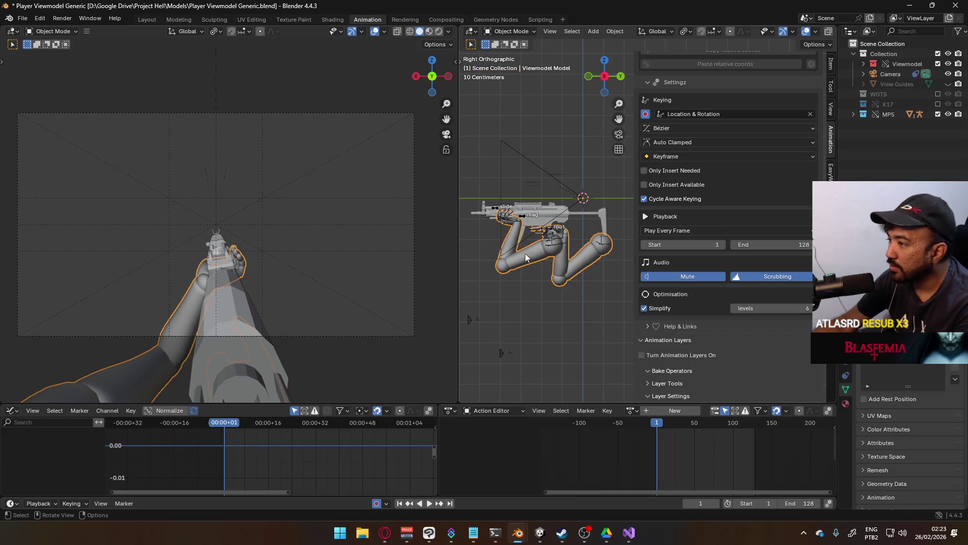
{"action": "key", "text": "ctrl+s"}
{"action": "left_click", "coordinate": [23, 18]}
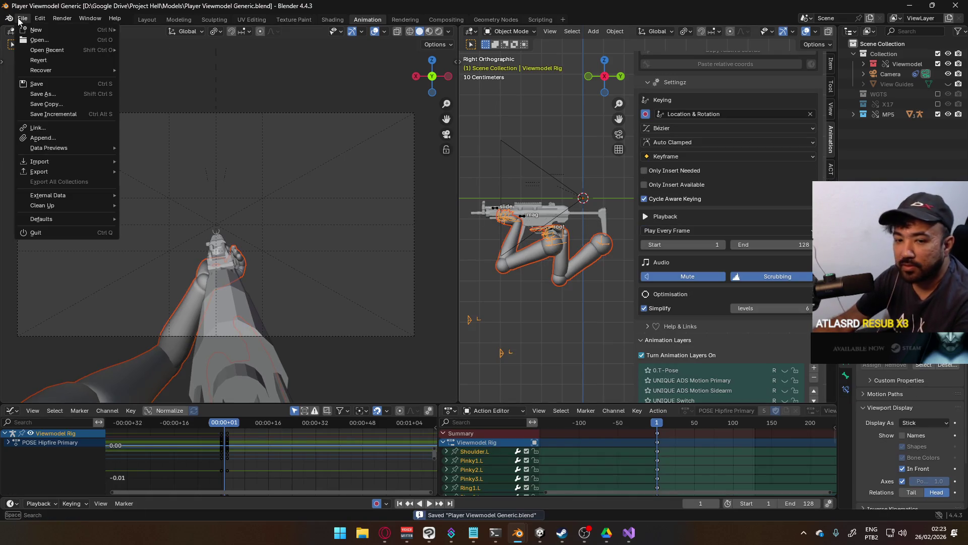
Export FBX over the idle clip after removing ' (40% Influence)' to make Viewmodel@ADS Primary Idle.fbx.
{"action": "mouse_move", "coordinate": [78, 172]}
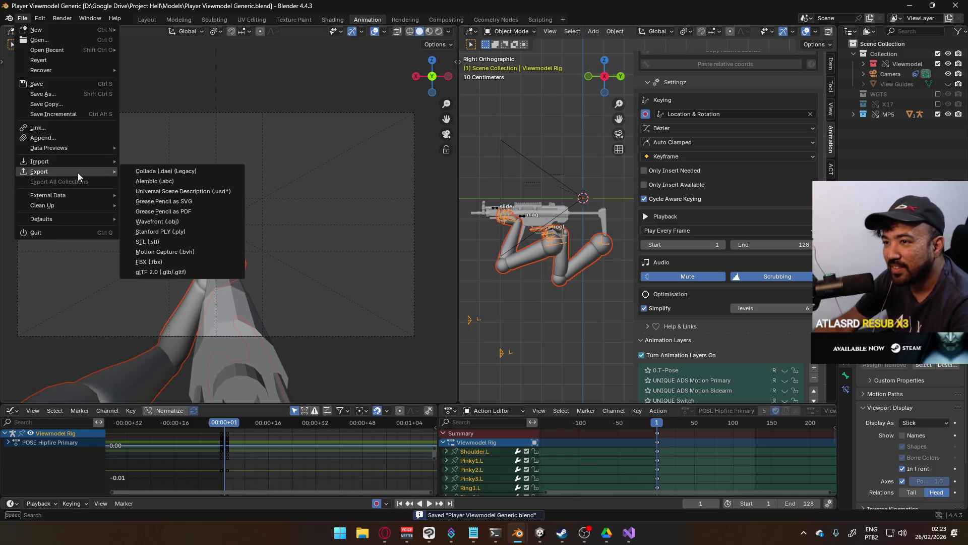
{"action": "left_click", "coordinate": [183, 261]}
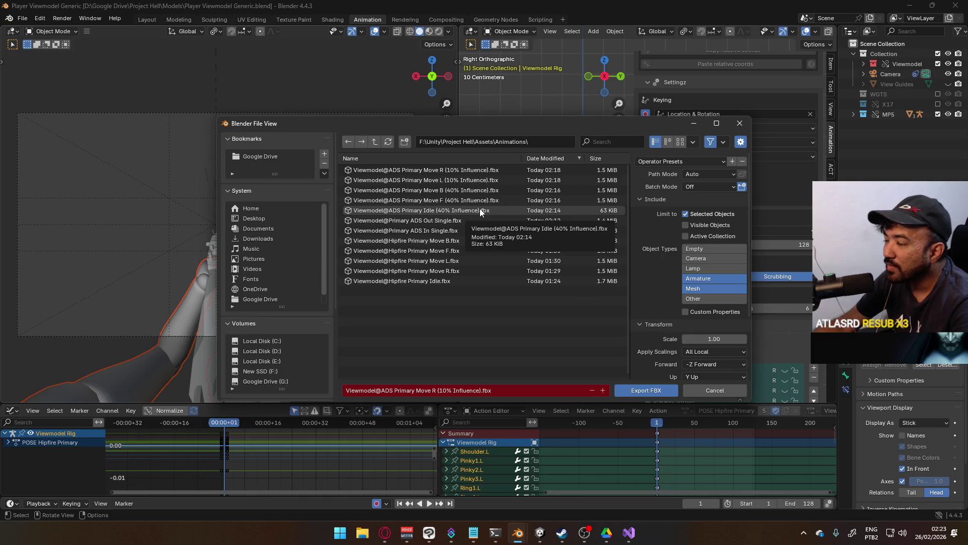
{"action": "left_click", "coordinate": [456, 211]}
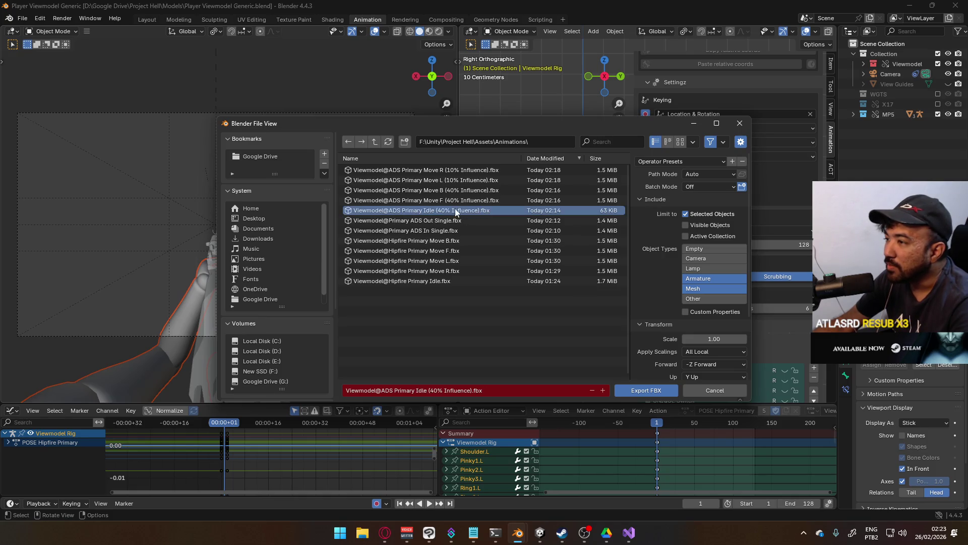
{"action": "right_click", "coordinate": [434, 208]}
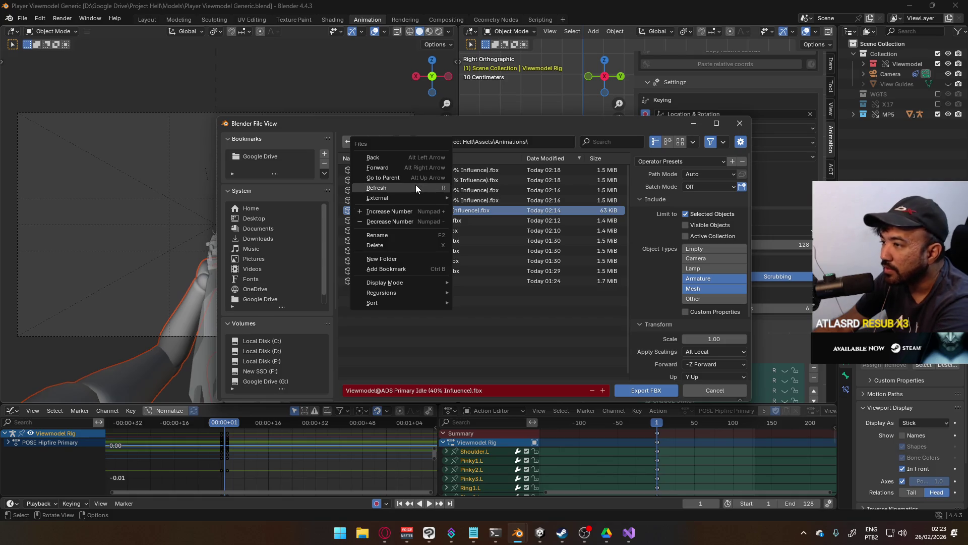
{"action": "left_click", "coordinate": [398, 234]}
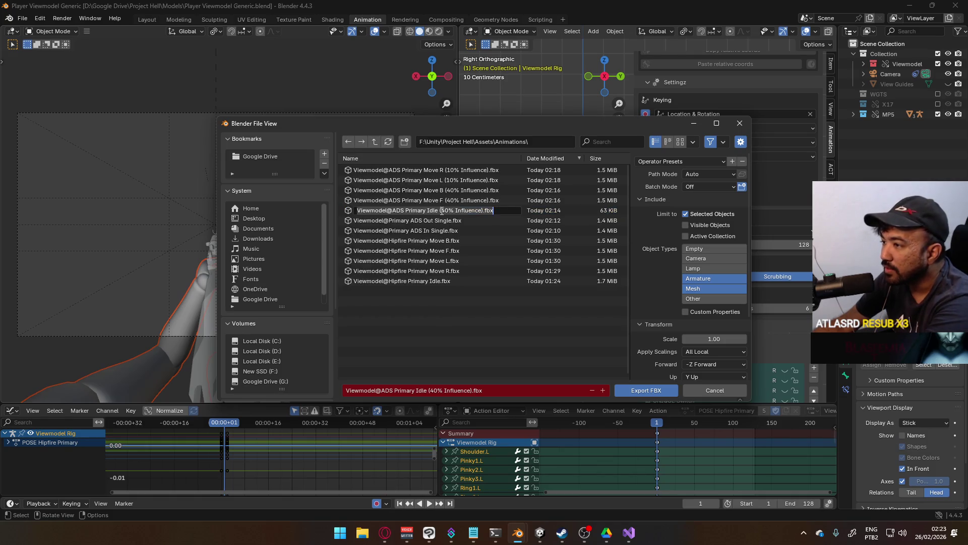
{"action": "mouse_move", "coordinate": [440, 211]}
{"action": "left_mouse_down"}
{"action": "mouse_move", "coordinate": [493, 210]}
{"action": "mouse_move", "coordinate": [482, 210]}
{"action": "left_mouse_up"}
{"action": "key", "text": "BackSpace"}
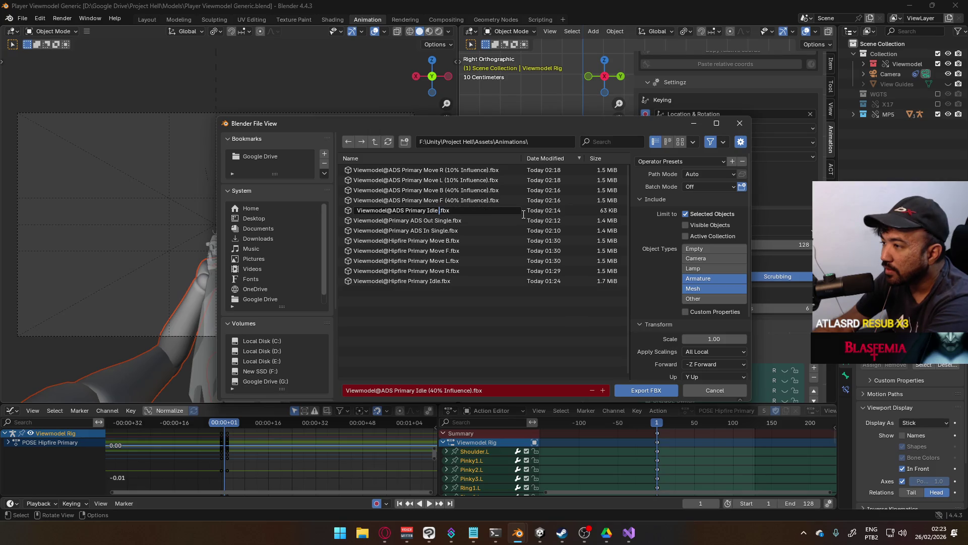
{"action": "key", "text": "Return"}
{"action": "key", "text": "Return"}
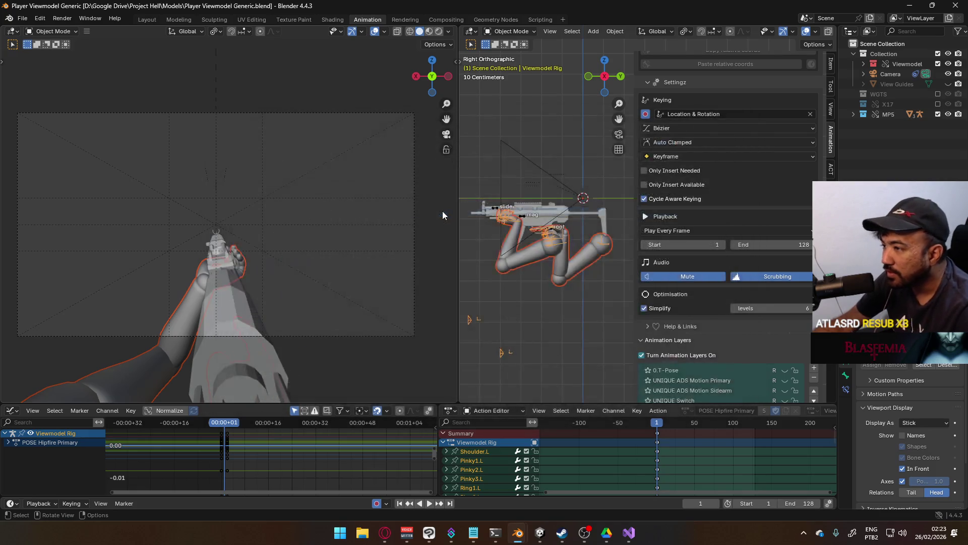
Play the MP5 rig's idle sway animation in Blender, then return to Unity's ADS blend tree.
{"action": "scroll", "coordinate": [750, 359], "scroll_direction": "down", "scroll_amount": 5}
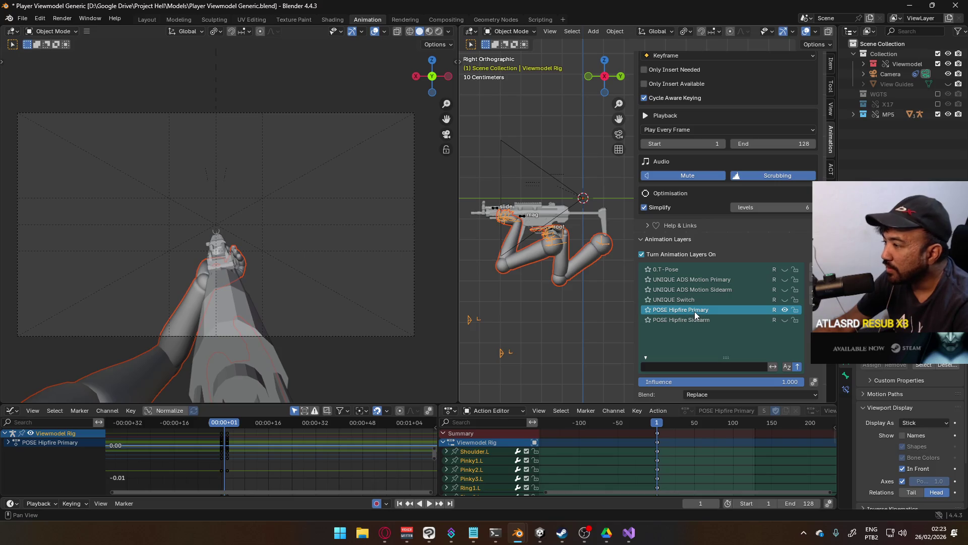
{"action": "scroll", "coordinate": [722, 306], "scroll_direction": "up", "scroll_amount": 3}
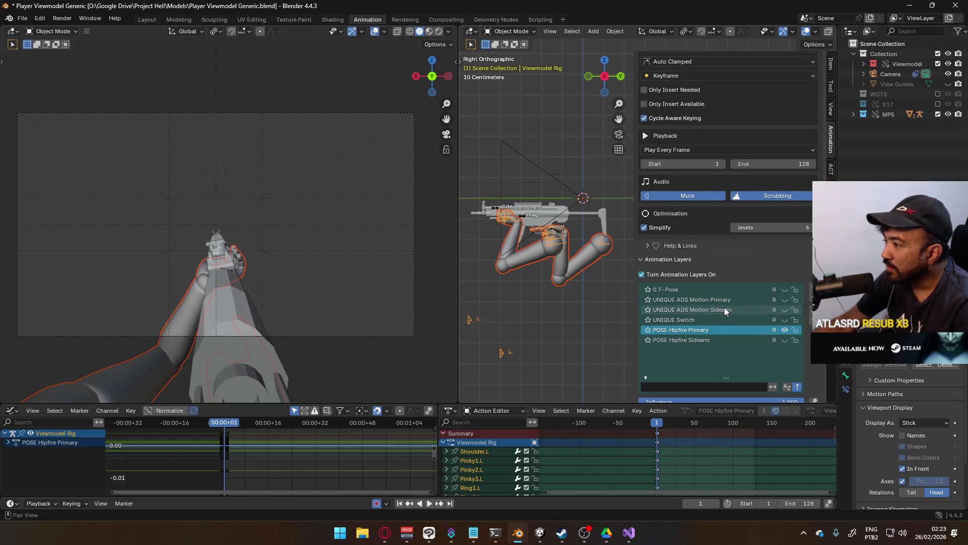
{"action": "left_click", "coordinate": [523, 215]}
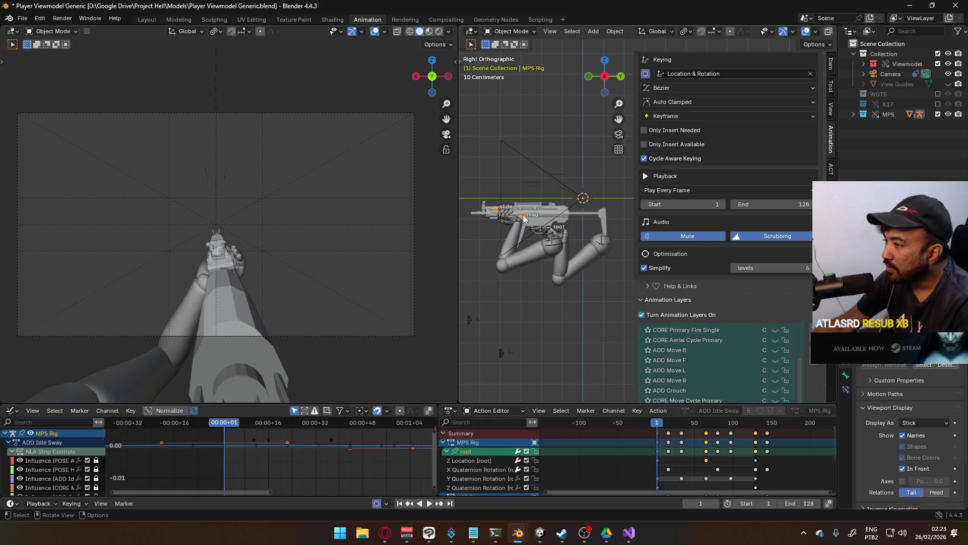
{"action": "scroll", "coordinate": [821, 392], "scroll_direction": "down", "scroll_amount": 2}
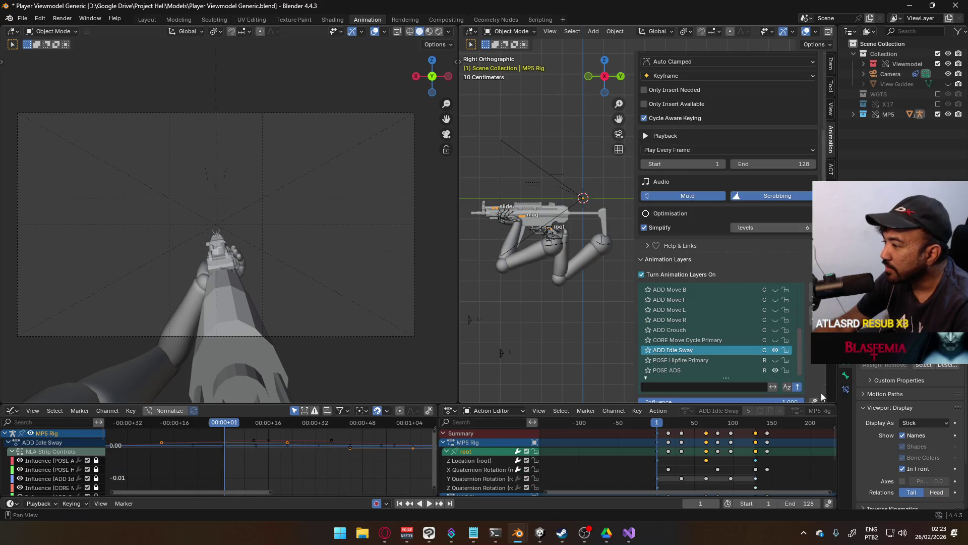
{"action": "scroll", "coordinate": [822, 376], "scroll_direction": "down", "scroll_amount": 4}
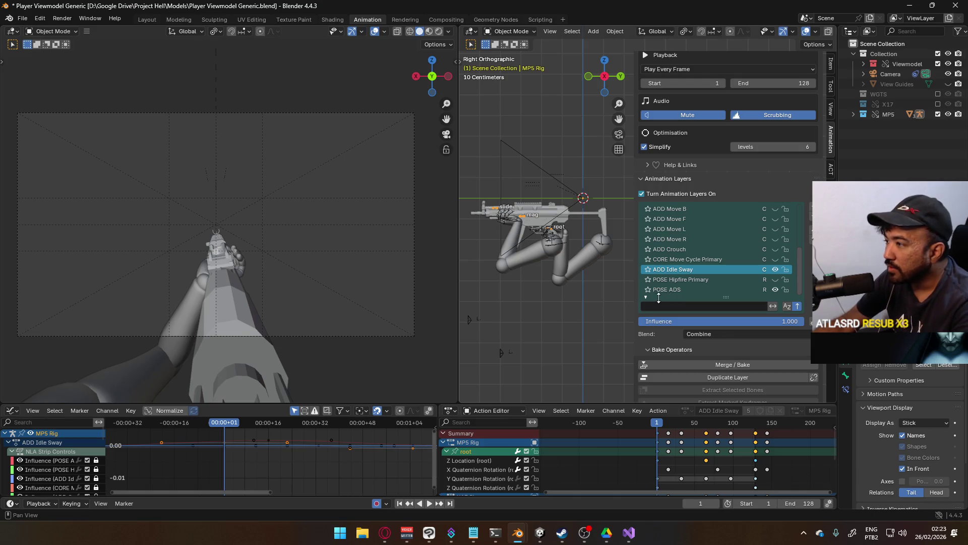
{"action": "key", "text": "space"}
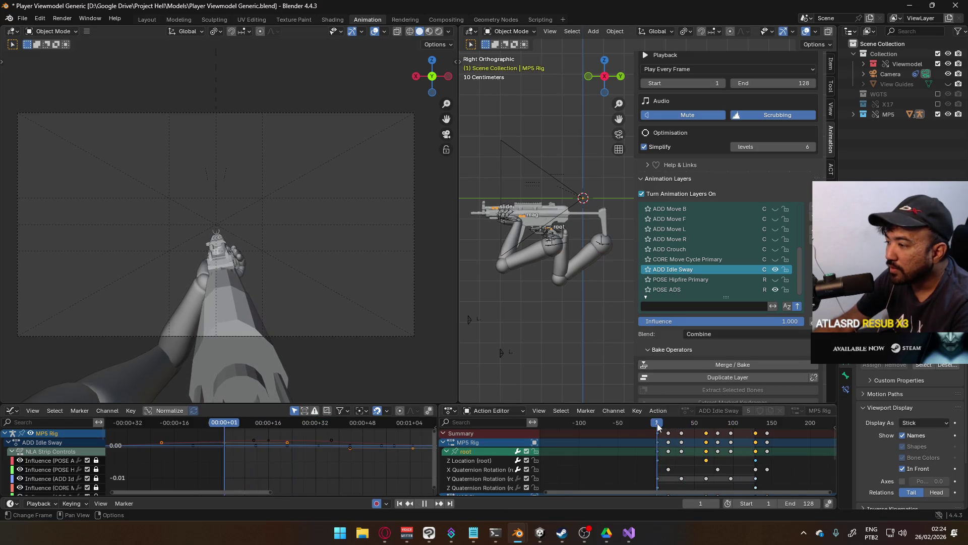
{"action": "key", "text": "alt+Tab"}
{"action": "left_click", "coordinate": [665, 380]}
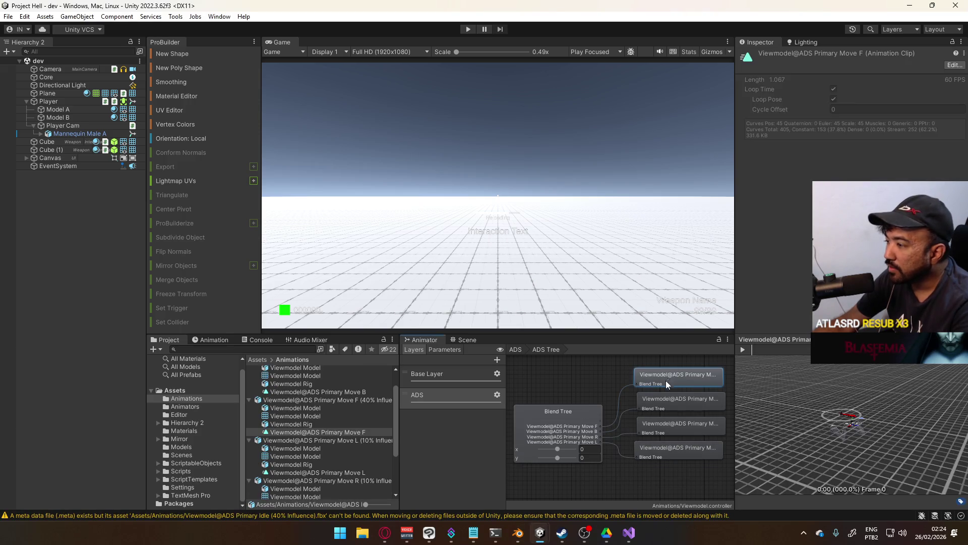
Close the blend tree's motion picker unassigned and open Viewmodel@ADS Primary Idle's import settings.
{"action": "left_click", "coordinate": [570, 414]}
{"action": "left_click", "coordinate": [864, 224]}
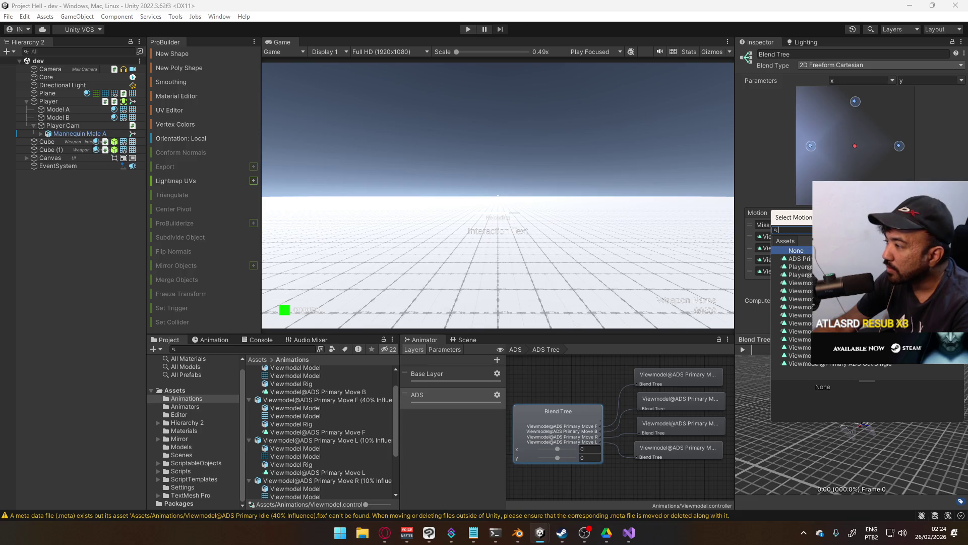
{"action": "left_click", "coordinate": [579, 391]}
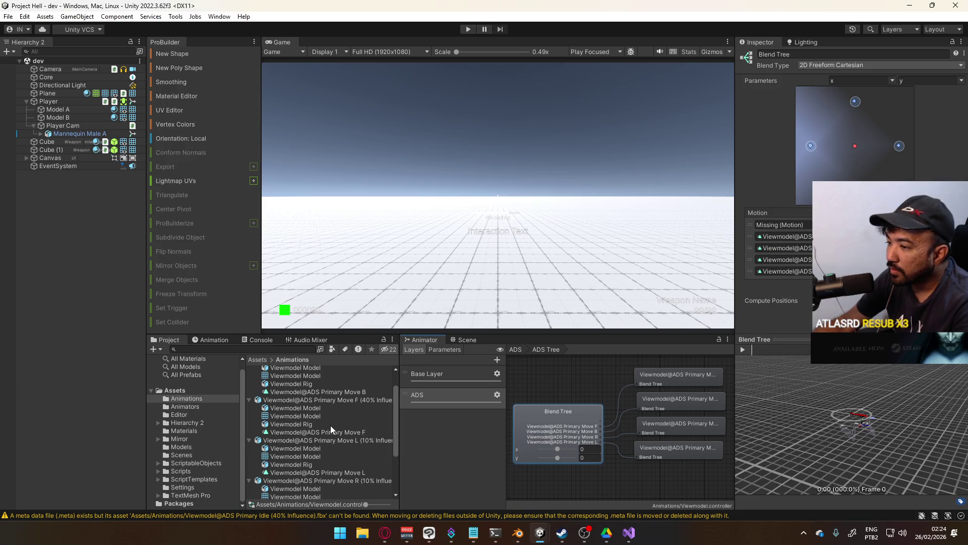
{"action": "scroll", "coordinate": [353, 402], "scroll_direction": "down", "scroll_amount": 2}
{"action": "scroll", "coordinate": [366, 401], "scroll_direction": "up", "scroll_amount": 4}
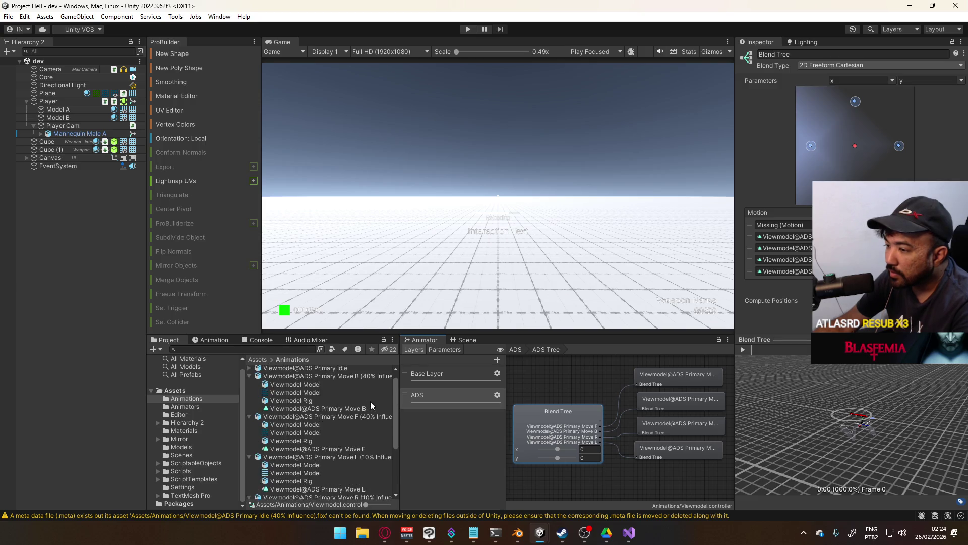
{"action": "left_click", "coordinate": [332, 377]}
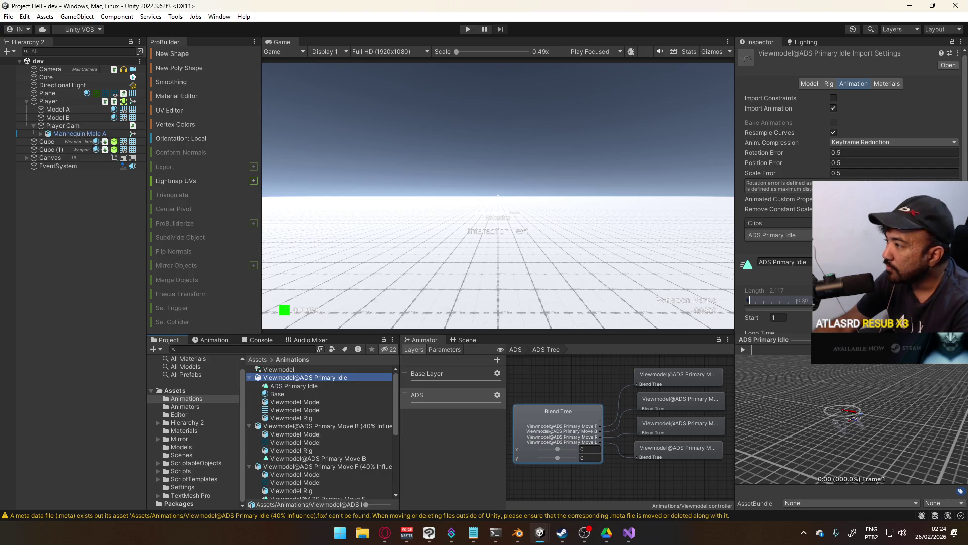
Set Anim. Compression to Off, untick Resample Curves, and rename the clip Viewmodel@ADS Primary Idle.
{"action": "left_click", "coordinate": [881, 89]}
{"action": "left_click", "coordinate": [861, 97]}
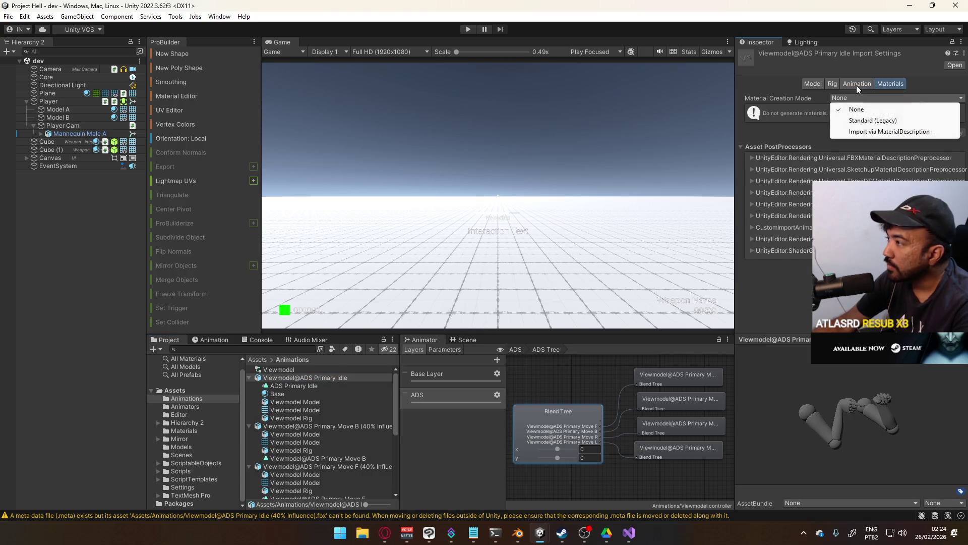
{"action": "left_click", "coordinate": [856, 85]}
{"action": "left_click", "coordinate": [855, 144]}
{"action": "left_click", "coordinate": [853, 154]}
{"action": "left_click", "coordinate": [834, 132]}
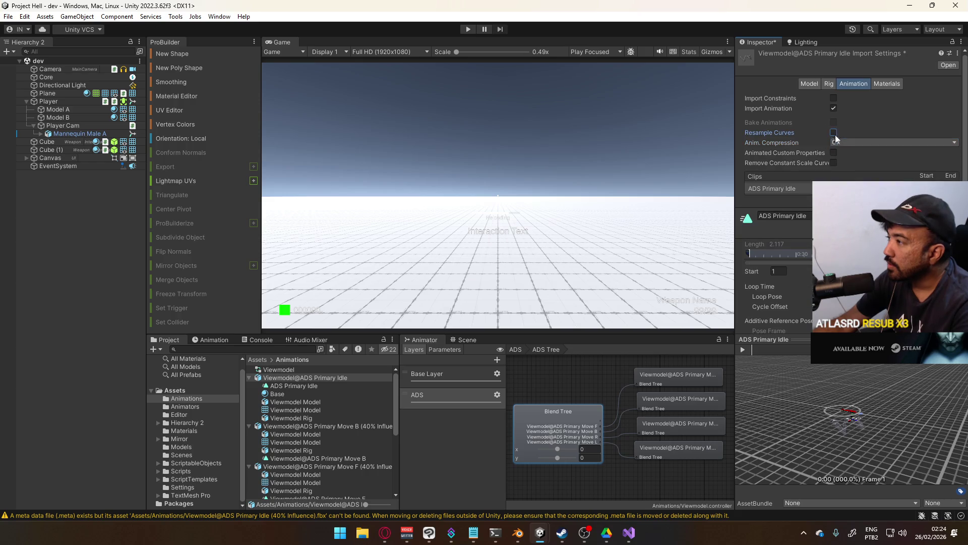
{"action": "left_click", "coordinate": [790, 216]}
{"action": "type", "text": "Viewmodel@ADS P"}
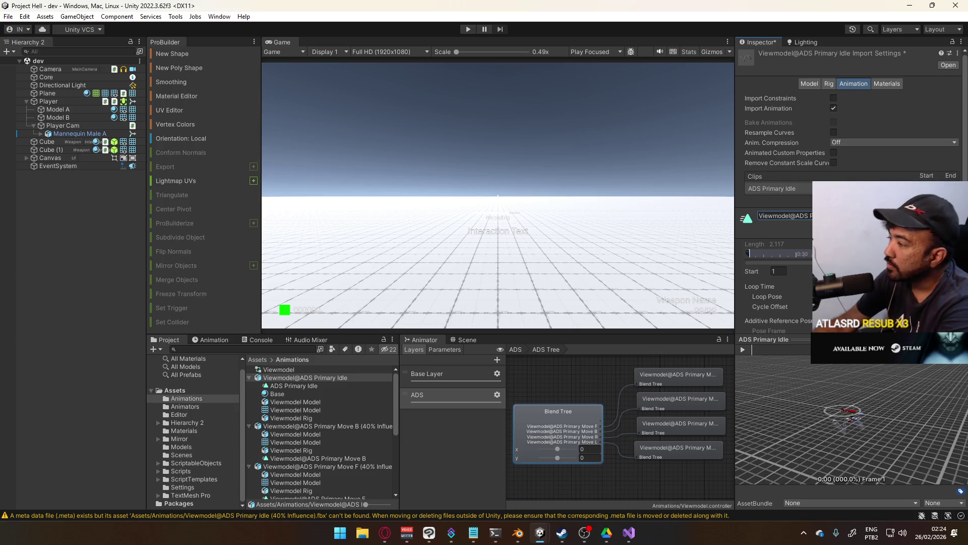
{"action": "scroll", "coordinate": [777, 202], "scroll_direction": "down", "scroll_amount": 5}
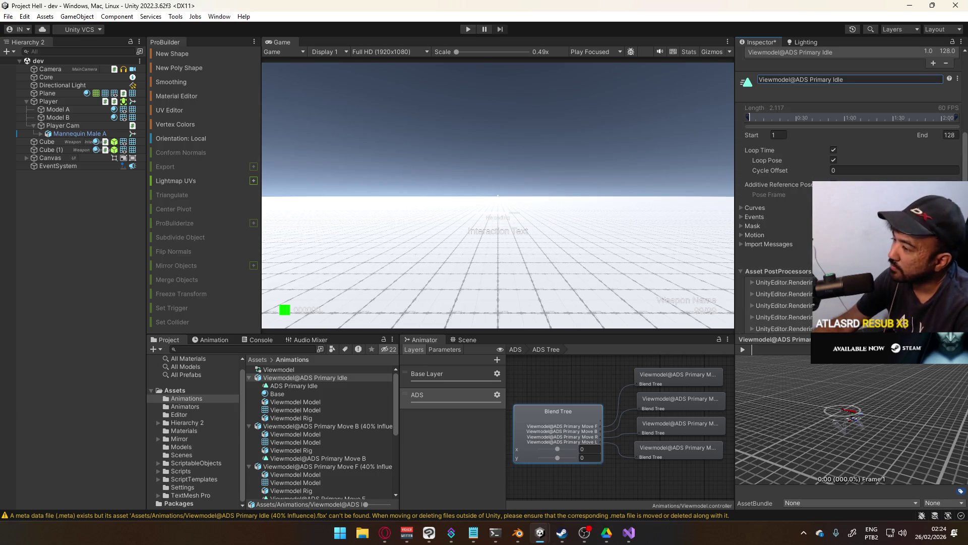
{"action": "key", "text": "Return"}
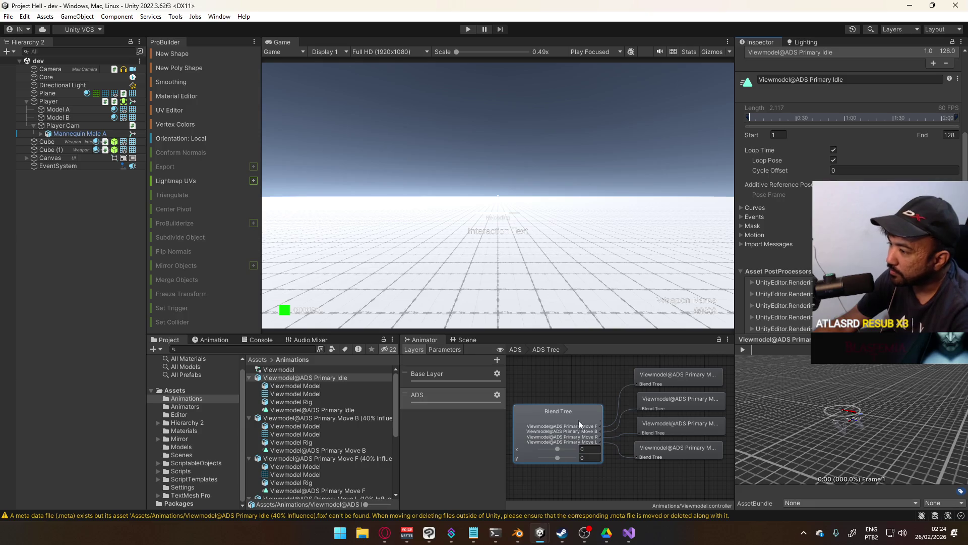
Assign the Primary Idle clip to the blend tree's Missing (Motion) slot and enter Play mode.
{"action": "left_click", "coordinate": [565, 422]}
{"action": "left_click", "coordinate": [847, 225]}
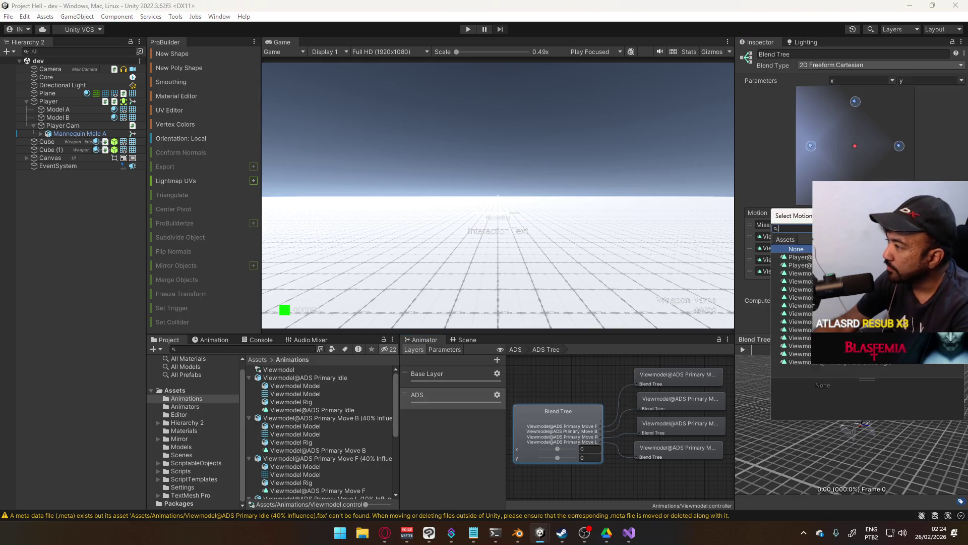
{"action": "type", "text": "ads"}
{"action": "double_click", "coordinate": [818, 256]}
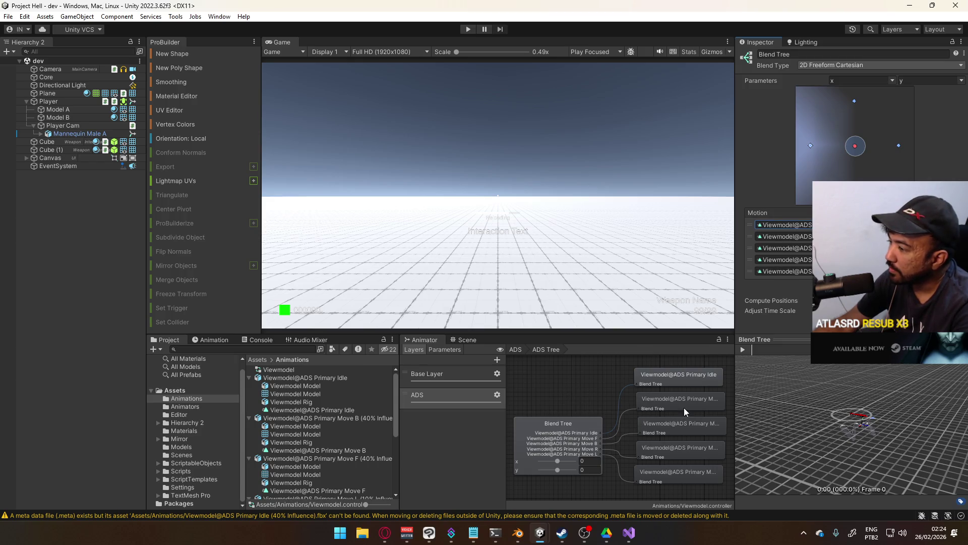
{"action": "left_click", "coordinate": [582, 425]}
{"action": "left_click", "coordinate": [468, 29]}
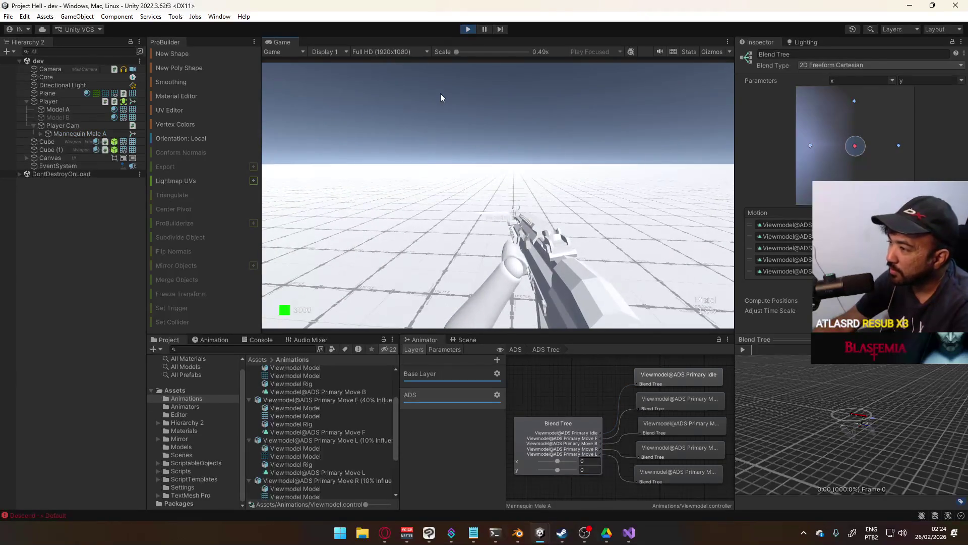
Aim down sights, adjust the ADS In to ADS Tree transition duration, and maximize the Game view.
{"action": "right_click", "coordinate": [440, 93]}
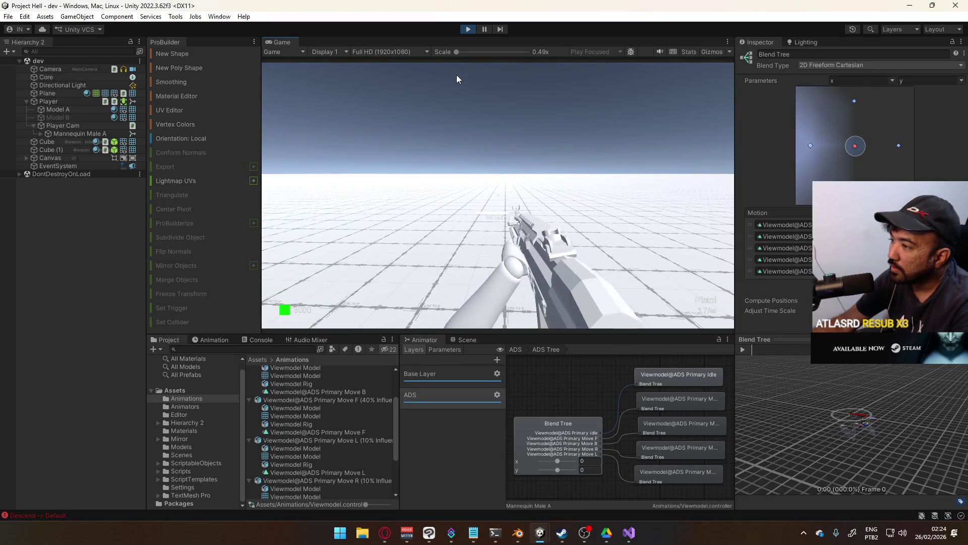
{"action": "key", "text": "super"}
{"action": "left_click", "coordinate": [573, 398]}
{"action": "left_click", "coordinate": [664, 429]}
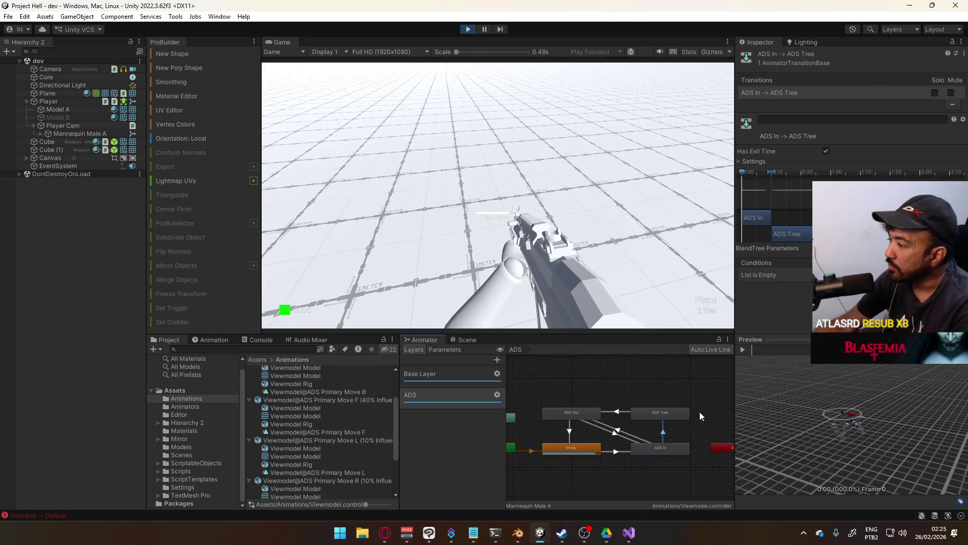
{"action": "left_click", "coordinate": [755, 161]}
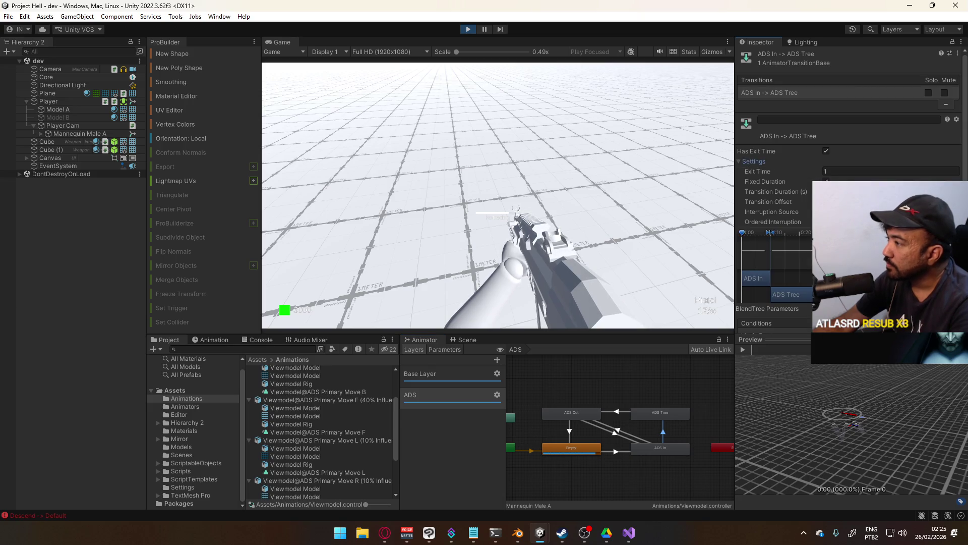
{"action": "left_click", "coordinate": [887, 191]}
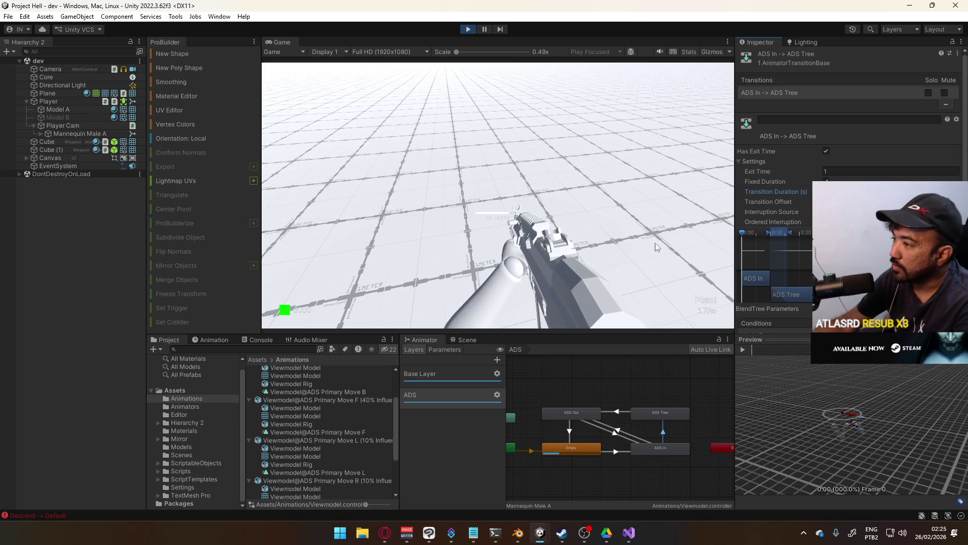
{"action": "right_click", "coordinate": [288, 43]}
{"action": "left_click", "coordinate": [348, 72]}
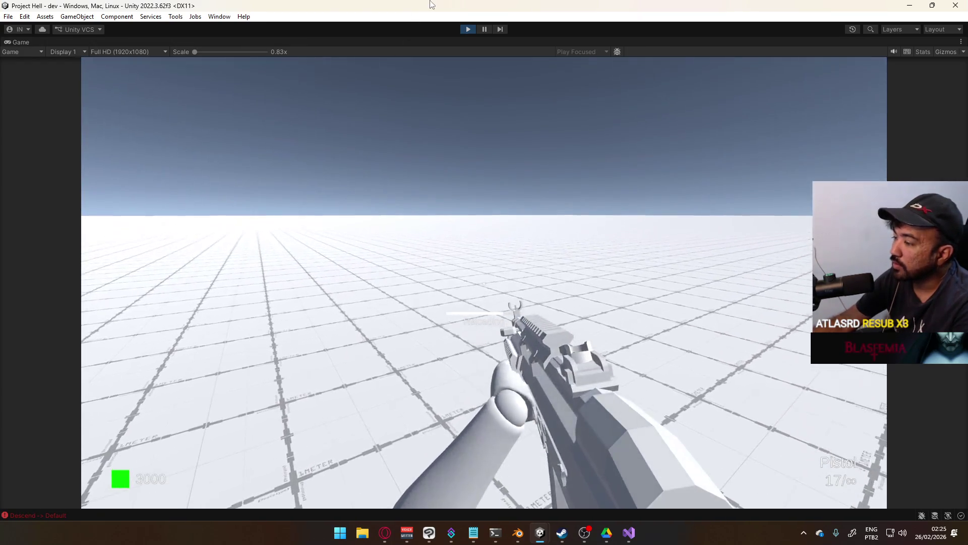
Play-test the MP5 with aiming, reloading and crouching, then un-maximize the Game view.
{"action": "key", "text": "super"}
{"action": "left_click", "coordinate": [695, 331]}
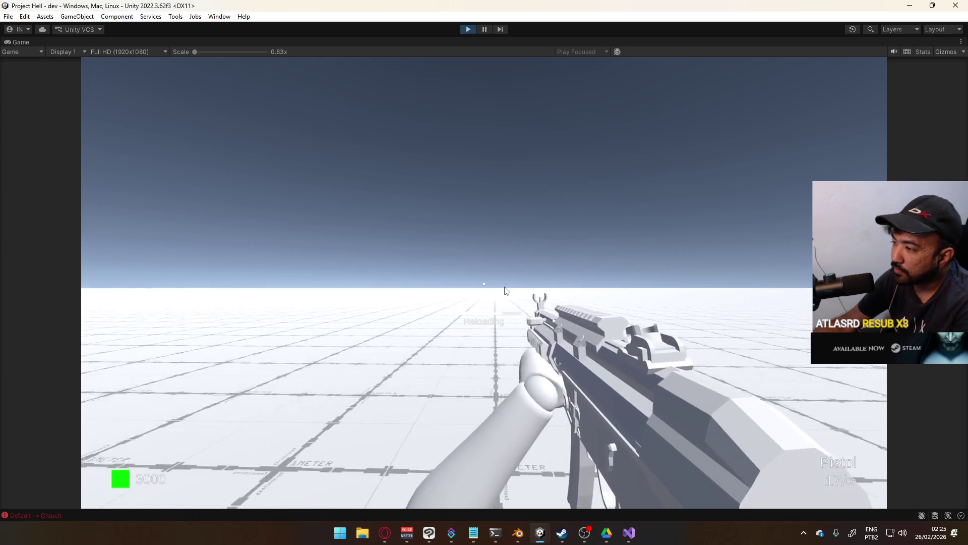
{"action": "key", "text": "c"}
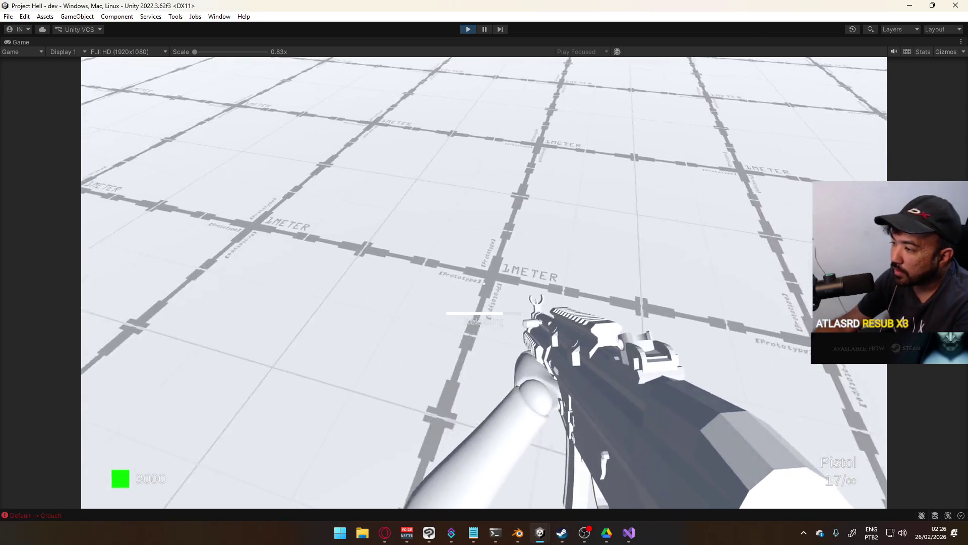
{"action": "key", "text": "Escape"}
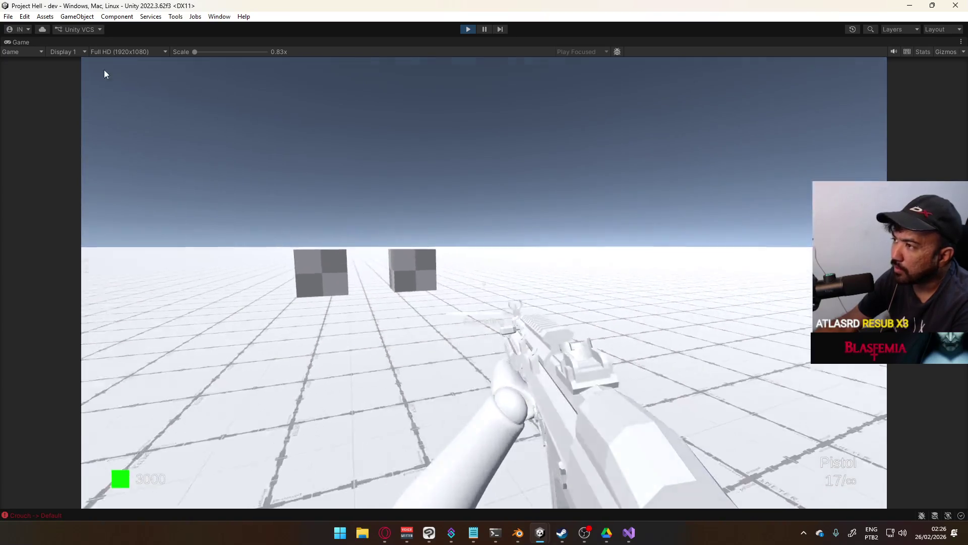
{"action": "right_click", "coordinate": [421, 42]}
{"action": "left_click", "coordinate": [463, 75]}
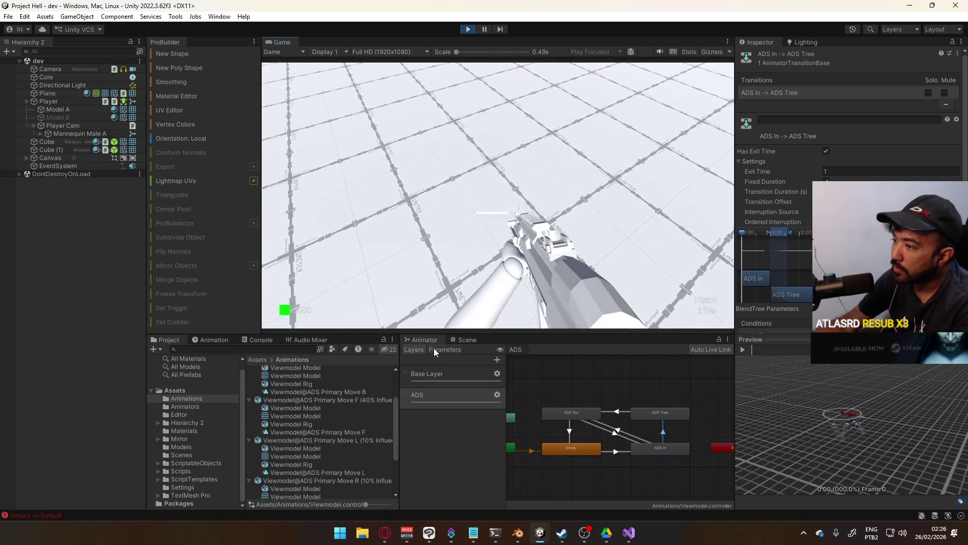
Show the Scene view, move and crouch the player around the level, then switch to Blender.
{"action": "left_click", "coordinate": [456, 340]}
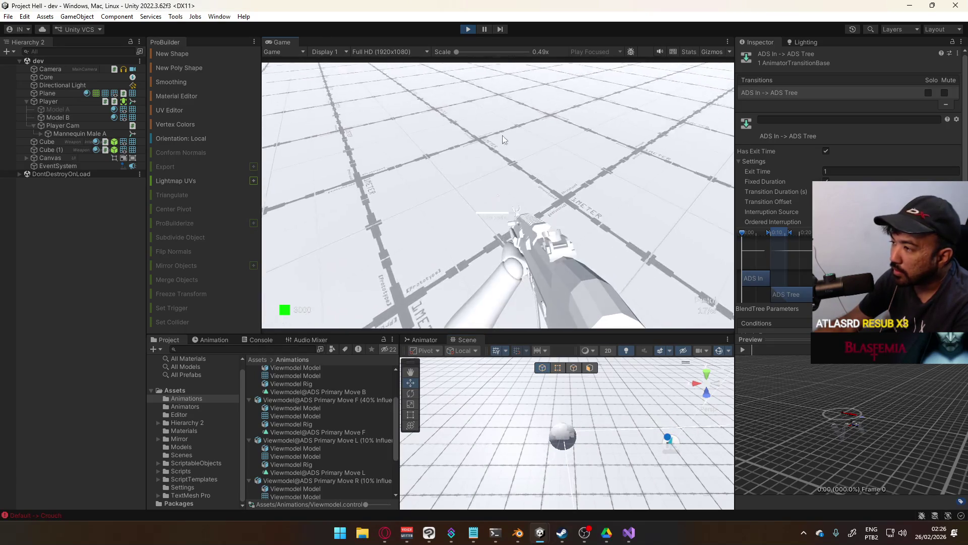
{"action": "key", "text": "w"}
{"action": "key", "text": "w"}
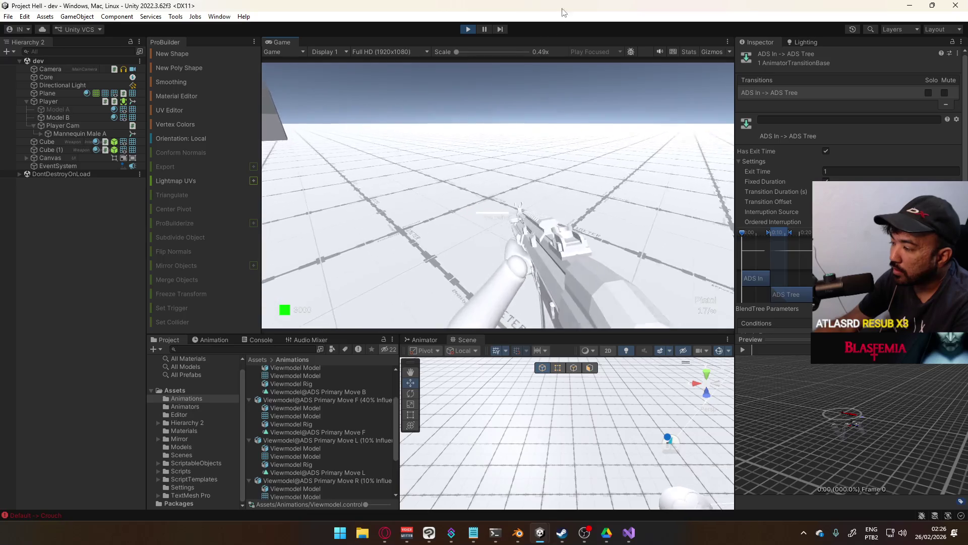
{"action": "key", "text": "w"}
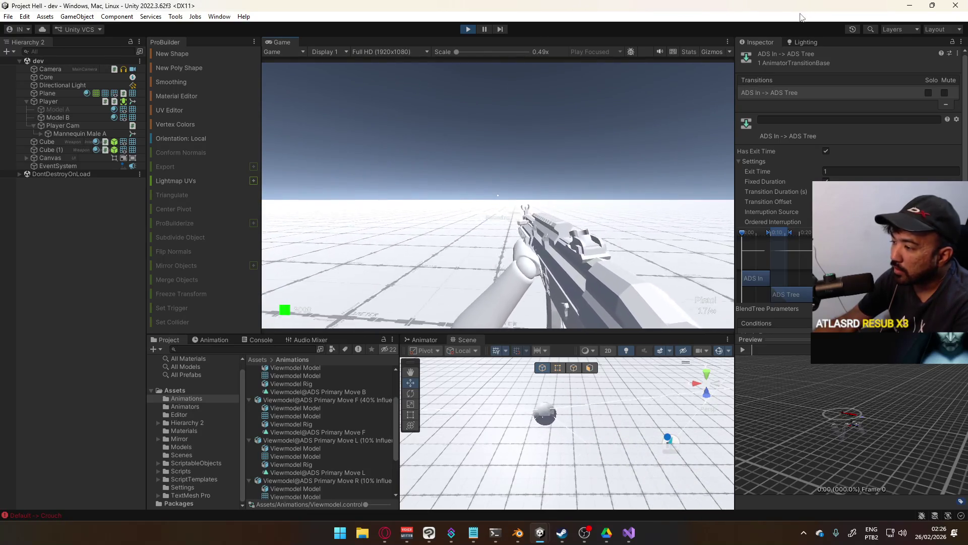
{"action": "key", "text": "w"}
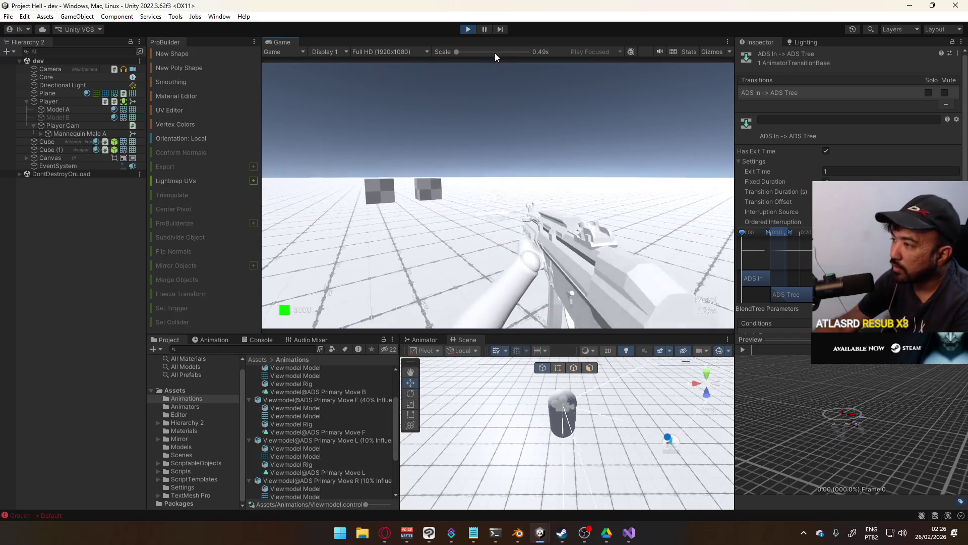
{"action": "key", "text": "alt+Tab"}
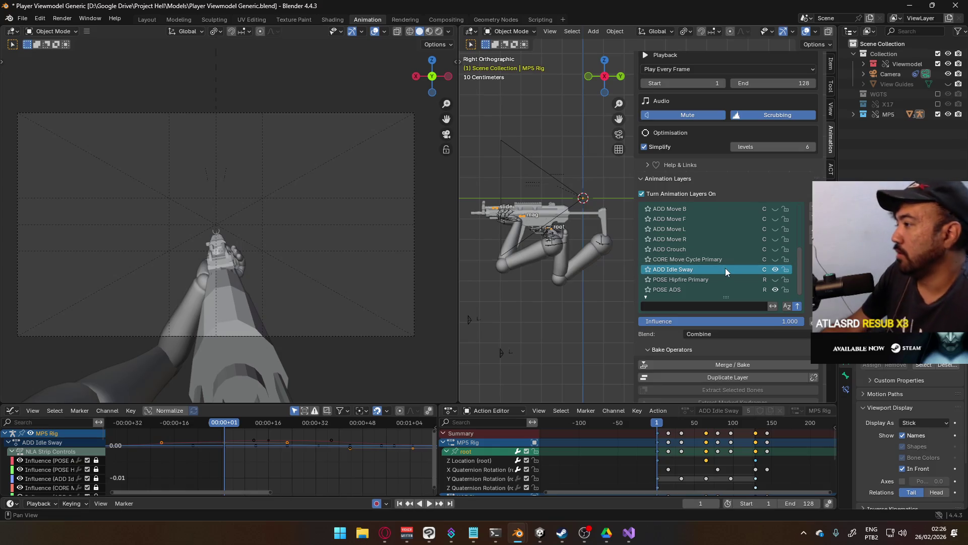
Scroll through the MP5 rig's animation layers, then bring Opera forward and pause the YouTube video.
{"action": "scroll", "coordinate": [767, 265], "scroll_direction": "up", "scroll_amount": 8}
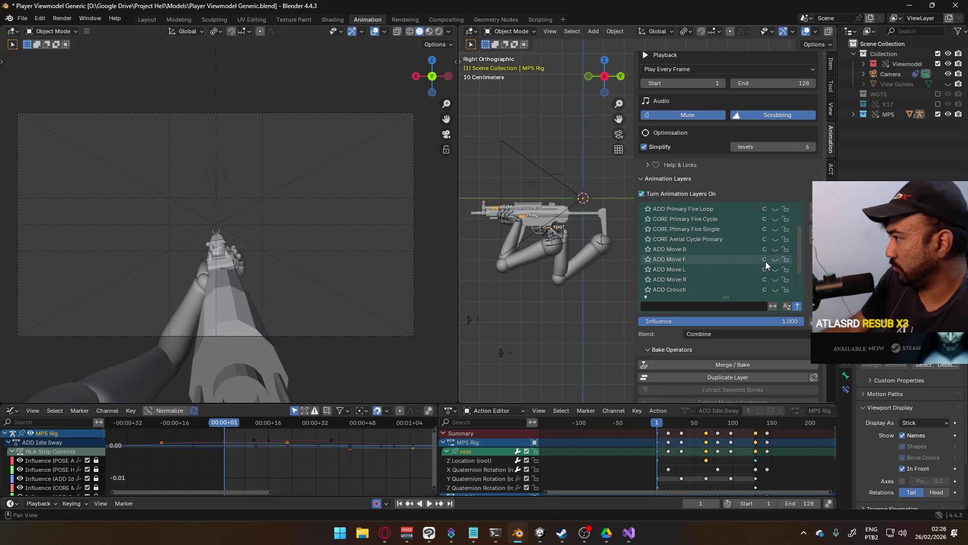
{"action": "scroll", "coordinate": [759, 258], "scroll_direction": "down", "scroll_amount": 8}
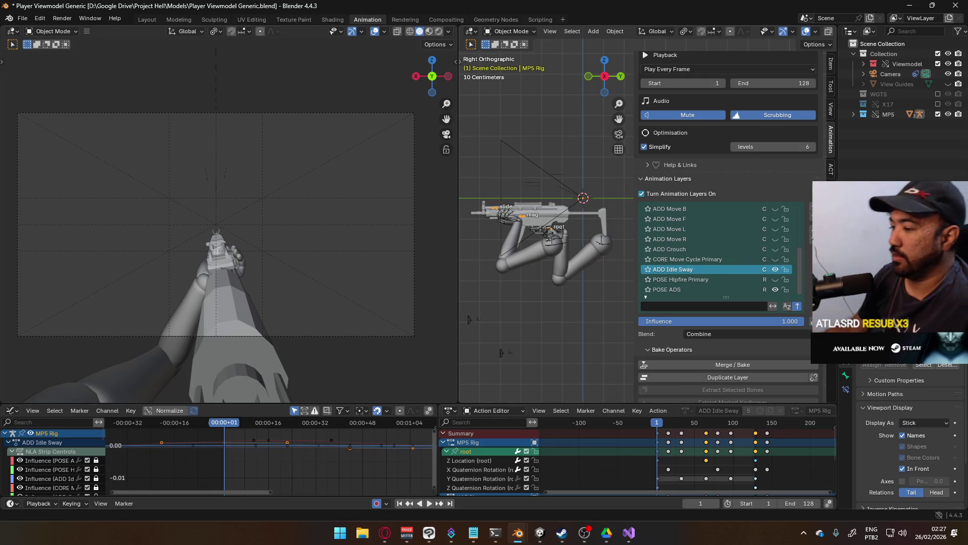
{"action": "left_click", "coordinate": [384, 533]}
{"action": "left_click", "coordinate": [383, 210]}
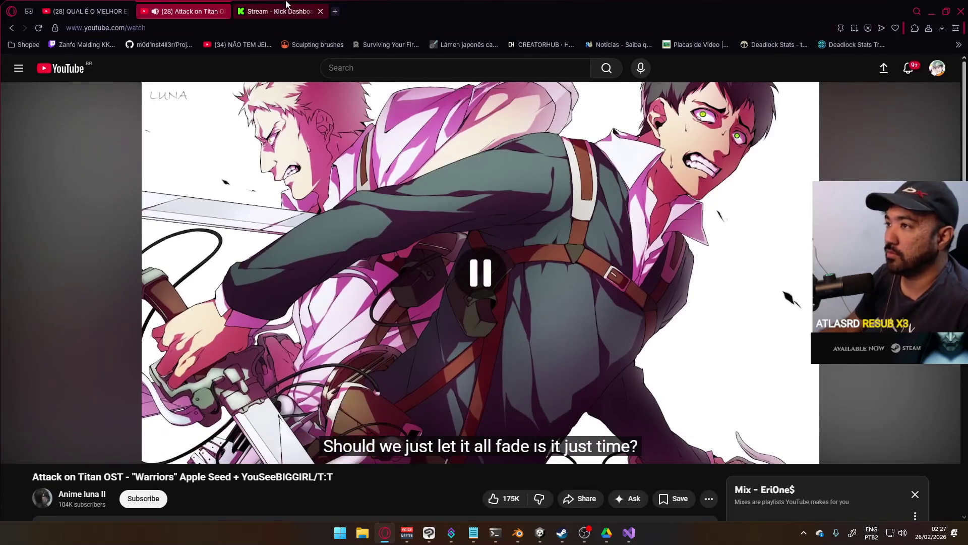
Open Twitch in a new Opera tab and go to the followed streamer's live Dota 2 channel.
{"action": "left_click", "coordinate": [336, 11]}
{"action": "type", "text": "twitch.tv"}
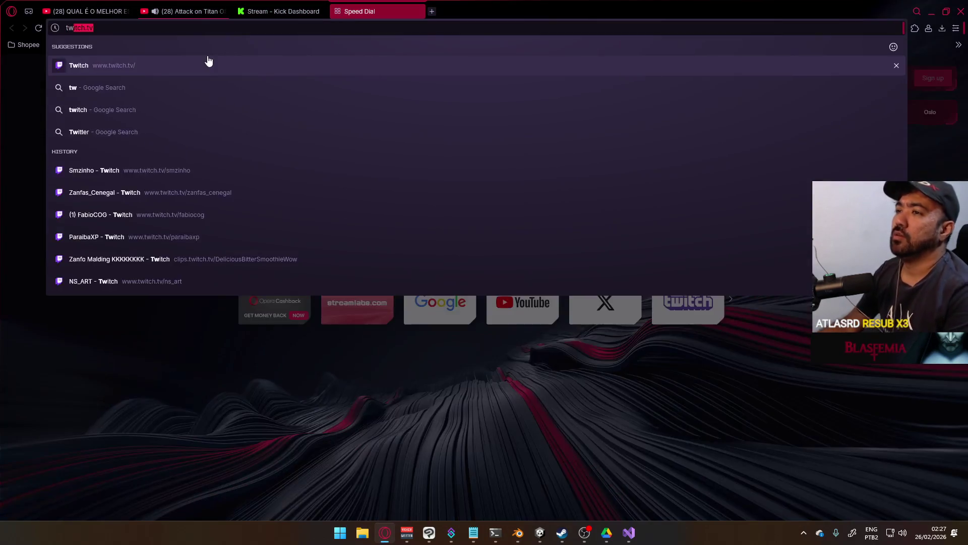
{"action": "left_click", "coordinate": [207, 59]}
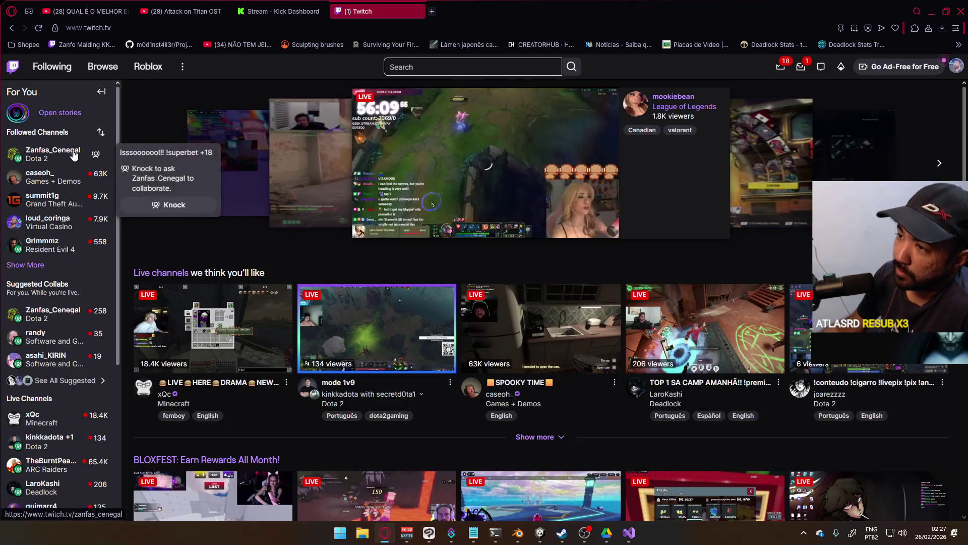
{"action": "left_click", "coordinate": [91, 151]}
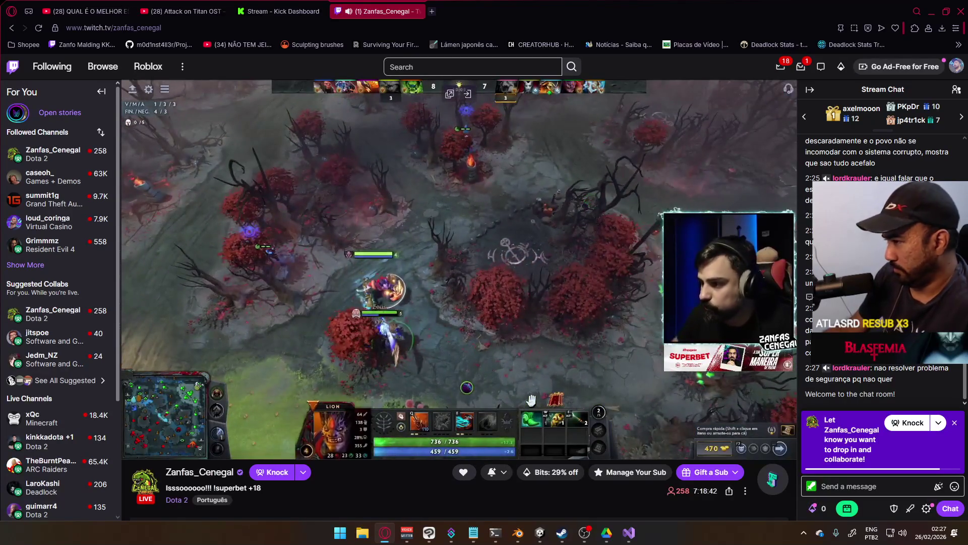
Close the Twitch stream tab.
{"action": "mouse_move", "coordinate": [462, 386]}
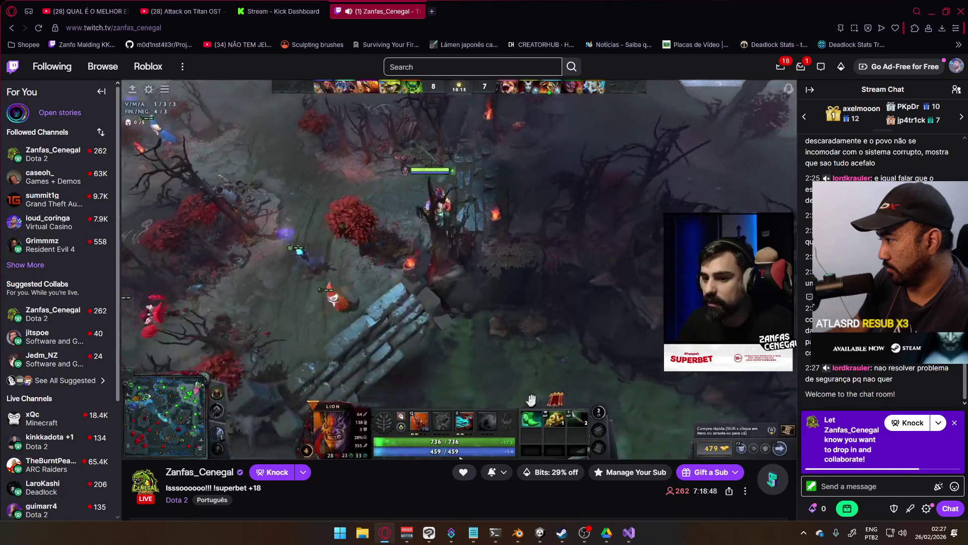
{"action": "mouse_move", "coordinate": [161, 451]}
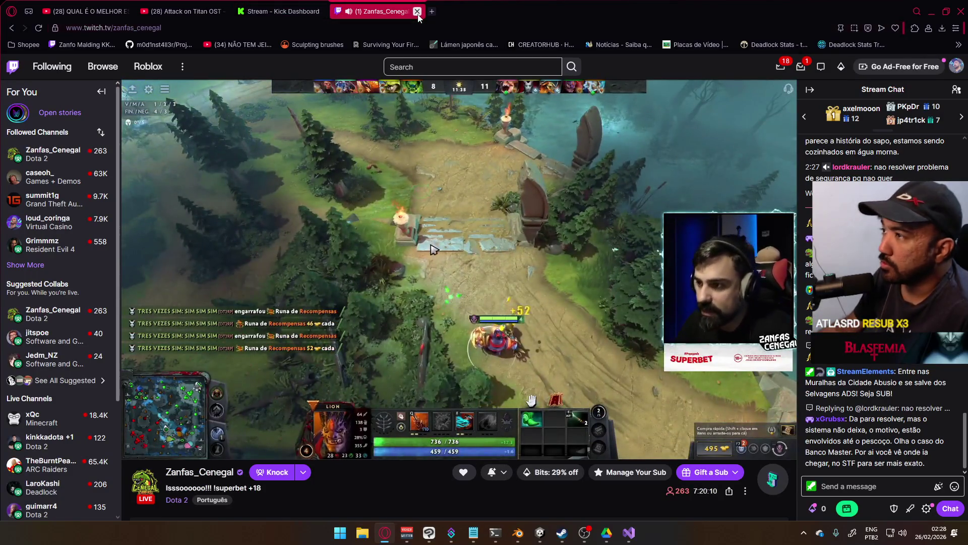
{"action": "left_click", "coordinate": [418, 15]}
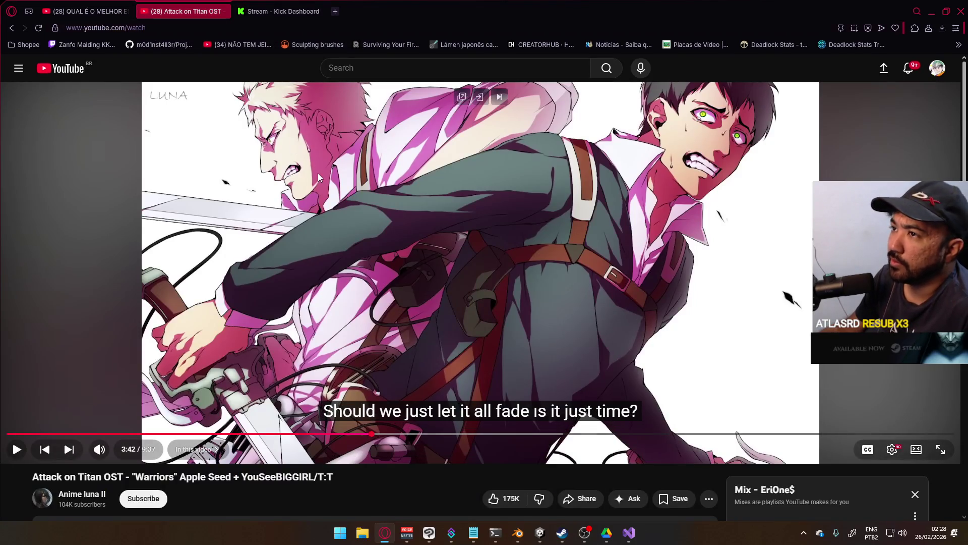
Reorder the YouTube tabs, return to the Attack on Titan OST tab, and minimize Opera.
{"action": "left_click_drag", "start_coordinate": [220, 12], "coordinate": [319, 18]}
{"action": "left_click_drag", "start_coordinate": [86, 11], "coordinate": [182, 11]}
{"action": "left_click", "coordinate": [280, 11]}
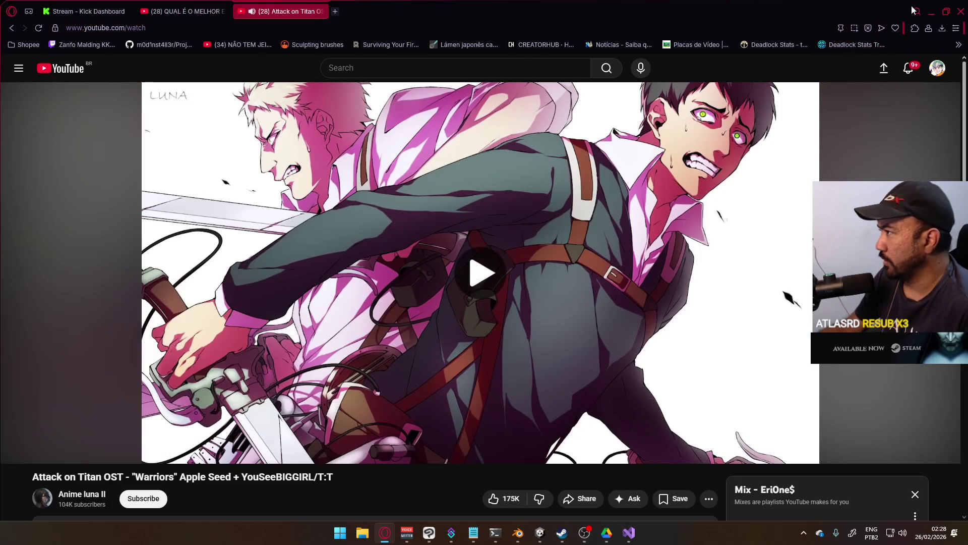
{"action": "left_click", "coordinate": [931, 11]}
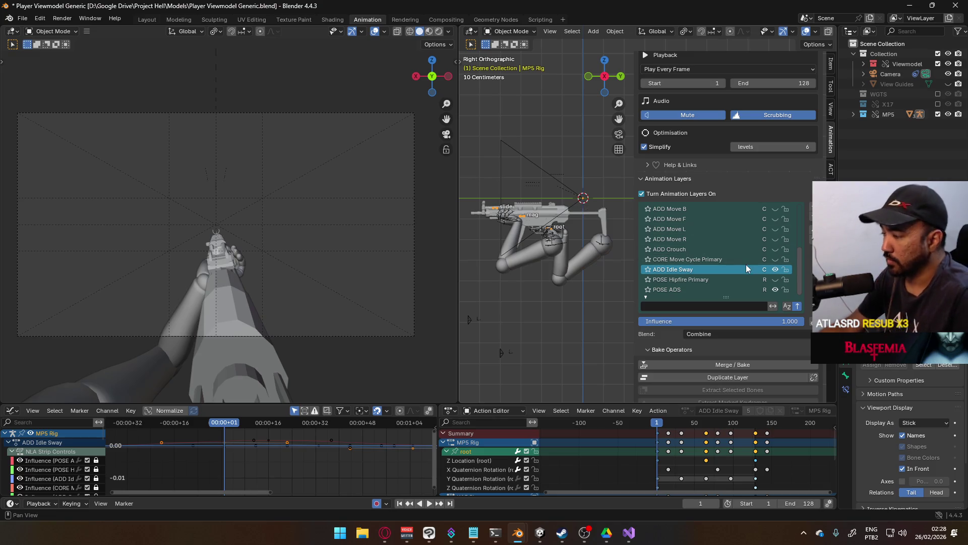
Compare the pose with the ADD Idle Sway layer muted and unmuted, scrubbing the timeline.
{"action": "left_click", "coordinate": [776, 269]}
{"action": "left_click", "coordinate": [775, 269]}
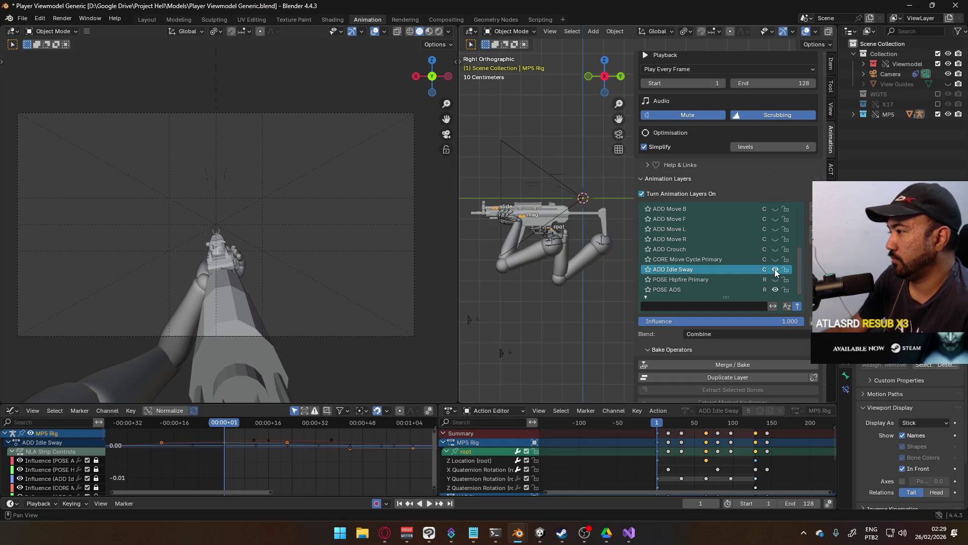
{"action": "left_click", "coordinate": [775, 268]}
{"action": "left_click", "coordinate": [775, 269]}
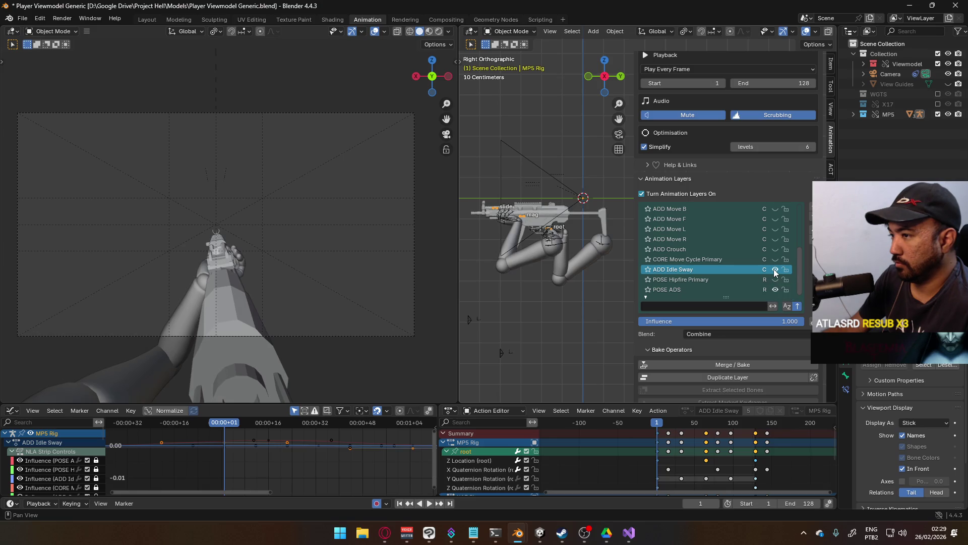
{"action": "left_click", "coordinate": [775, 271]}
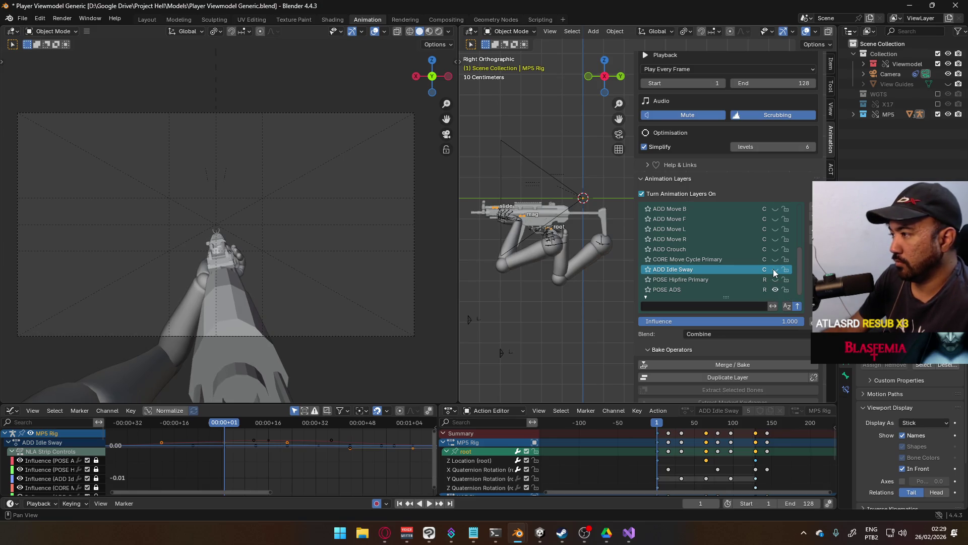
{"action": "left_click", "coordinate": [776, 269]}
{"action": "left_click", "coordinate": [775, 269]}
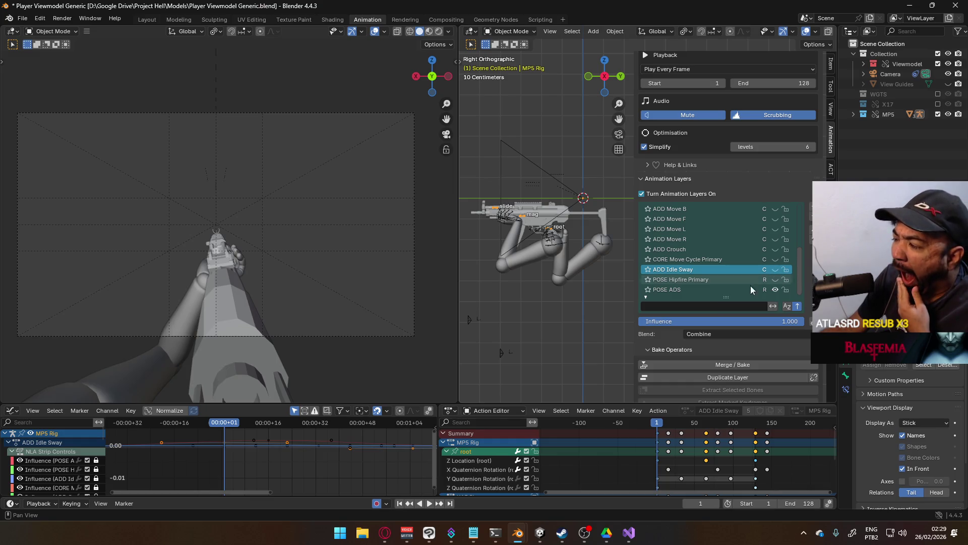
{"action": "mouse_move", "coordinate": [657, 427]}
{"action": "left_mouse_down"}
{"action": "mouse_move", "coordinate": [716, 427]}
{"action": "mouse_move", "coordinate": [628, 427]}
{"action": "mouse_move", "coordinate": [658, 428]}
{"action": "mouse_move", "coordinate": [656, 414]}
{"action": "left_mouse_up"}
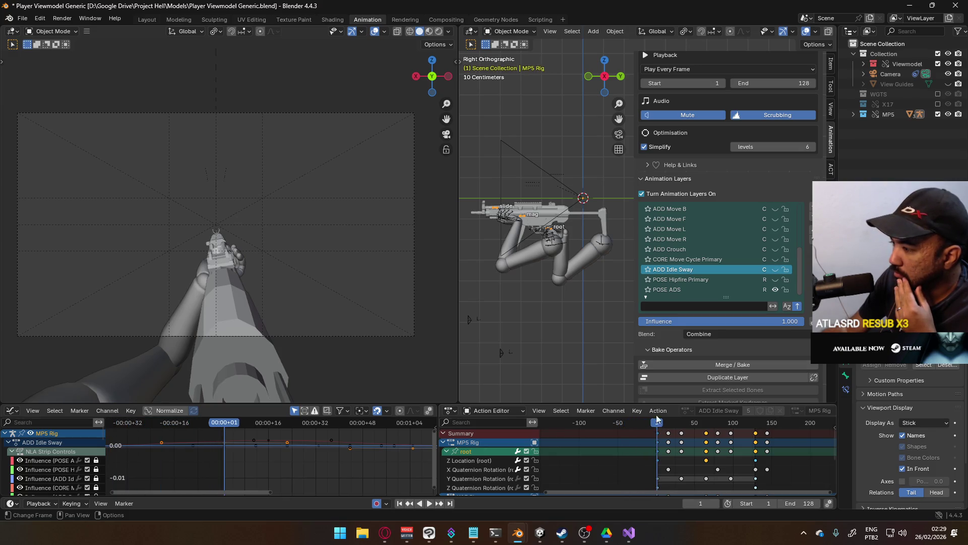
{"action": "left_click", "coordinate": [776, 269]}
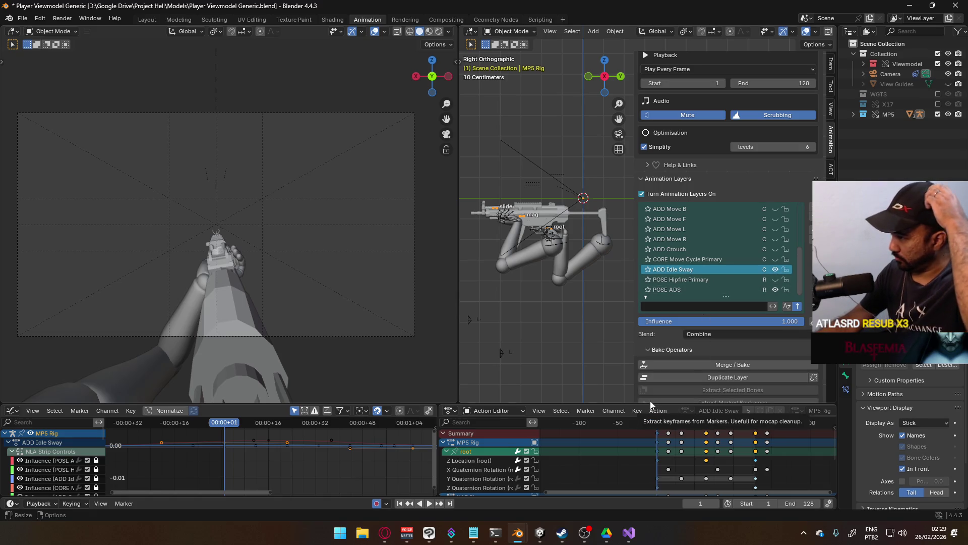
Enable ADD Crouch and POSE Hipfire Primary, disable POSE ADS, with CORE Move Cycle Primary active.
{"action": "left_click", "coordinate": [728, 250]}
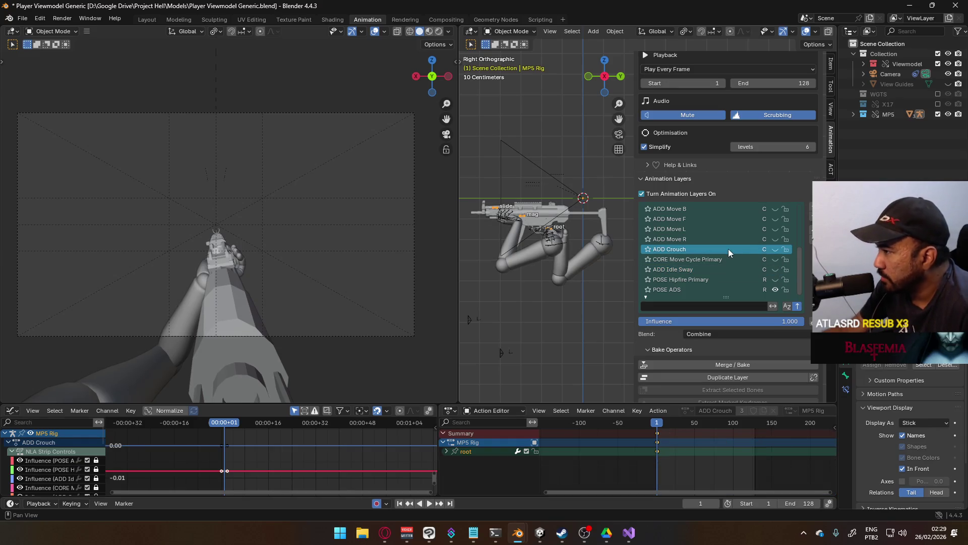
{"action": "left_click", "coordinate": [778, 247]}
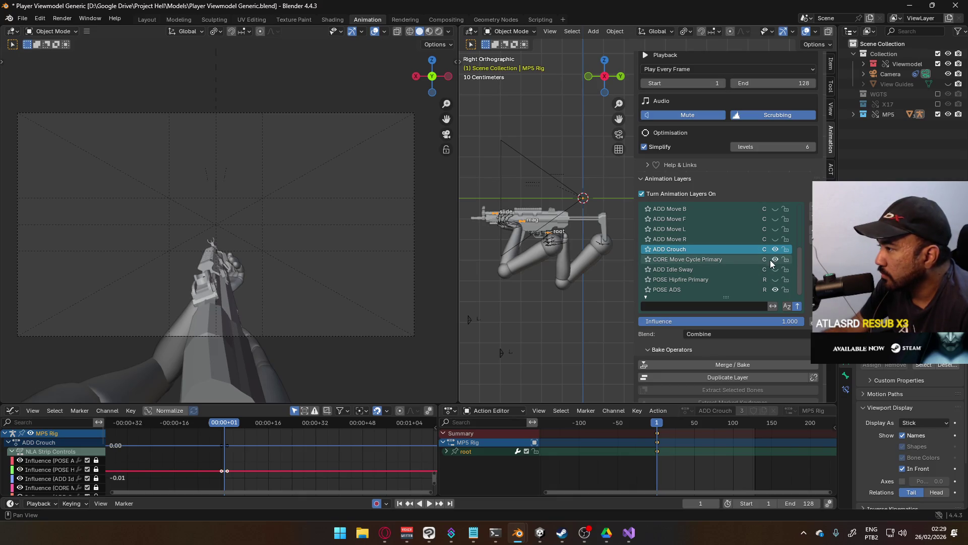
{"action": "left_click", "coordinate": [728, 256]}
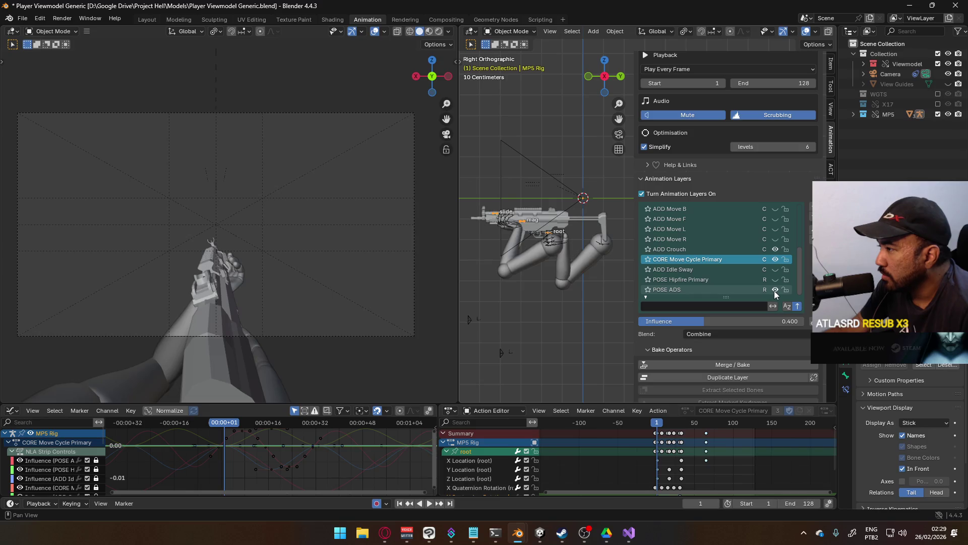
{"action": "left_click", "coordinate": [776, 290]}
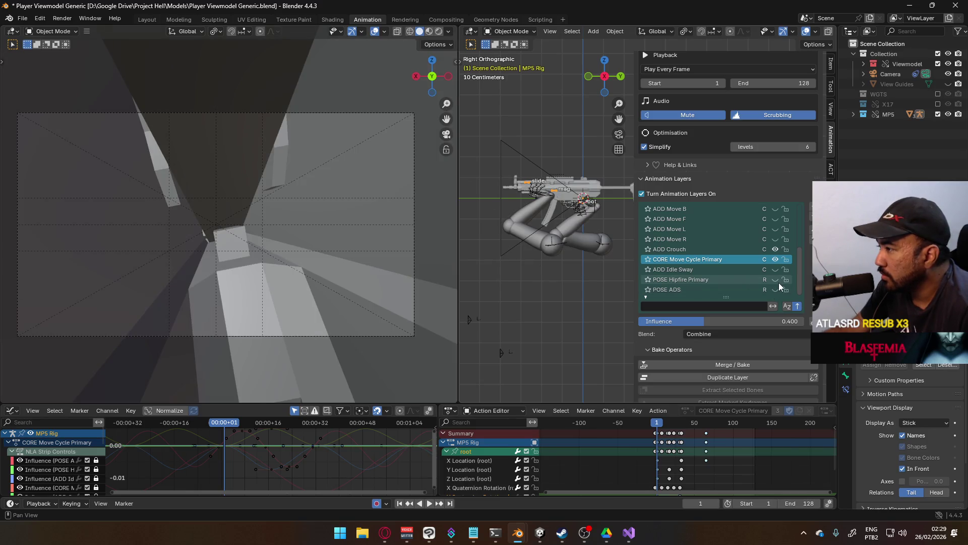
{"action": "left_click", "coordinate": [777, 280]}
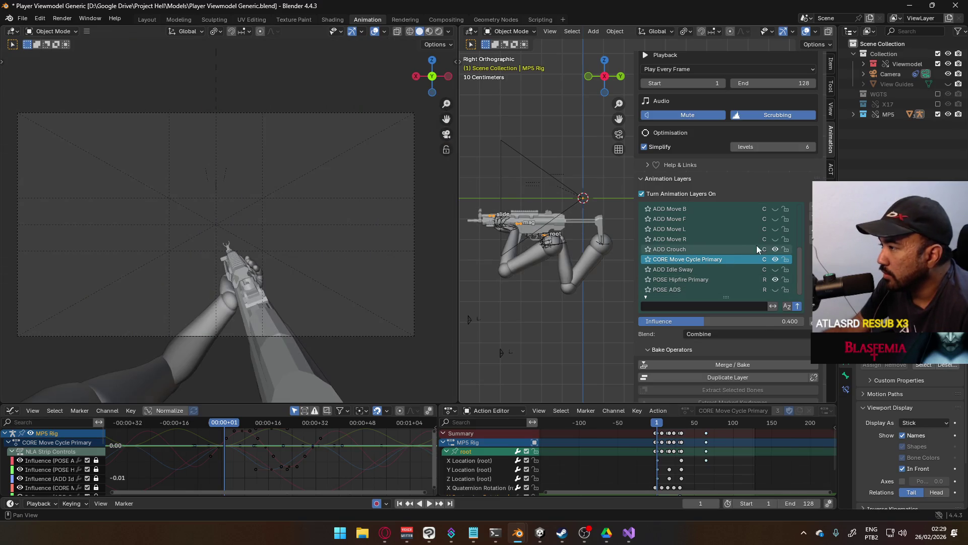
{"action": "left_click", "coordinate": [776, 249]}
{"action": "left_click", "coordinate": [776, 249]}
{"action": "left_click", "coordinate": [775, 249]}
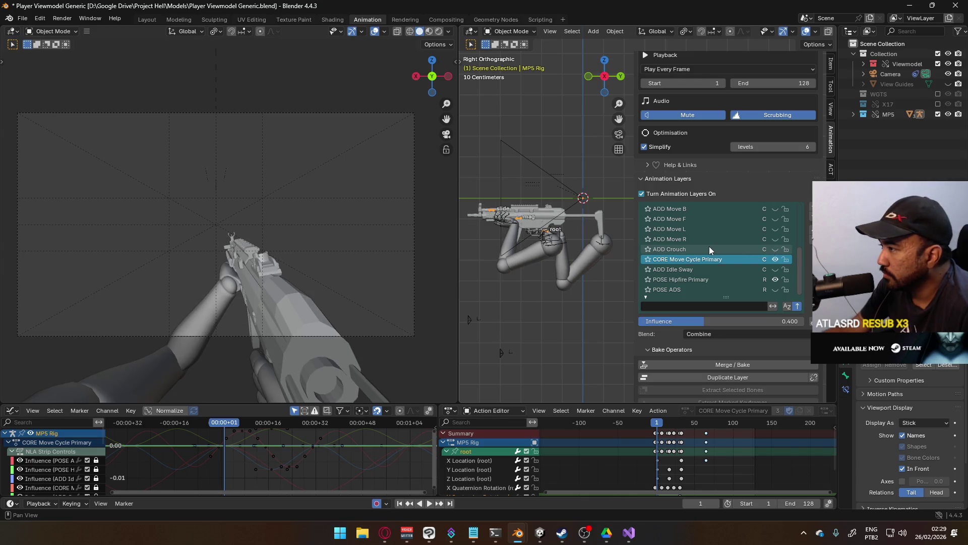
{"action": "left_click", "coordinate": [709, 246]}
{"action": "left_click", "coordinate": [775, 250]}
{"action": "left_click", "coordinate": [719, 260]}
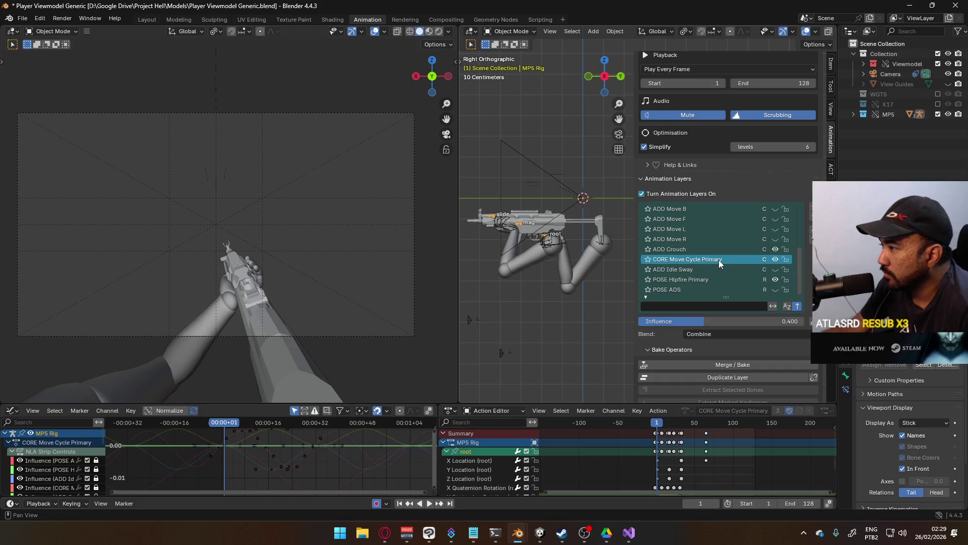
Set the playback end frame to 65 and preview the looping cycle.
{"action": "left_click_drag", "start_coordinate": [655, 425], "coordinate": [706, 425]}
{"action": "left_click", "coordinate": [802, 503]}
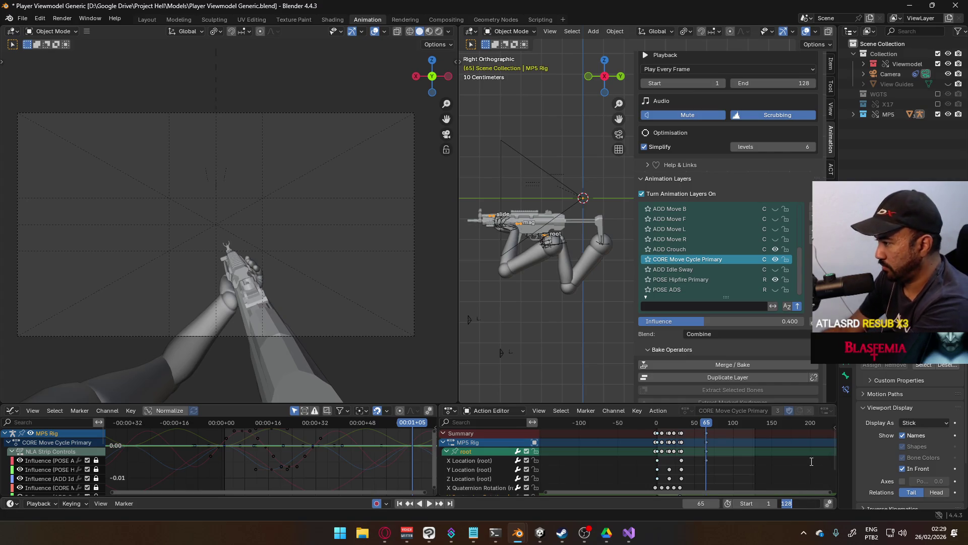
{"action": "type", "text": "65"}
{"action": "key", "text": "Return"}
{"action": "left_click_drag", "start_coordinate": [709, 424], "coordinate": [657, 426]}
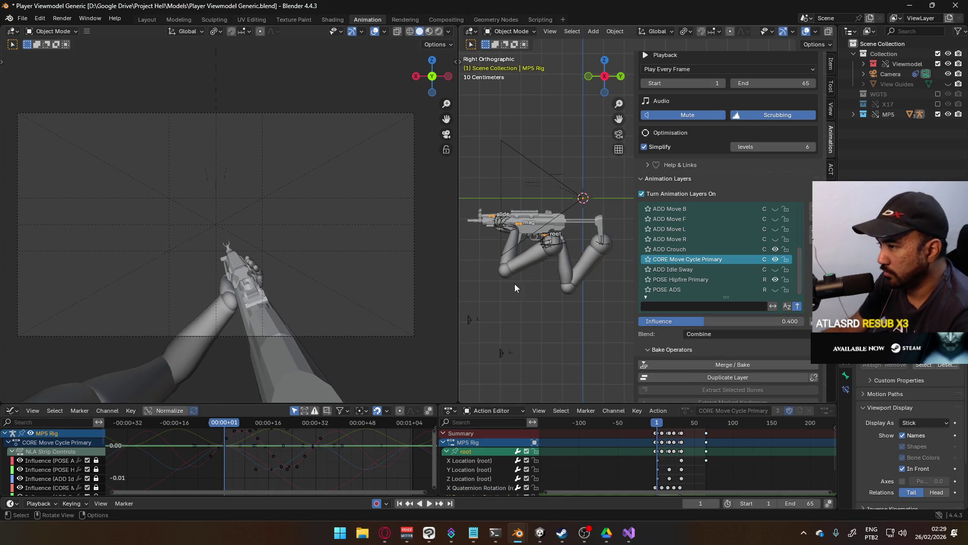
{"action": "scroll", "coordinate": [537, 283], "scroll_direction": "up", "scroll_amount": 3}
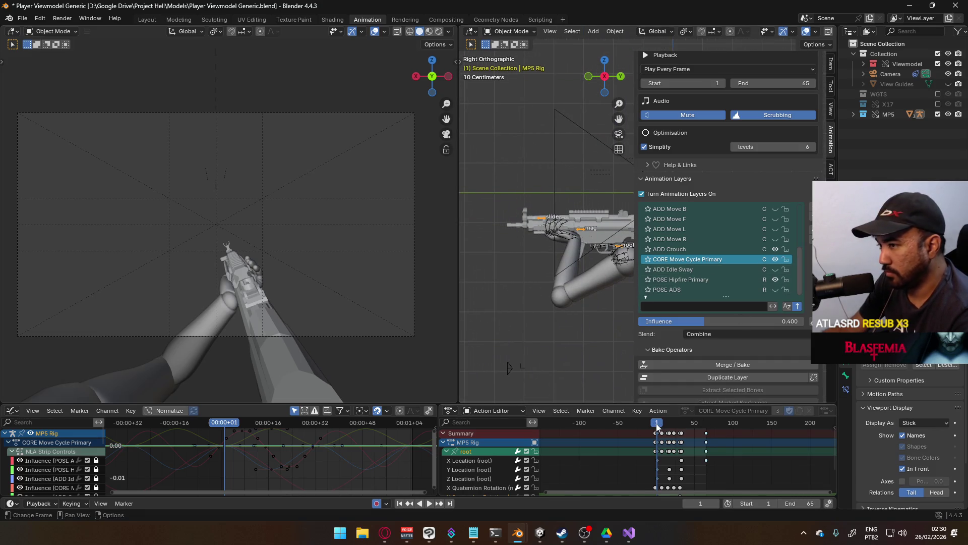
{"action": "key", "text": "space"}
{"action": "key", "text": "Escape"}
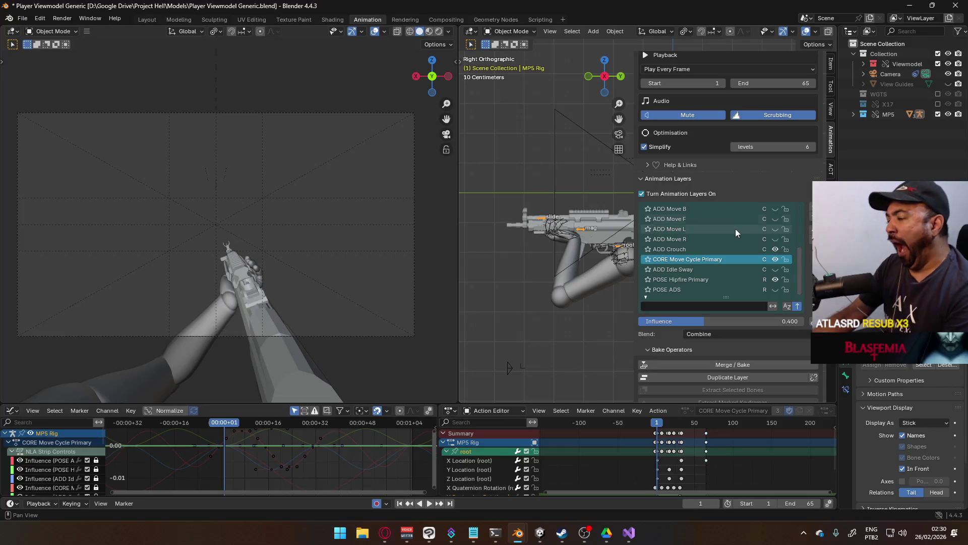
{"action": "left_click", "coordinate": [722, 250]}
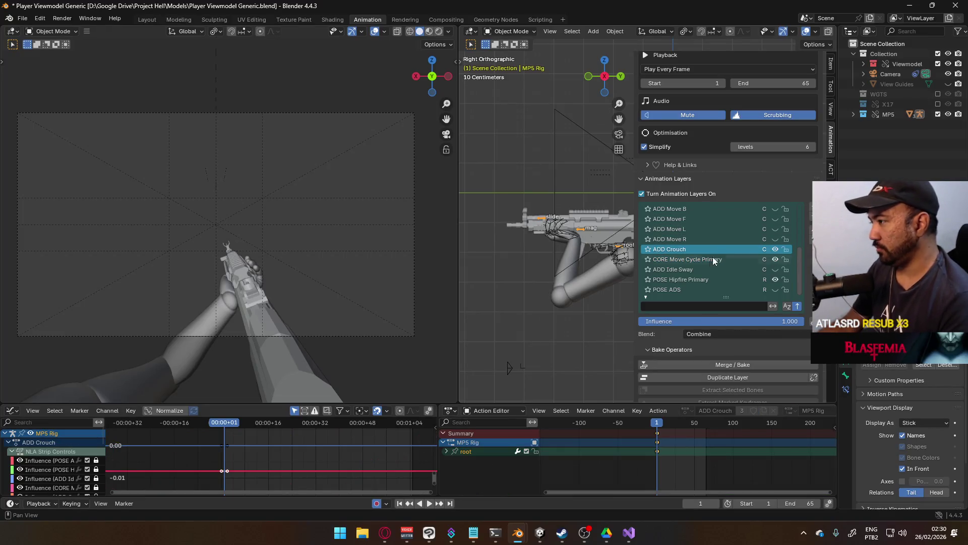
Delete the crouch layer's root keyframes, undo it, and switch the rig into Pose Mode.
{"action": "left_click", "coordinate": [659, 452]}
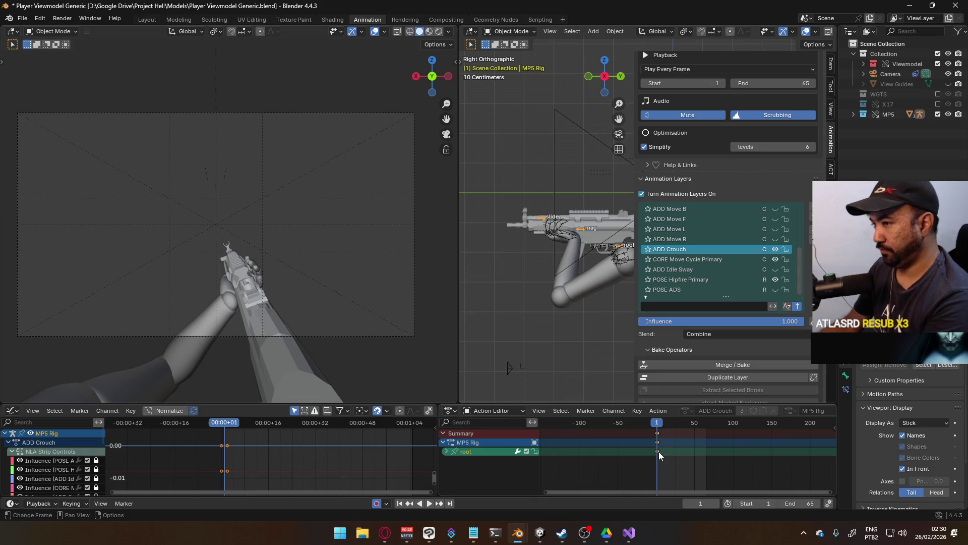
{"action": "key", "text": "Delete"}
{"action": "key", "text": "ctrl+z"}
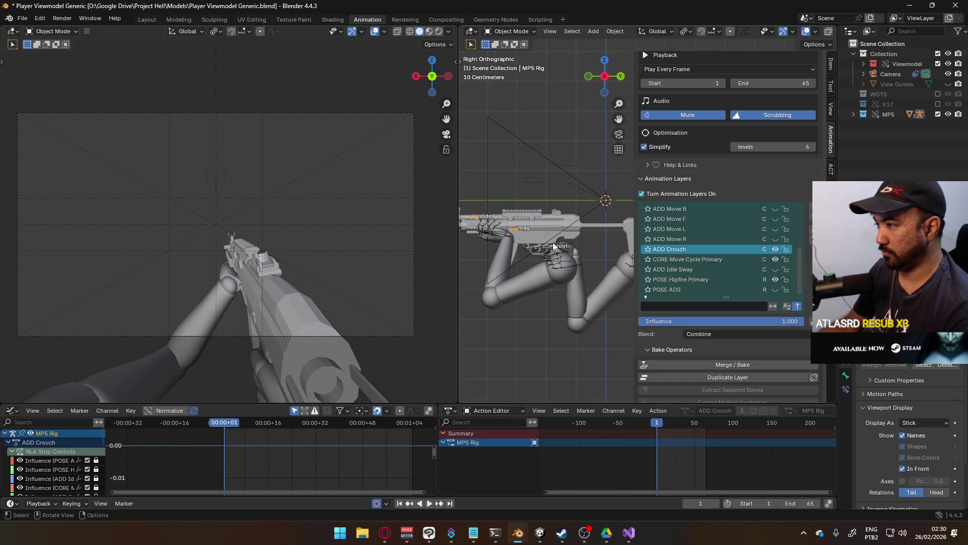
{"action": "left_click", "coordinate": [509, 32]}
{"action": "left_click", "coordinate": [538, 65]}
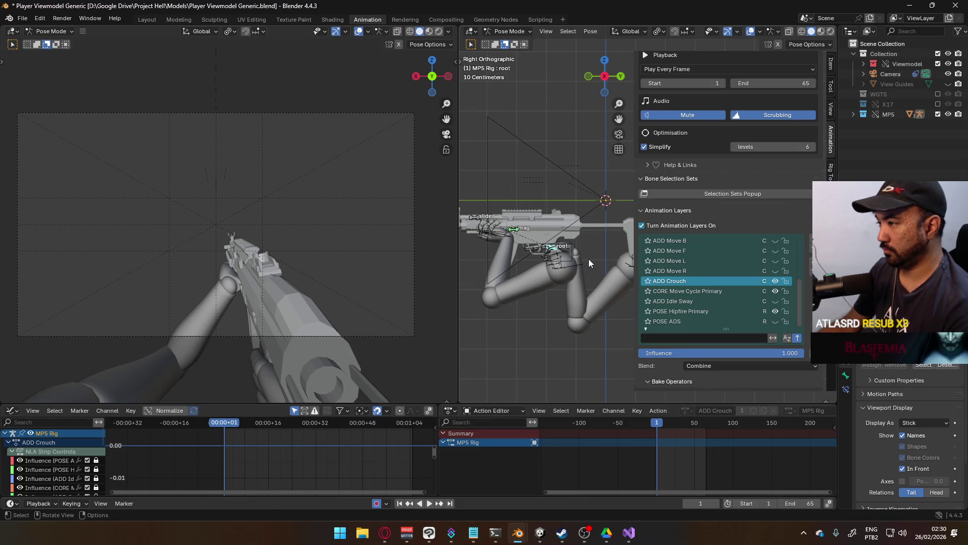
Rotate the root bone to tilt the rifle, keying the ADD Crouch pose at frame 1.
{"action": "key", "text": "g"}
{"action": "key", "text": "z"}
{"action": "key", "text": "Escape"}
{"action": "key", "text": "r"}
{"action": "key", "text": "y"}
{"action": "key", "text": "y"}
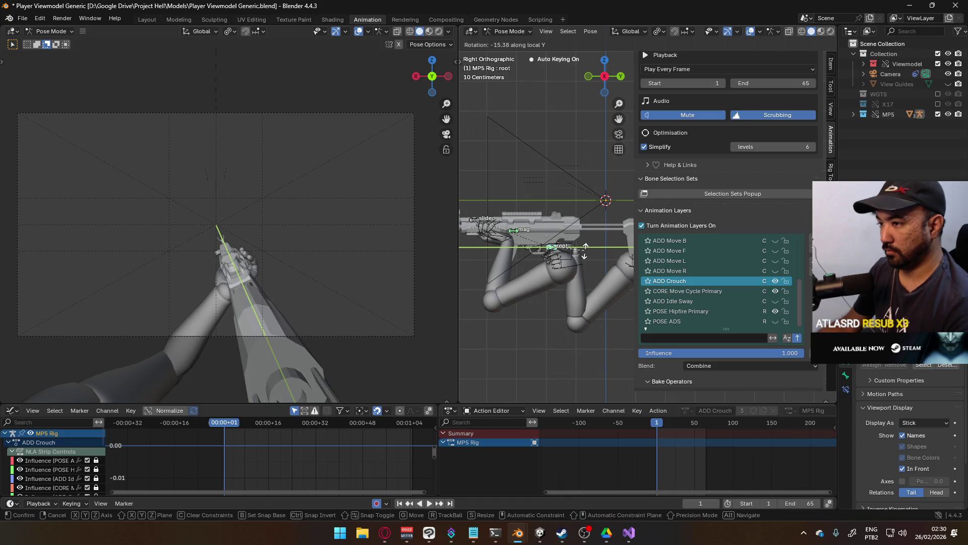
{"action": "left_click", "coordinate": [586, 250]}
{"action": "key", "text": "r"}
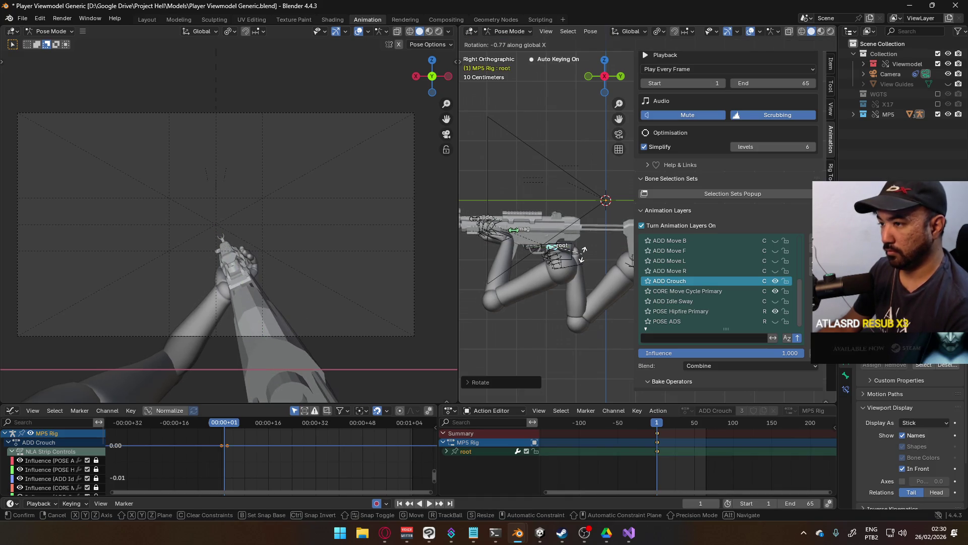
{"action": "left_click", "coordinate": [583, 258]}
{"action": "key", "text": "g"}
{"action": "key", "text": "x"}
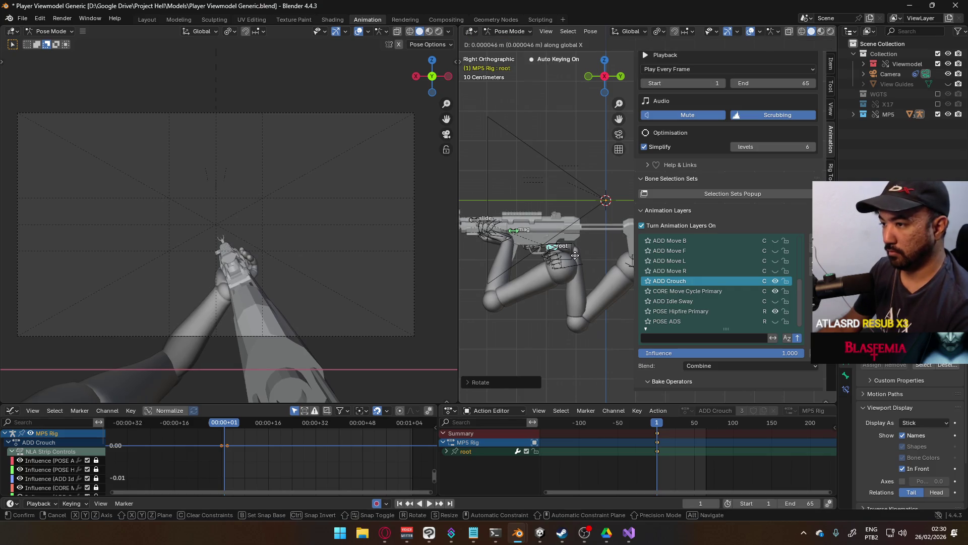
{"action": "key", "text": "Escape"}
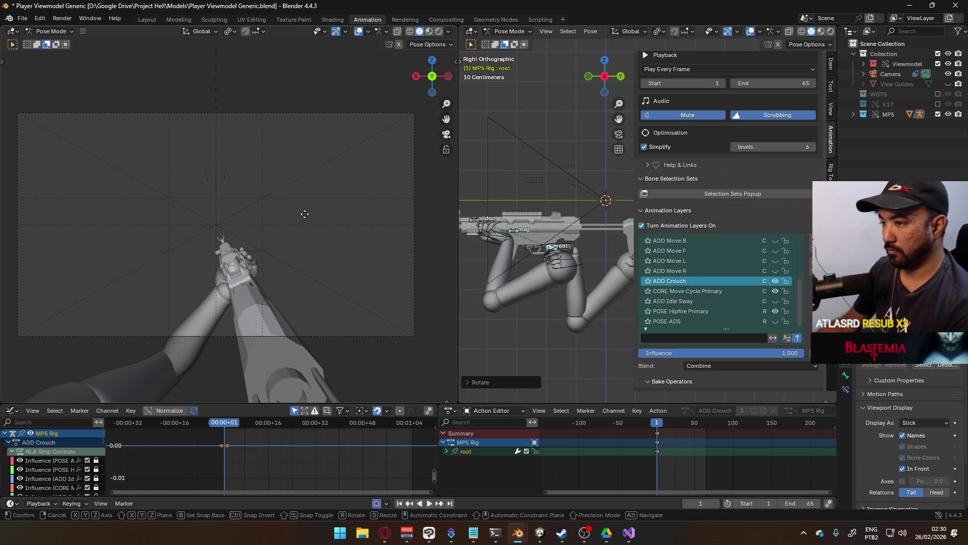
Shift the root bone slightly along X and rotate it around its Y axis.
{"action": "key", "text": "g"}
{"action": "key", "text": "x"}
{"action": "left_click", "coordinate": [296, 210]}
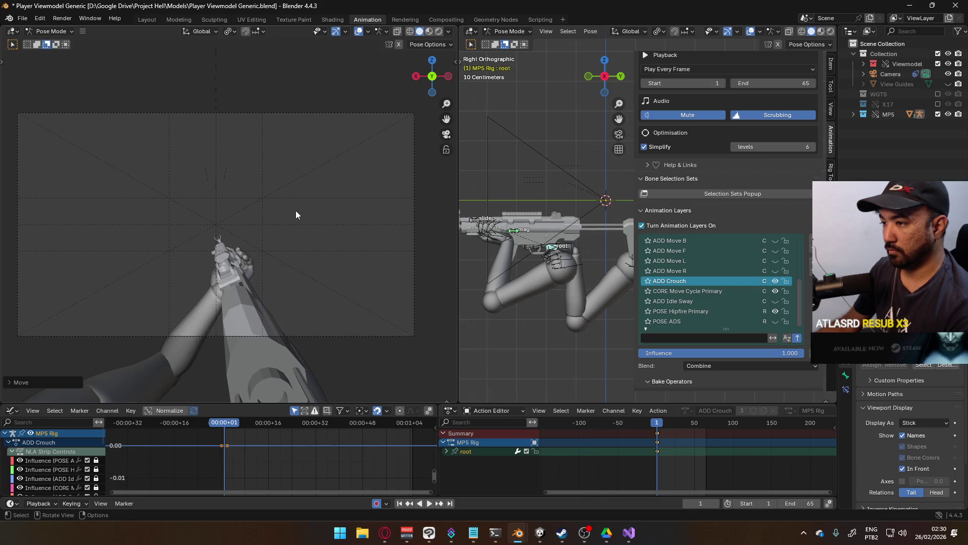
{"action": "key", "text": "r"}
{"action": "key", "text": "y"}
{"action": "key", "text": "y"}
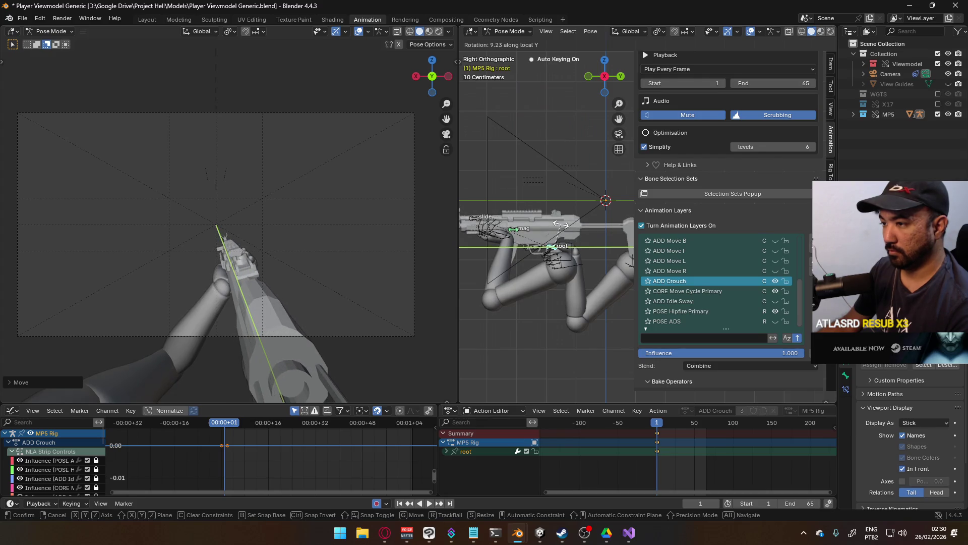
{"action": "left_click", "coordinate": [560, 225]}
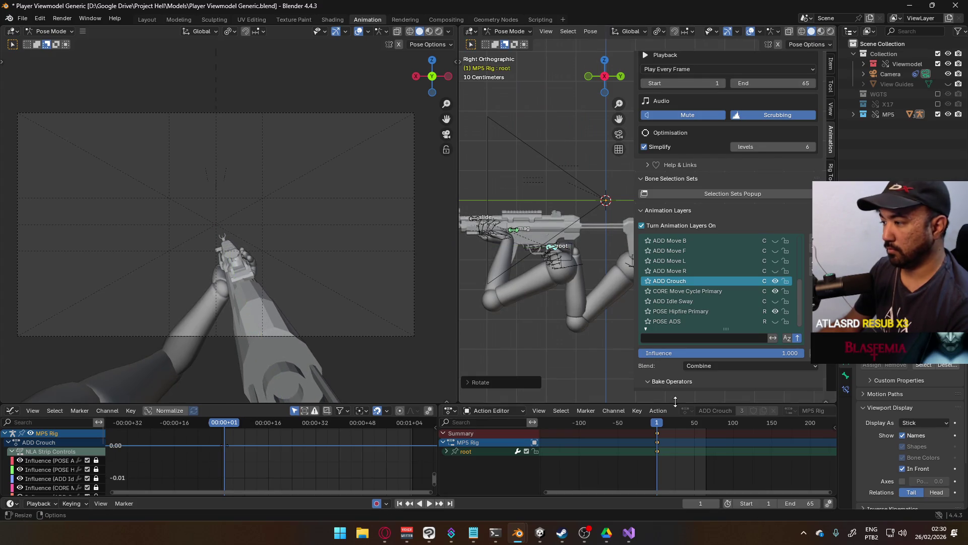
Compare with ADD Crouch toggled, then roll the root about -4° further on local Y.
{"action": "left_click", "coordinate": [776, 278]}
{"action": "left_click", "coordinate": [776, 279]}
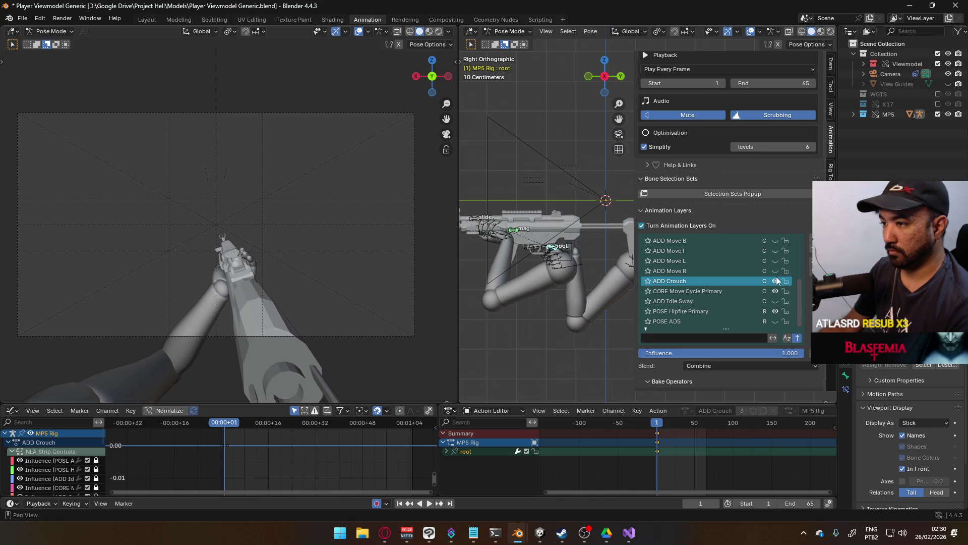
{"action": "left_click", "coordinate": [776, 279]}
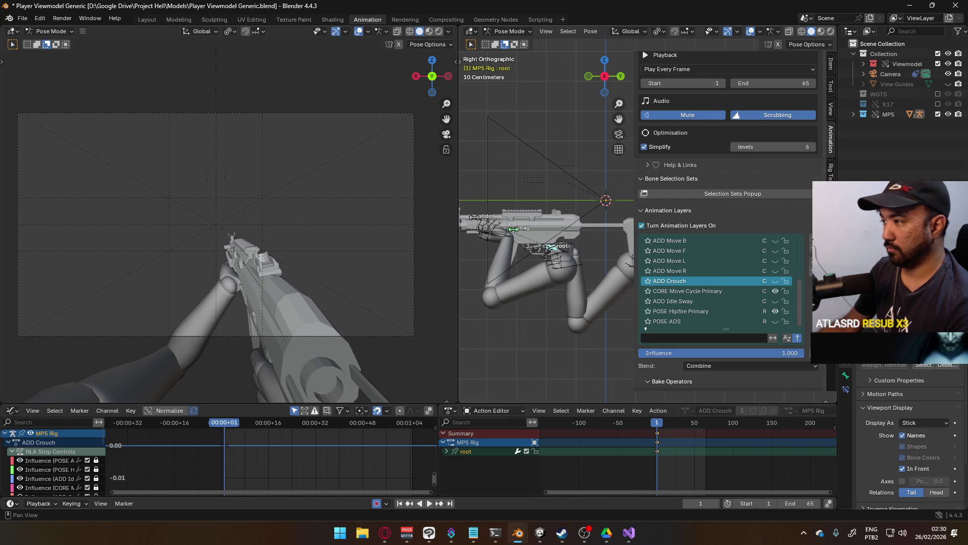
{"action": "left_click", "coordinate": [777, 281]}
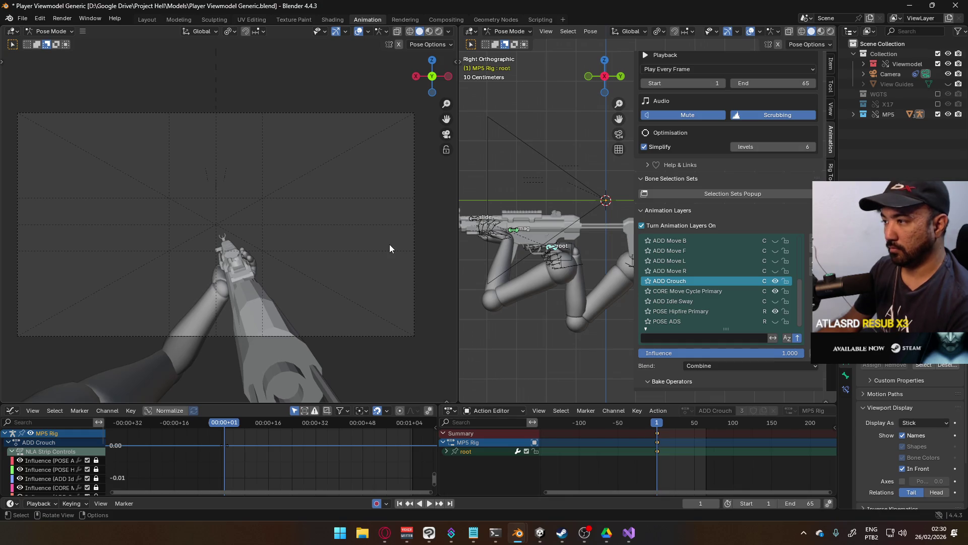
{"action": "key", "text": "r"}
{"action": "key", "text": "y"}
{"action": "key", "text": "y"}
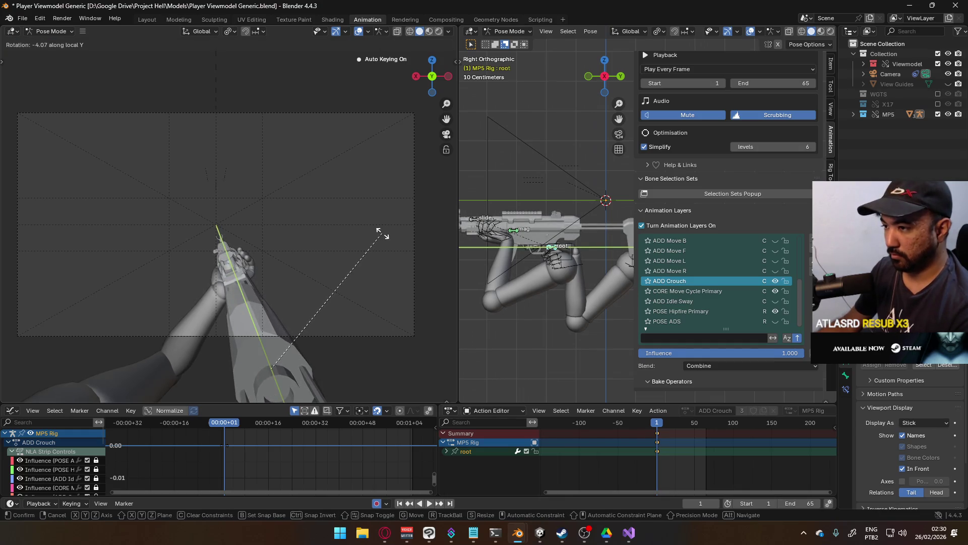
{"action": "left_click", "coordinate": [391, 240]}
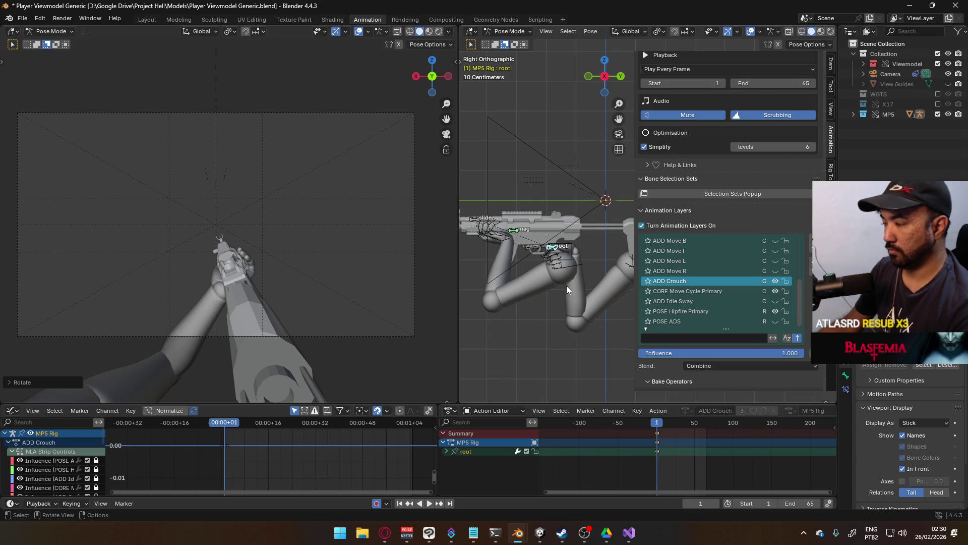
Compare the crouch pose again and move the root bone along X.
{"action": "left_click", "coordinate": [776, 280]}
{"action": "left_click", "coordinate": [774, 280]}
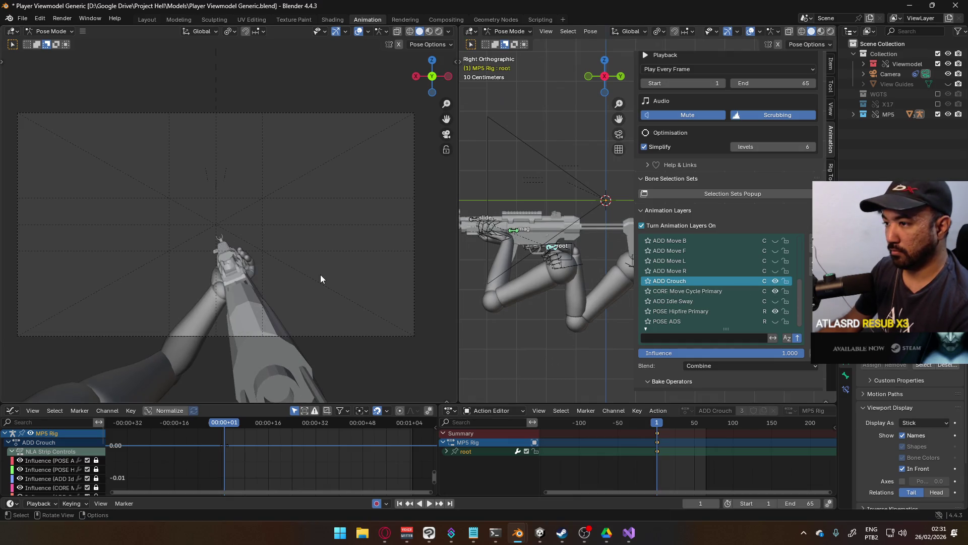
{"action": "key", "text": "g"}
{"action": "key", "text": "z"}
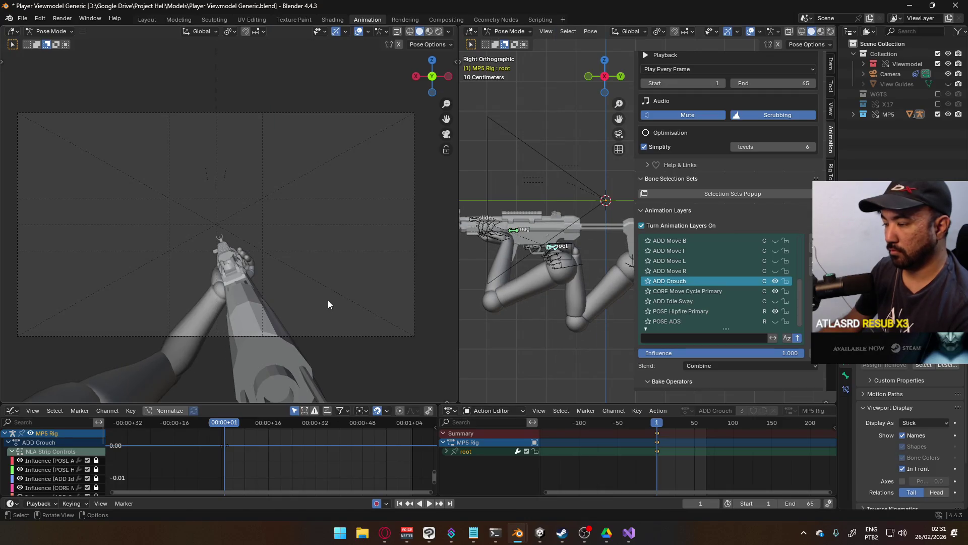
{"action": "key", "text": "x"}
{"action": "left_click", "coordinate": [345, 296]}
Compare the crouch pose by repeatedly toggling the ADD Crouch layer, cancelling trial root moves.
{"action": "key", "text": "g"}
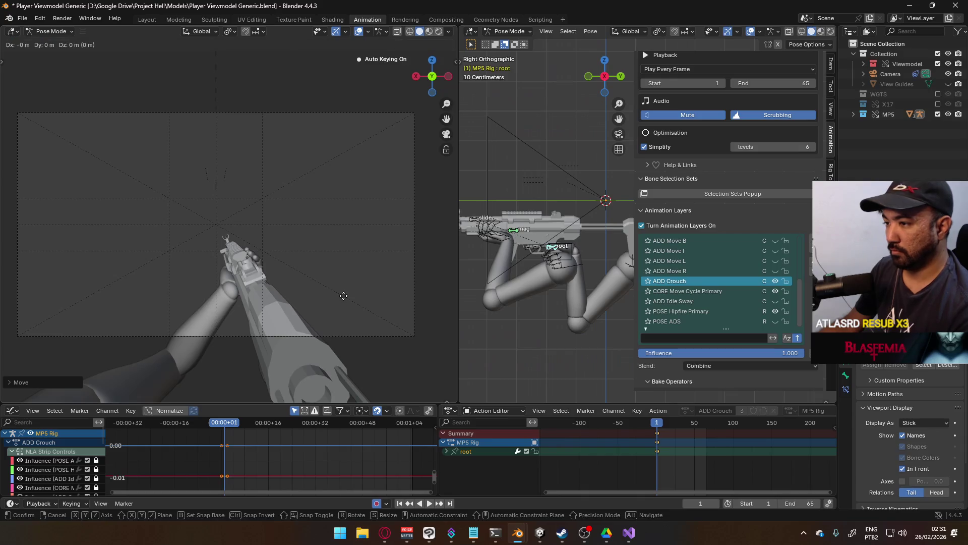
{"action": "key", "text": "z"}
{"action": "right_click", "coordinate": [341, 307]}
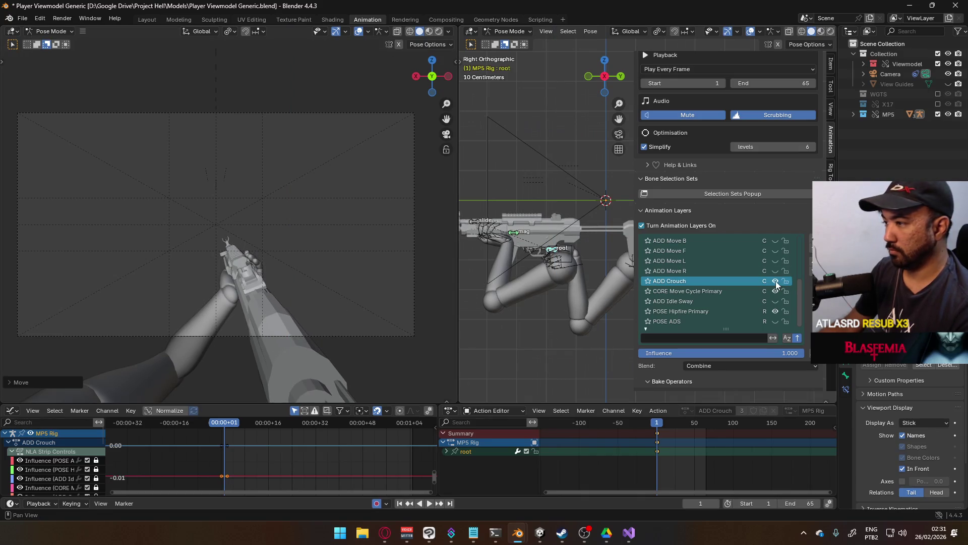
{"action": "left_click", "coordinate": [776, 280]}
{"action": "left_click", "coordinate": [776, 280]}
{"action": "left_click", "coordinate": [776, 280]}
{"action": "left_click", "coordinate": [775, 281]}
{"action": "left_click", "coordinate": [776, 280]}
{"action": "left_click", "coordinate": [775, 281]}
{"action": "left_click", "coordinate": [775, 280]}
{"action": "left_click", "coordinate": [776, 281]}
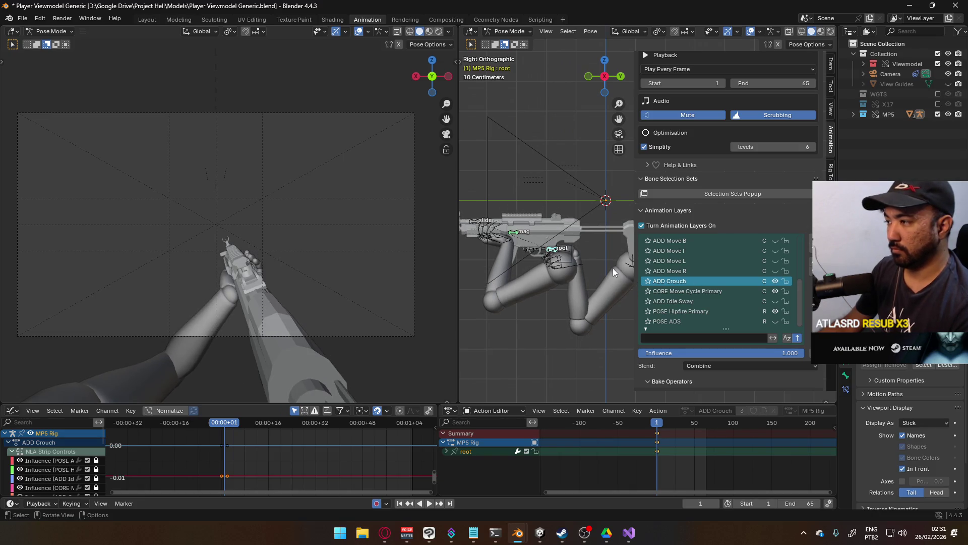
{"action": "key", "text": "g"}
{"action": "right_click", "coordinate": [382, 257]}
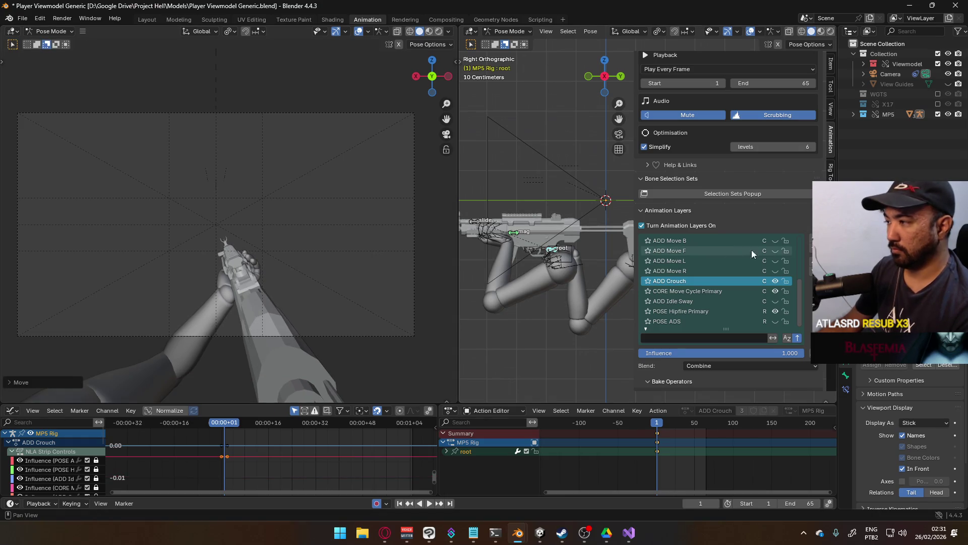
{"action": "left_click", "coordinate": [775, 281]}
{"action": "left_click", "coordinate": [775, 281]}
{"action": "left_click", "coordinate": [774, 280]}
{"action": "left_click", "coordinate": [771, 281]}
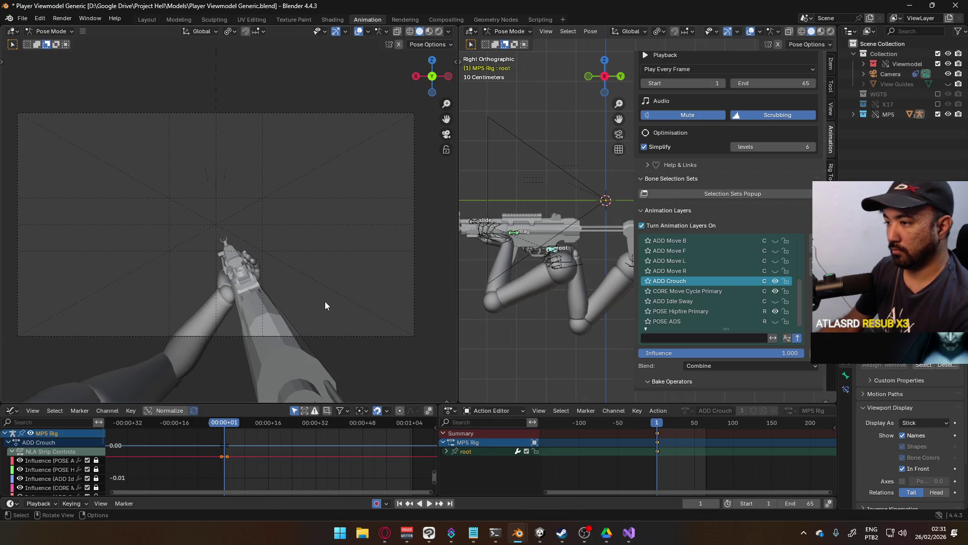
Nudge the root bone along X and check it against the ADD Crouch layer off.
{"action": "key", "text": "g"}
{"action": "key", "text": "x"}
{"action": "left_click", "coordinate": [339, 293]}
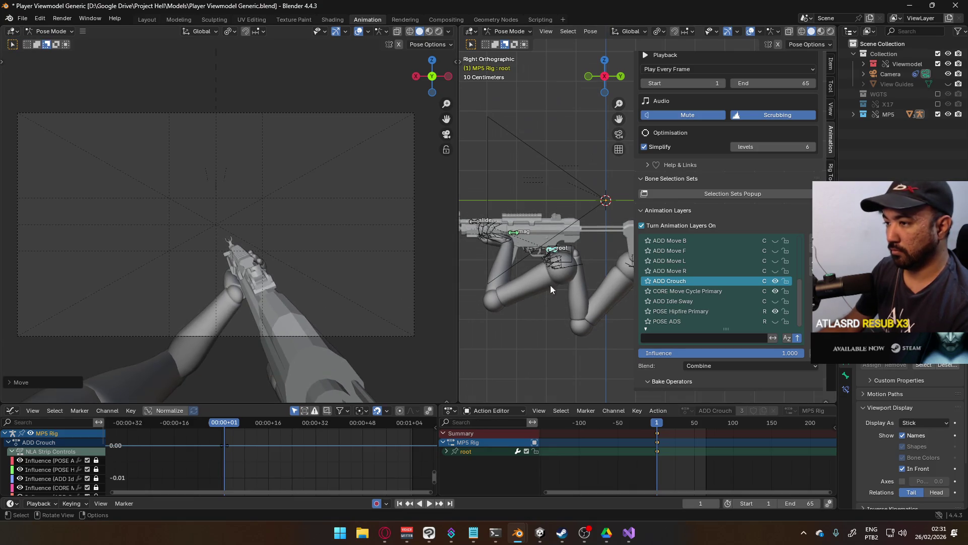
{"action": "left_click", "coordinate": [773, 284]}
{"action": "left_click", "coordinate": [774, 284]}
{"action": "left_click", "coordinate": [774, 286]}
{"action": "left_click", "coordinate": [774, 285]}
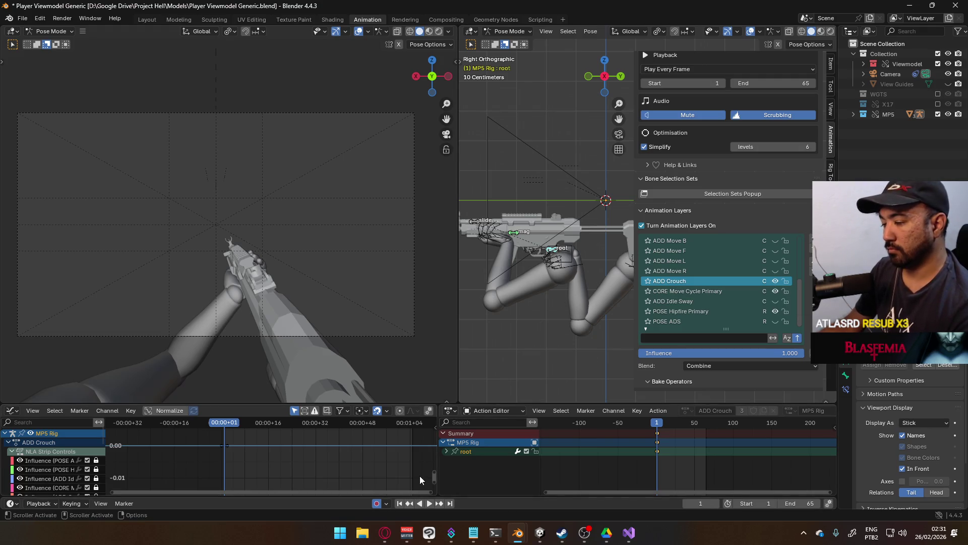
Switch to Opera, pause the YouTube video, and bring up link options for YouTube home.
{"action": "left_click", "coordinate": [385, 532]}
{"action": "left_click", "coordinate": [537, 311]}
{"action": "right_click", "coordinate": [57, 76]}
Search YouTube for 'apex legends crouch toggle or hold', play '(Crouch) Hold or Toggle??' from about 0:18.
{"action": "left_click", "coordinate": [76, 82]}
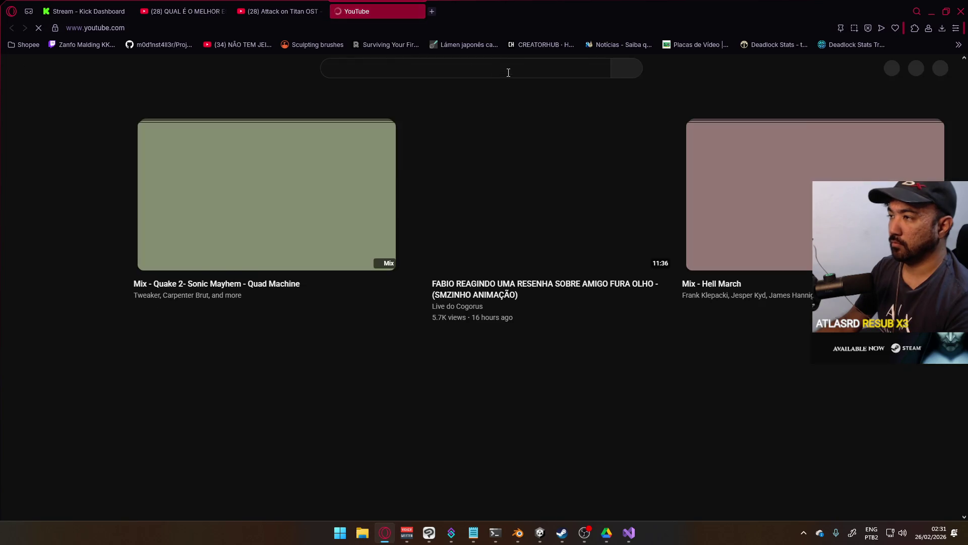
{"action": "left_click", "coordinate": [511, 70]}
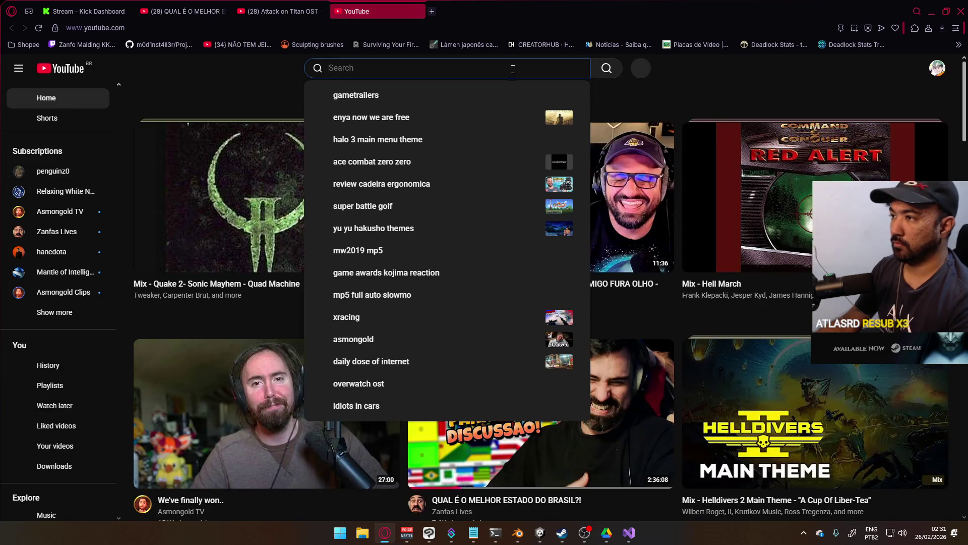
{"action": "type", "text": "apex legen"}
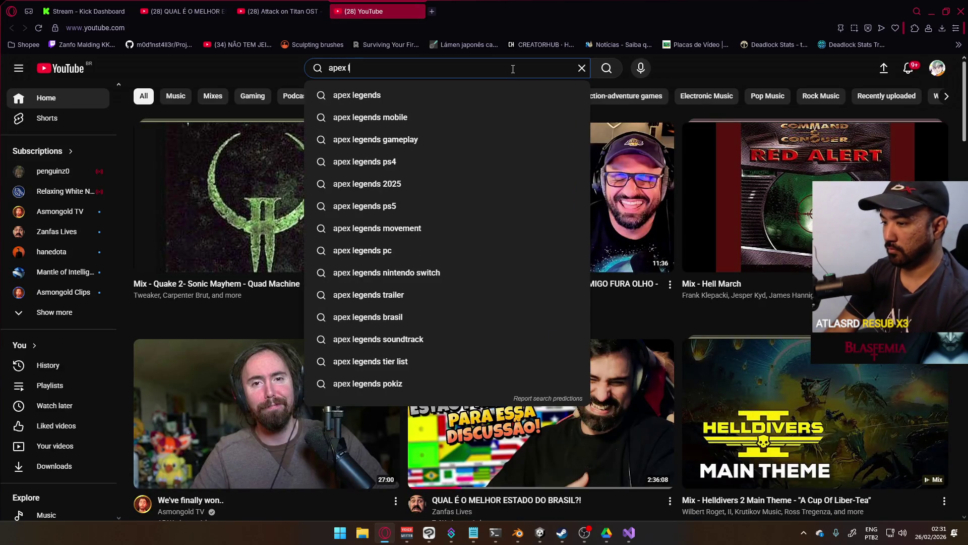
{"action": "type", "text": "ds crouch"}
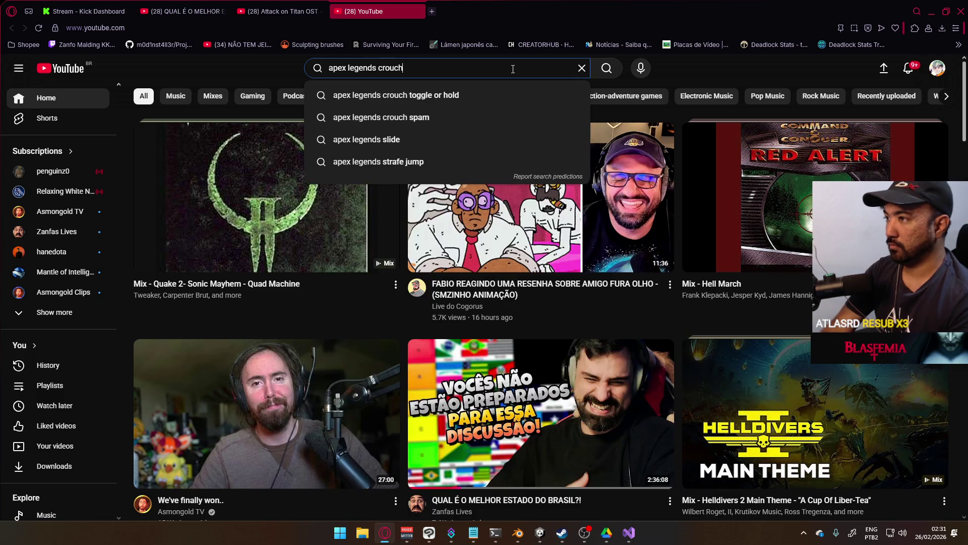
{"action": "key", "text": "Down"}
{"action": "key", "text": "Return"}
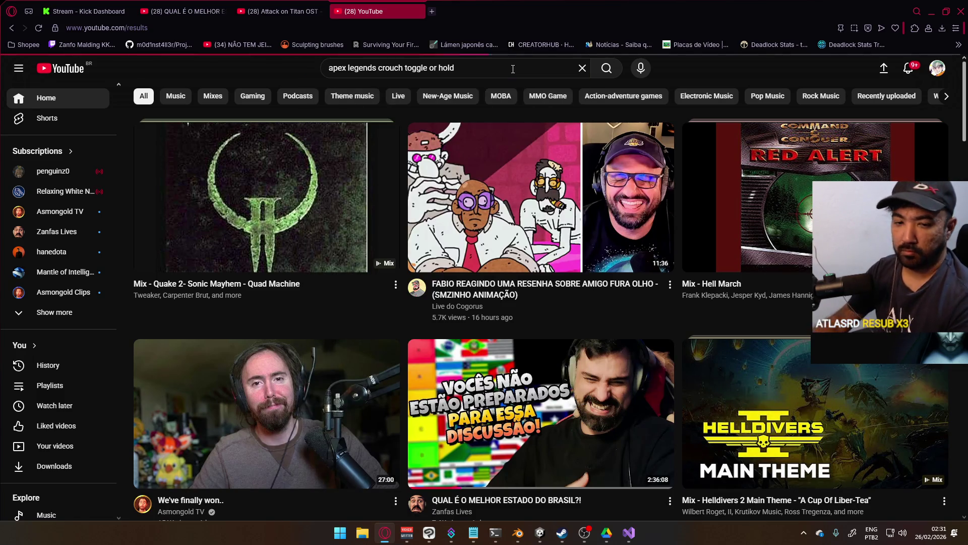
{"action": "scroll", "coordinate": [653, 179], "scroll_direction": "down", "scroll_amount": 3}
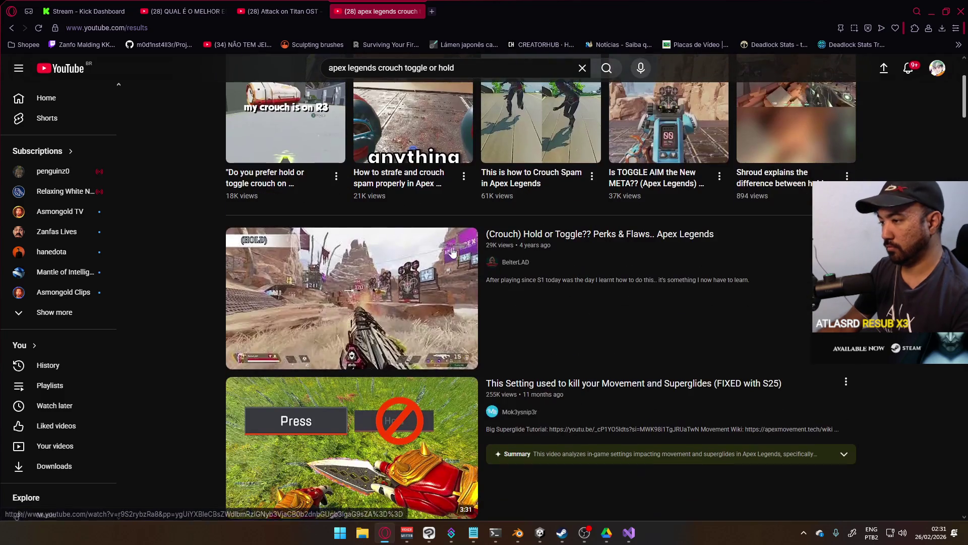
{"action": "left_click", "coordinate": [427, 252]}
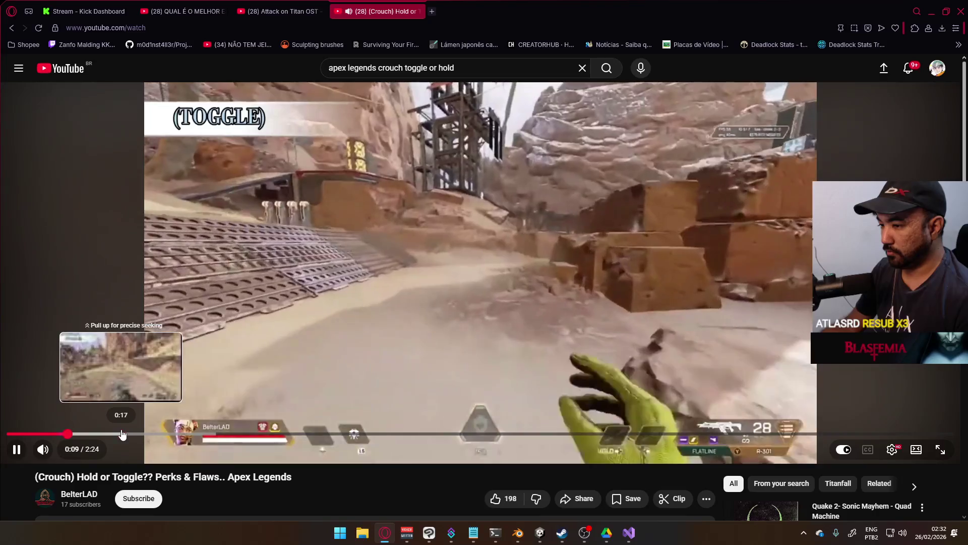
{"action": "left_click", "coordinate": [122, 433]}
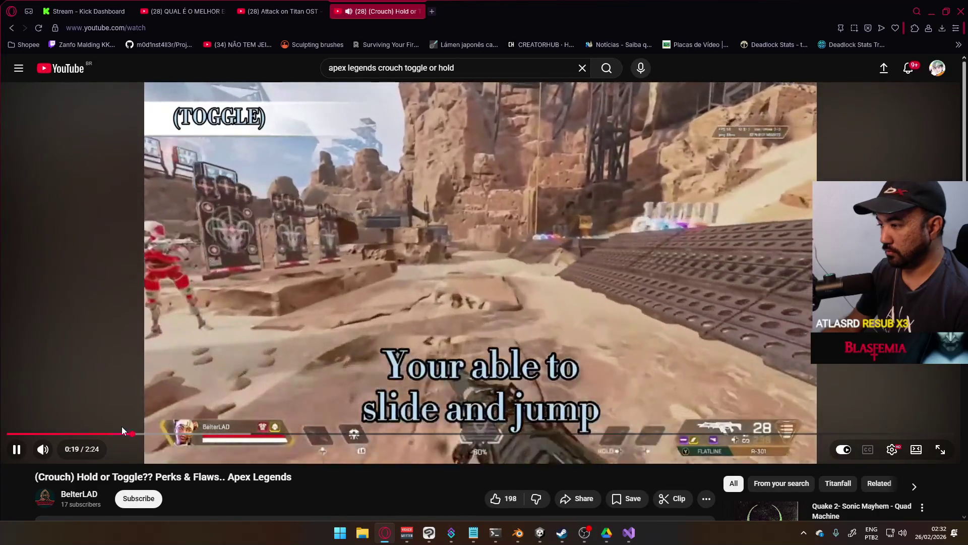
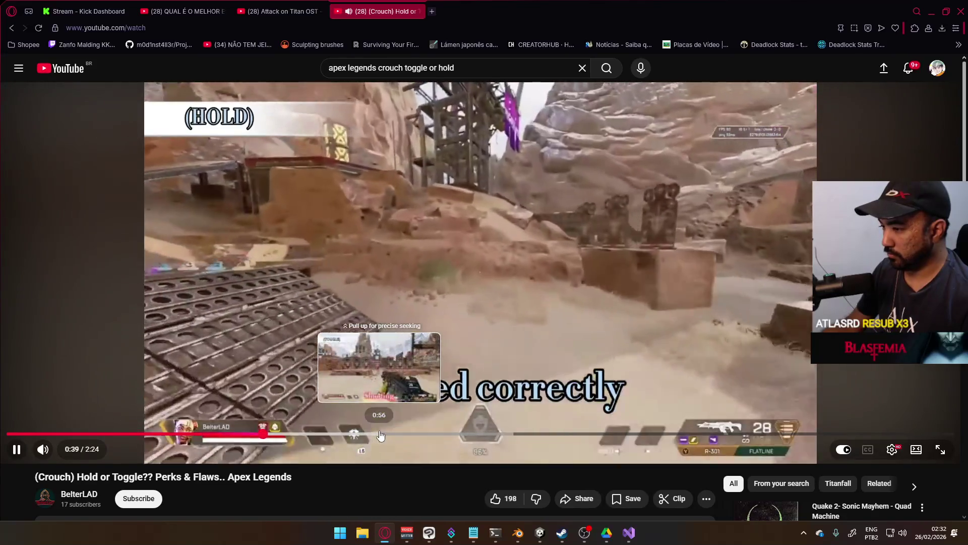
Skip the Apex crouch video to the TOGGLE demo near 0:57 and pause it.
{"action": "left_click", "coordinate": [381, 435]}
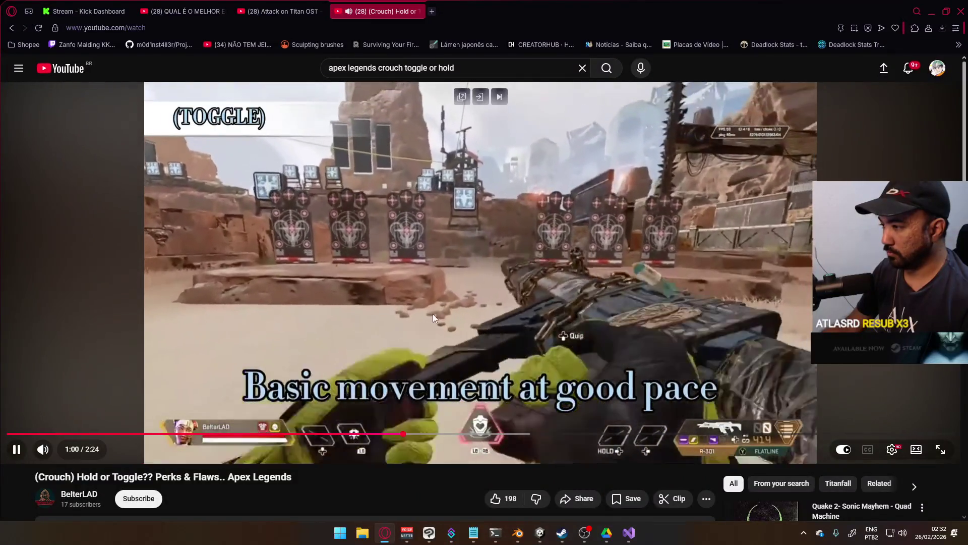
{"action": "left_click", "coordinate": [494, 282]}
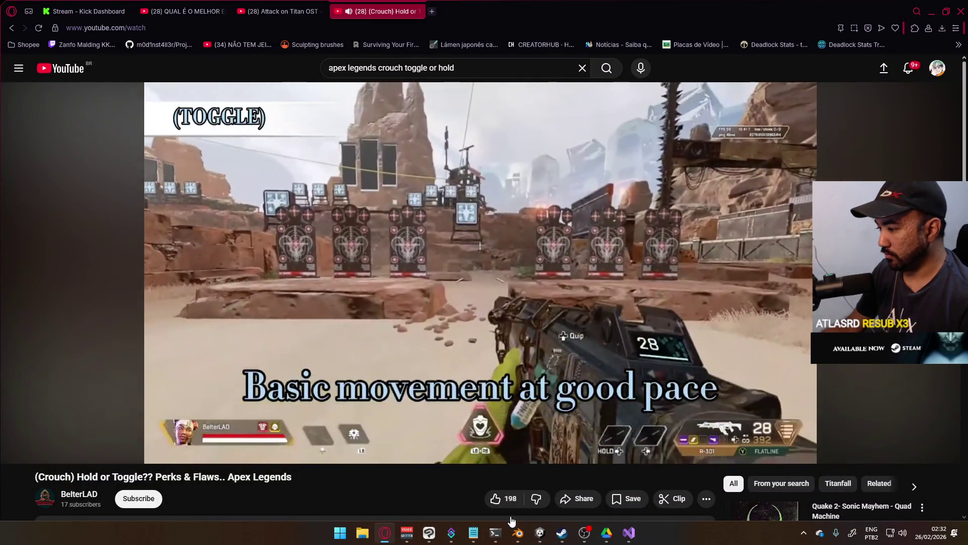
In the Player Viewmodel Generic file, toggle ADD Crouch and raise the root bone along Z.
{"action": "mouse_move", "coordinate": [518, 531]}
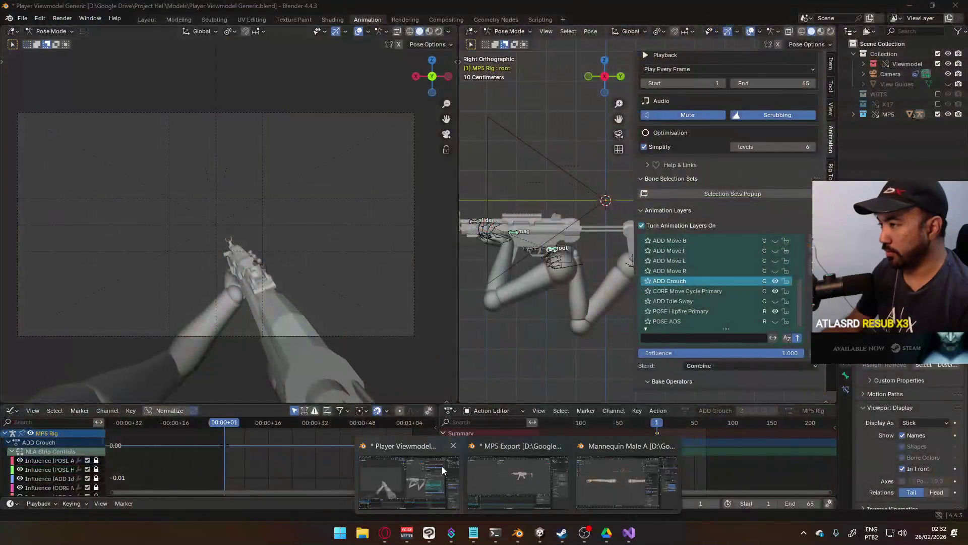
{"action": "left_click", "coordinate": [442, 466]}
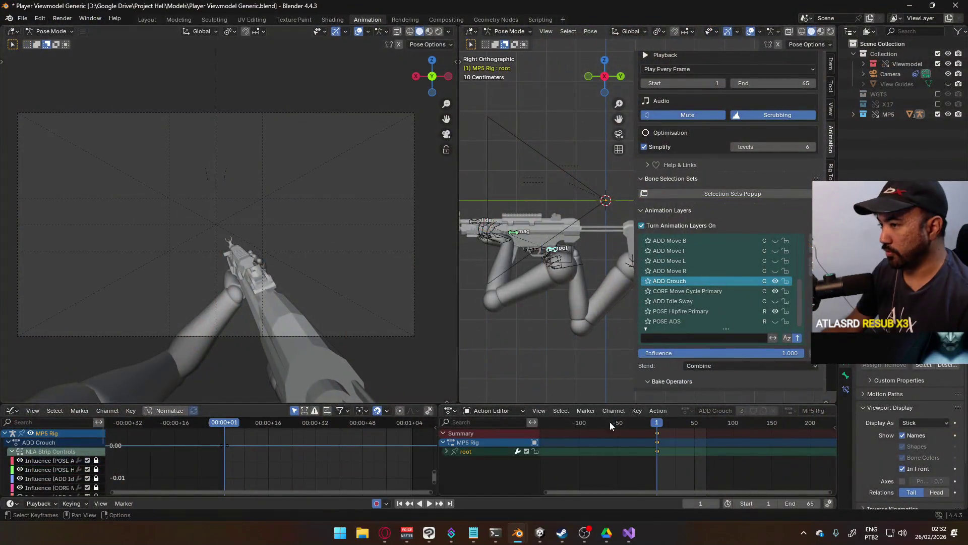
{"action": "left_click", "coordinate": [776, 280]}
{"action": "left_click", "coordinate": [776, 281]}
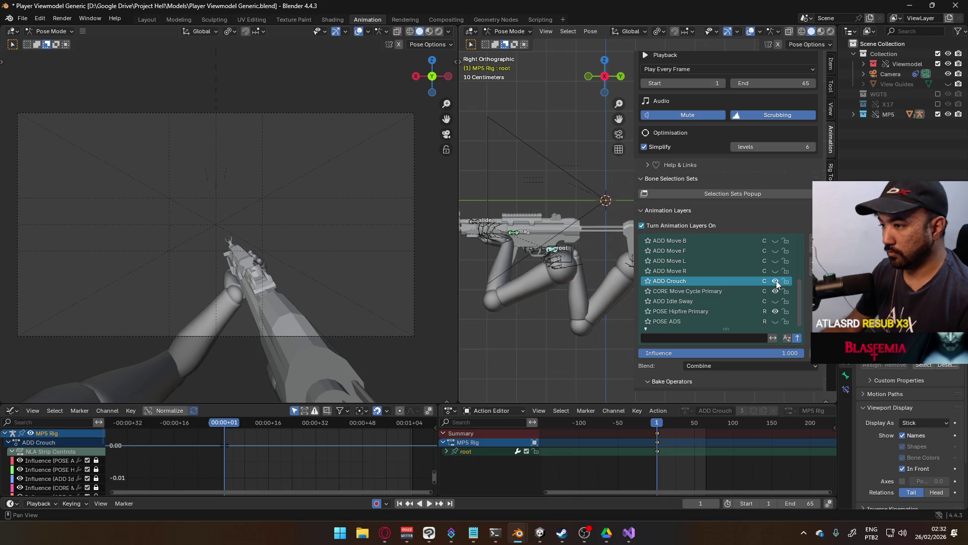
{"action": "key", "text": "g"}
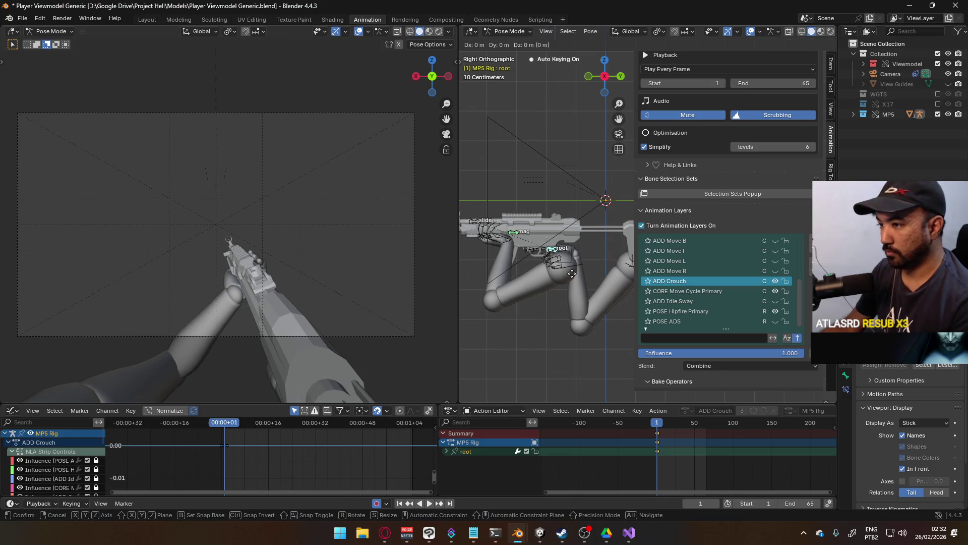
{"action": "key", "text": "z"}
{"action": "left_click", "coordinate": [570, 269]}
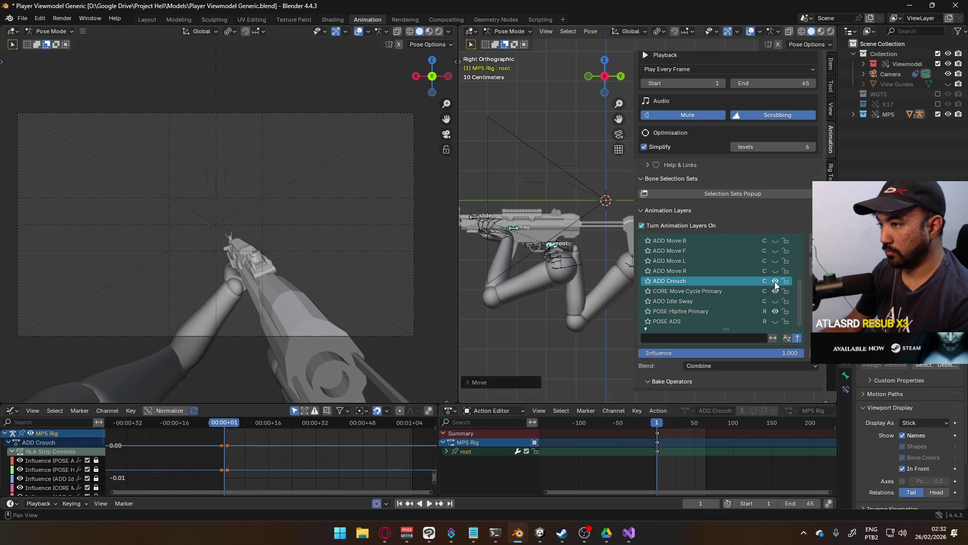
Compare the pose with ADD Crouch toggled, tilt the root bone slightly, and set End to 128.
{"action": "left_click", "coordinate": [775, 282]}
{"action": "left_click", "coordinate": [775, 282]}
{"action": "left_click", "coordinate": [775, 282]}
{"action": "key", "text": "r"}
{"action": "key", "text": "y"}
{"action": "key", "text": "y"}
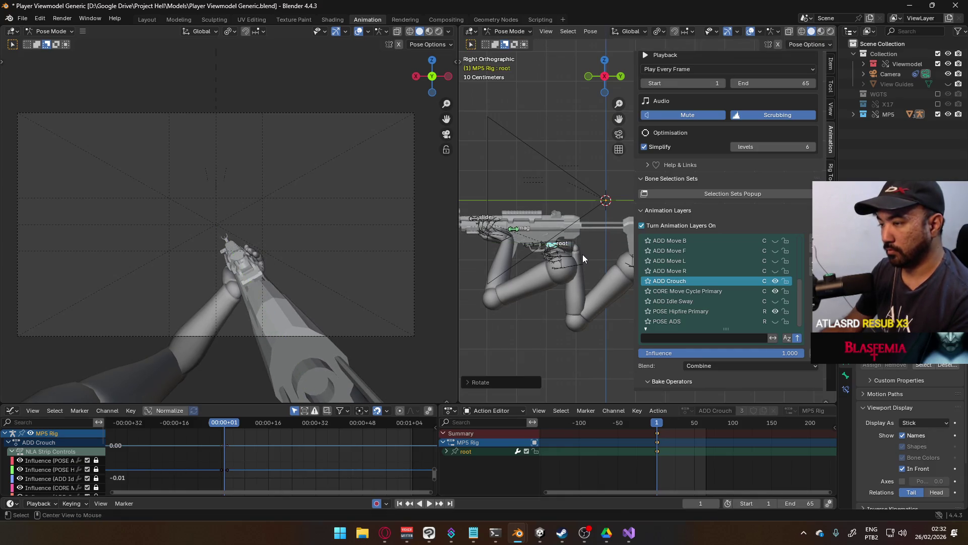
{"action": "key", "text": "alt+Tab"}
{"action": "key", "text": "alt+Tab"}
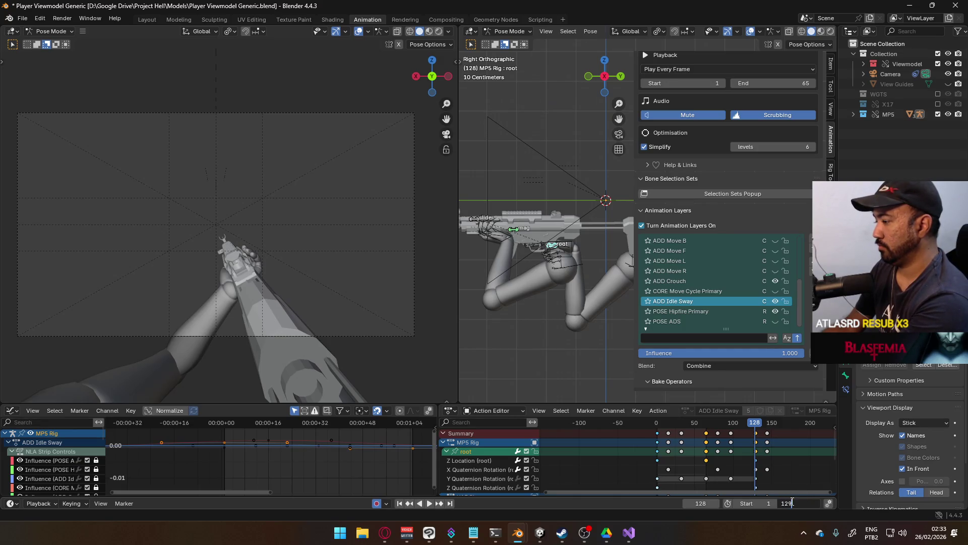
{"action": "key", "text": "Return"}
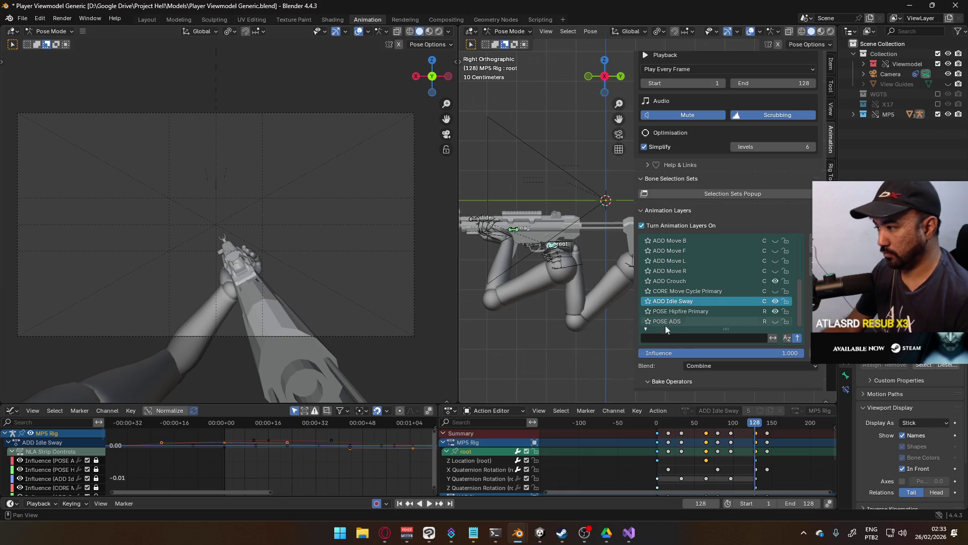
Play the animation and set the ADD Move L, F and B influences to 1.000.
{"action": "key", "text": "space"}
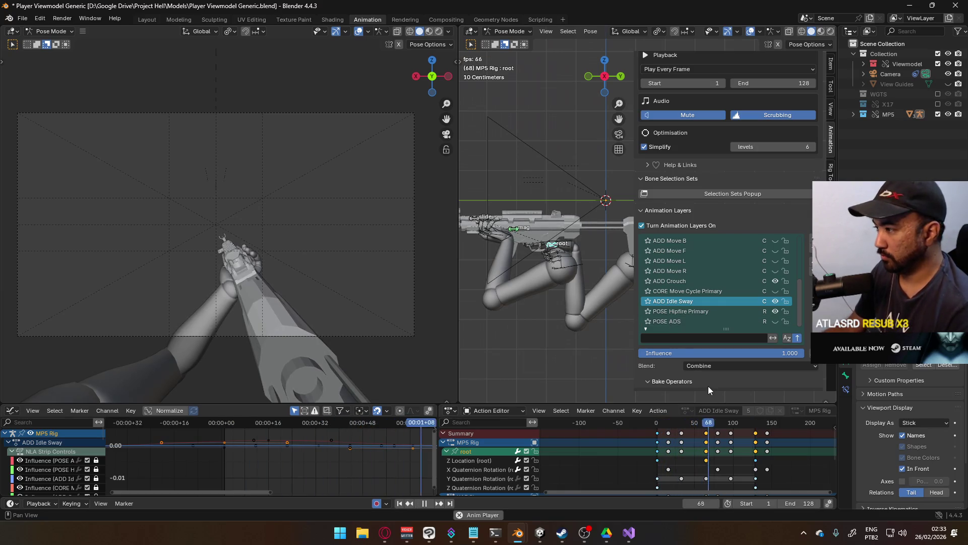
{"action": "left_click", "coordinate": [725, 270]}
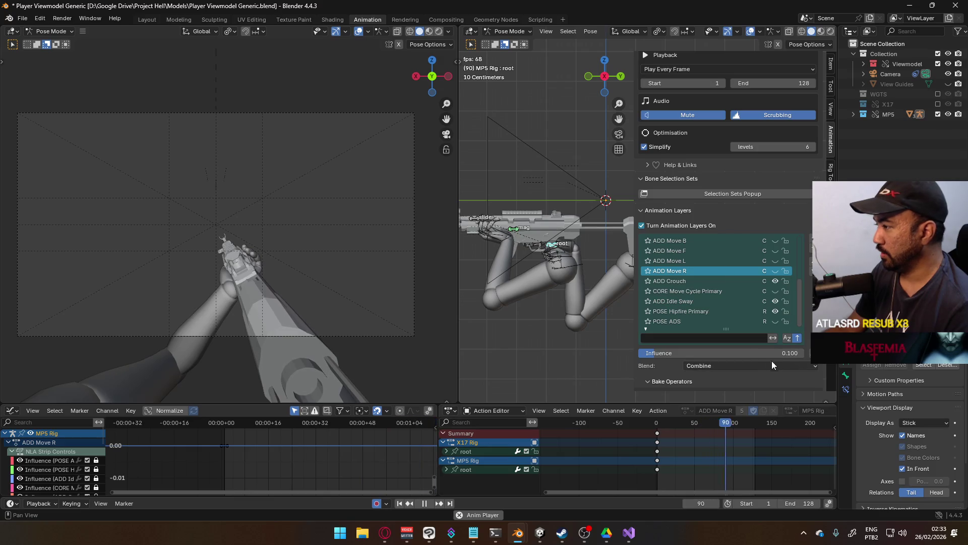
{"action": "left_click", "coordinate": [724, 261]}
{"action": "mouse_move", "coordinate": [764, 354]}
{"action": "left_mouse_down"}
{"action": "mouse_move", "coordinate": [729, 354]}
{"action": "mouse_move", "coordinate": [807, 354]}
{"action": "left_mouse_up"}
{"action": "left_click", "coordinate": [740, 252]}
{"action": "left_click_drag", "start_coordinate": [747, 354], "coordinate": [807, 354]}
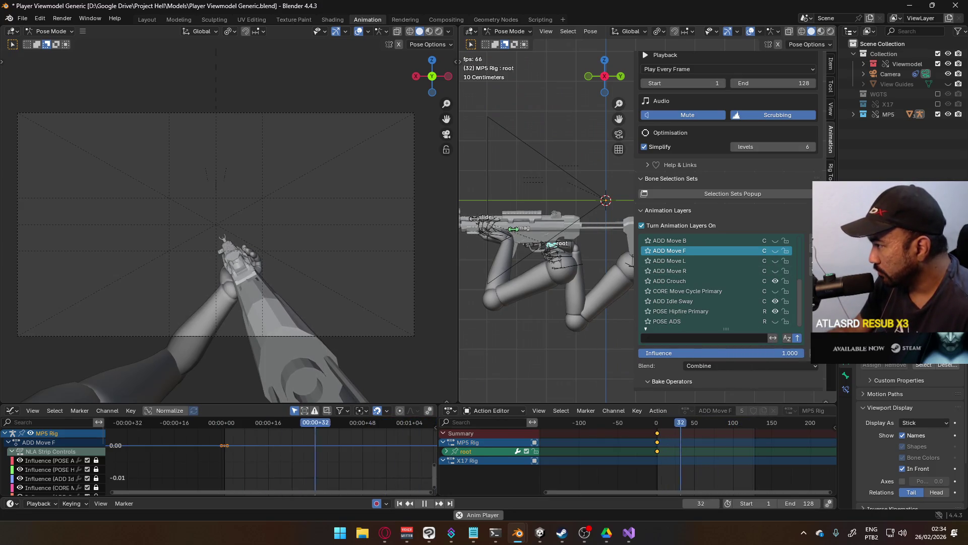
{"action": "left_click", "coordinate": [728, 242]}
{"action": "mouse_move", "coordinate": [731, 354]}
{"action": "left_mouse_down"}
{"action": "mouse_move", "coordinate": [737, 362]}
{"action": "mouse_move", "coordinate": [740, 353]}
{"action": "mouse_move", "coordinate": [807, 348]}
{"action": "left_mouse_up"}
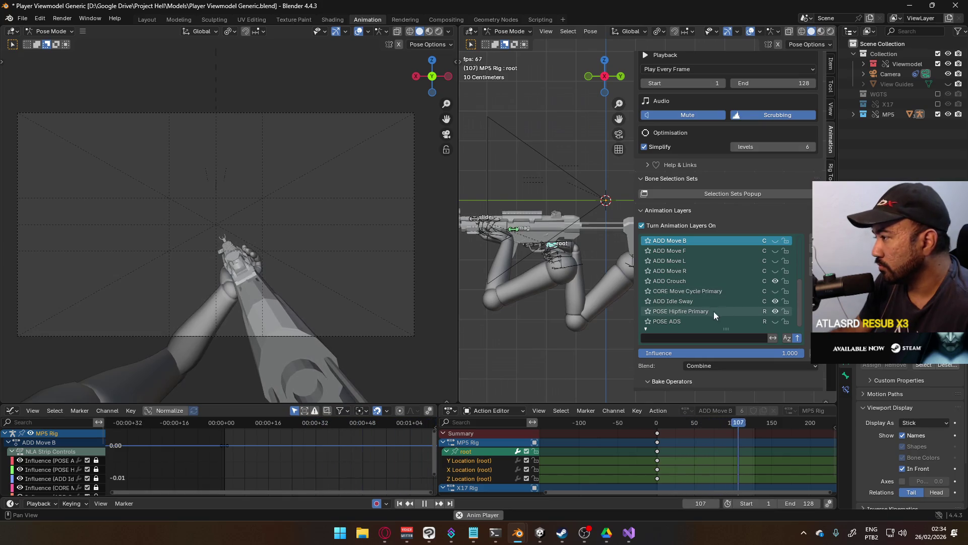
Stop playback at frame 1, return to Object Mode, and select the Viewmodel Rig.
{"action": "key", "text": "space"}
{"action": "left_click", "coordinate": [657, 426]}
{"action": "key", "text": "space"}
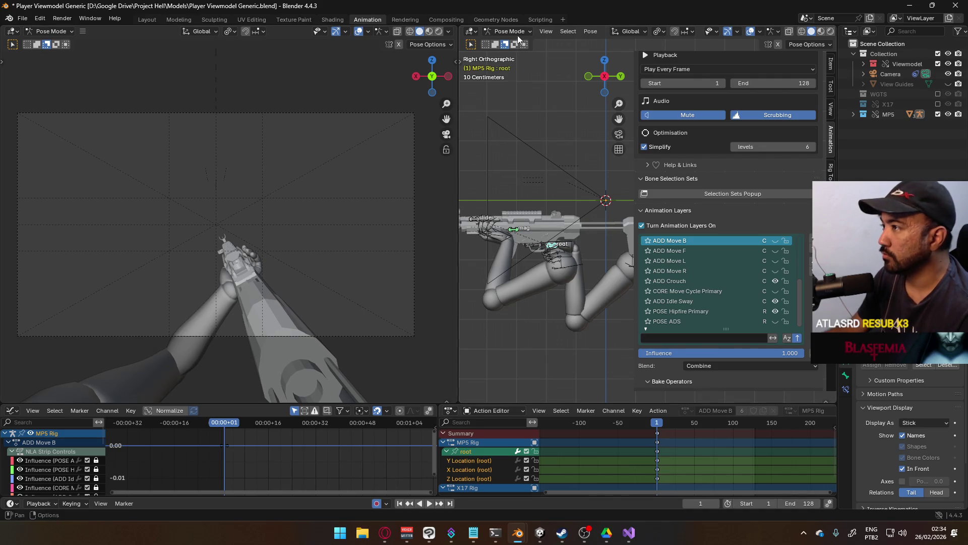
{"action": "left_click", "coordinate": [521, 43]}
{"action": "left_click", "coordinate": [570, 264]}
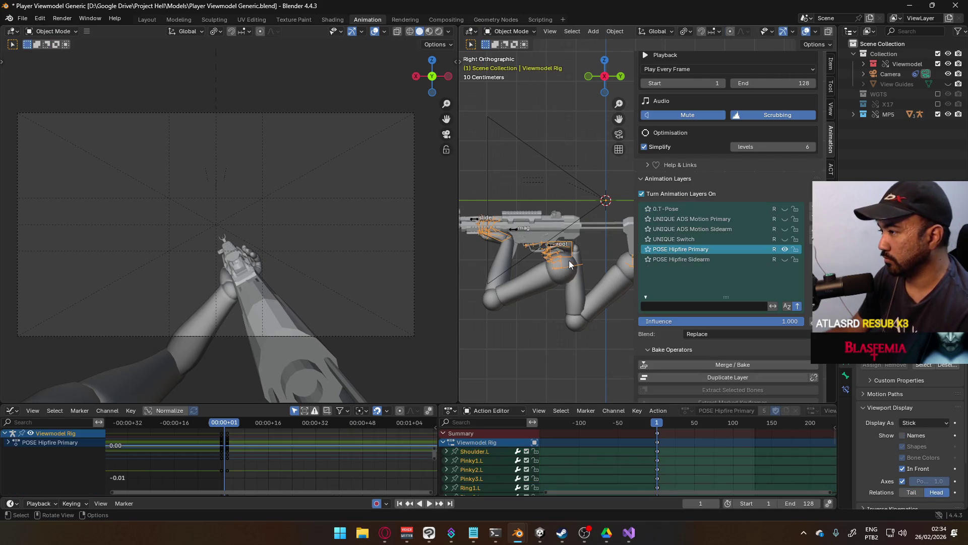
Select the Viewmodel Model, save, and export FBX as Viewmodel@Hipfire Primary Crouch Idle.fbx.
{"action": "left_click", "coordinate": [505, 257]}
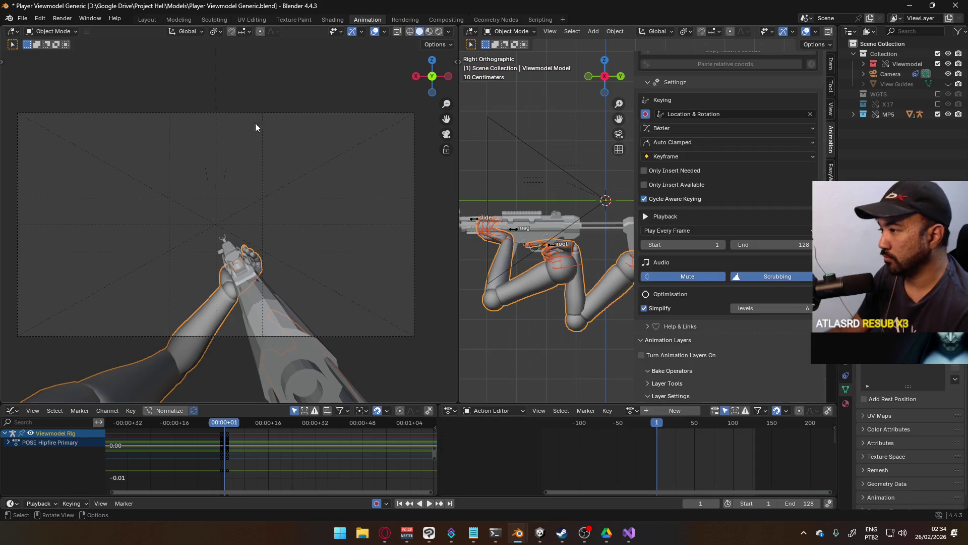
{"action": "key", "text": "ctrl+s"}
{"action": "left_click", "coordinate": [19, 19]}
{"action": "mouse_move", "coordinate": [93, 175]}
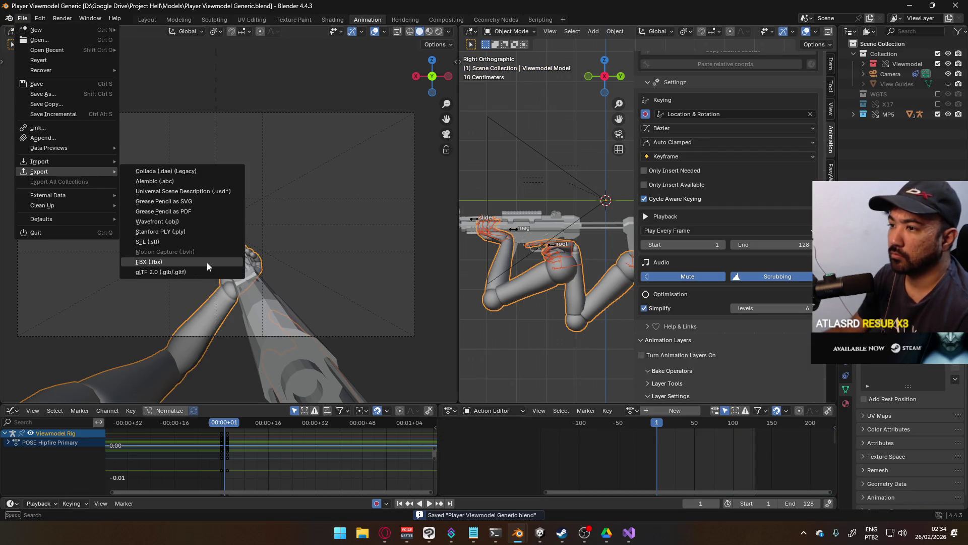
{"action": "left_click", "coordinate": [166, 265]}
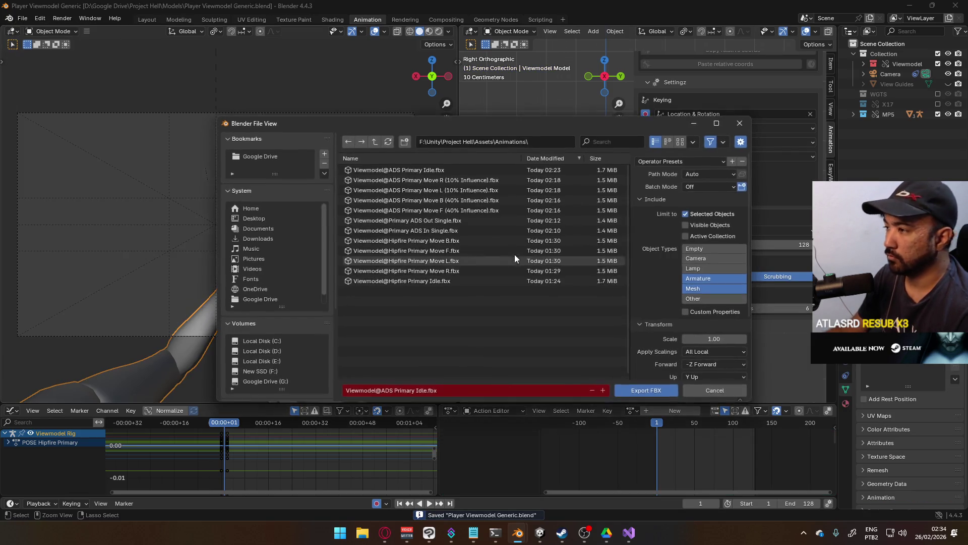
{"action": "left_click", "coordinate": [472, 240]}
{"action": "left_click", "coordinate": [411, 391]}
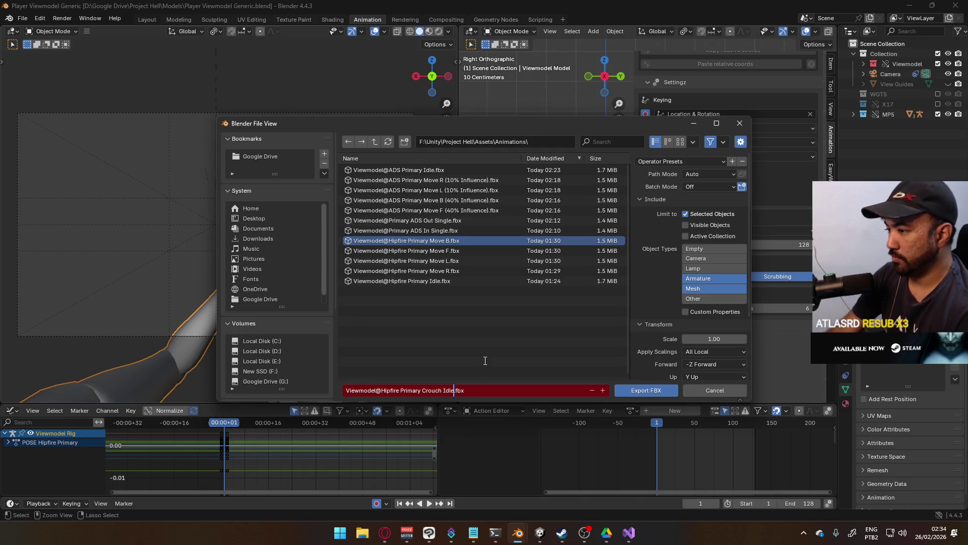
{"action": "left_click", "coordinate": [643, 395]}
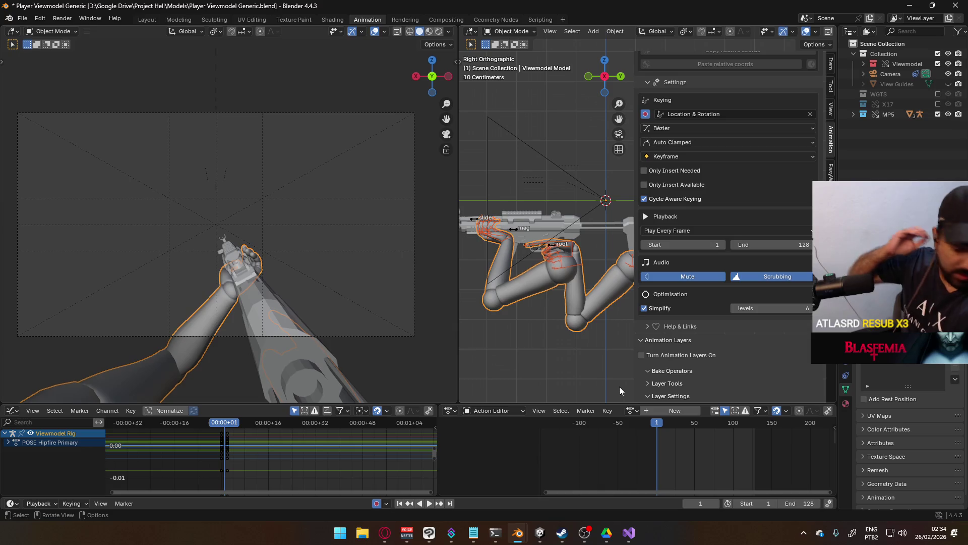
On the MP5 Rig, select CORE Move Cycle Primary, scrub to frame 65, and set End to 64.
{"action": "left_click", "coordinate": [512, 230]}
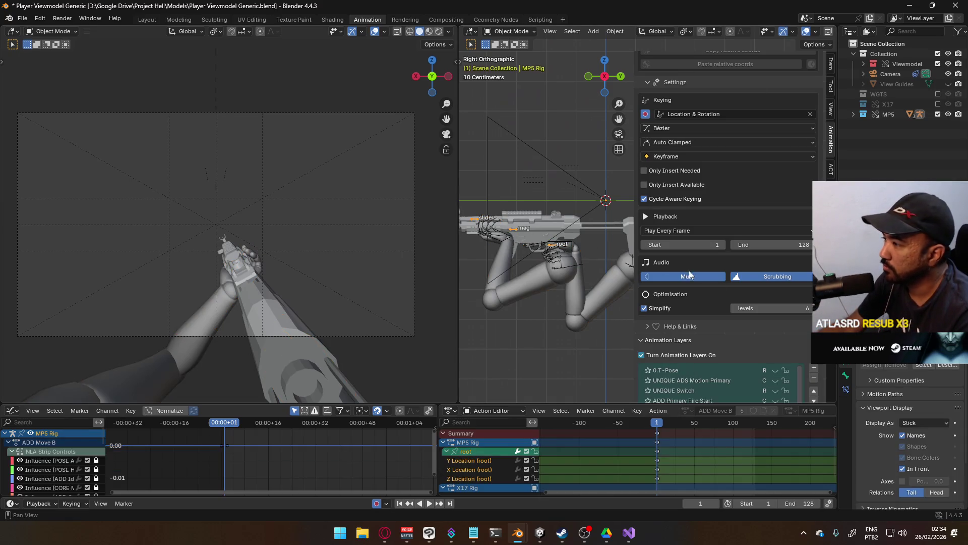
{"action": "scroll", "coordinate": [796, 348], "scroll_direction": "down", "scroll_amount": 2}
{"action": "scroll", "coordinate": [742, 352], "scroll_direction": "down", "scroll_amount": 5}
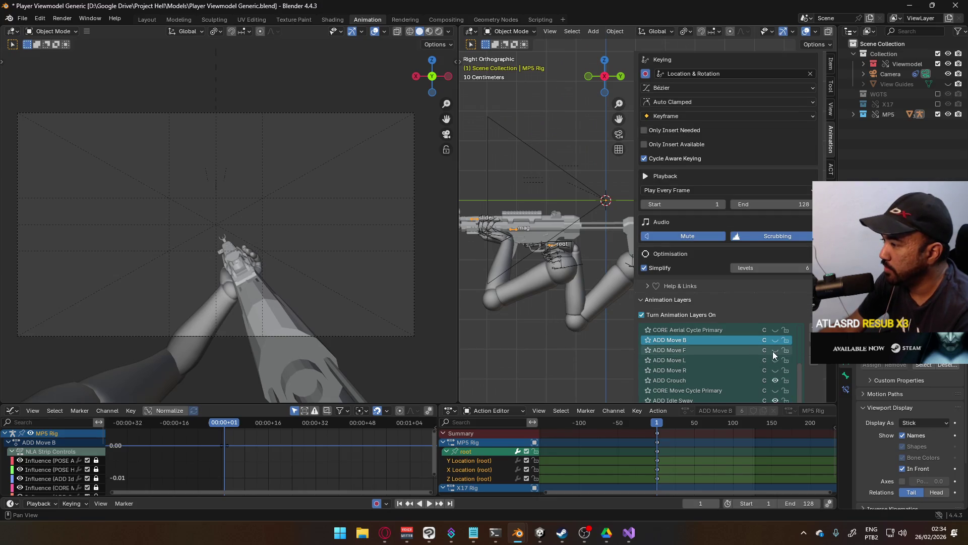
{"action": "scroll", "coordinate": [775, 354], "scroll_direction": "down", "scroll_amount": 1}
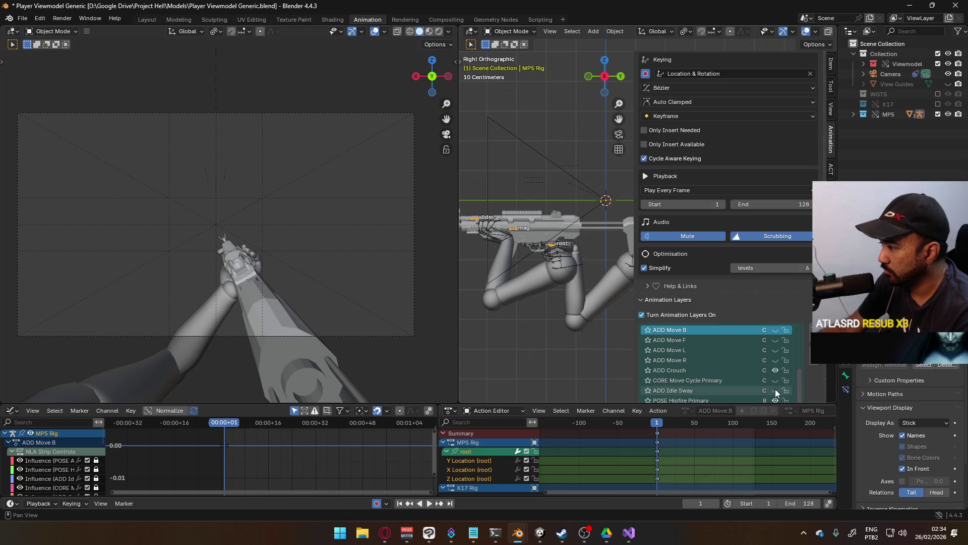
{"action": "left_click", "coordinate": [742, 381]}
{"action": "left_click_drag", "start_coordinate": [667, 431], "coordinate": [706, 432]}
{"action": "left_click", "coordinate": [800, 503]}
{"action": "type", "text": "64"}
{"action": "key", "text": "Return"}
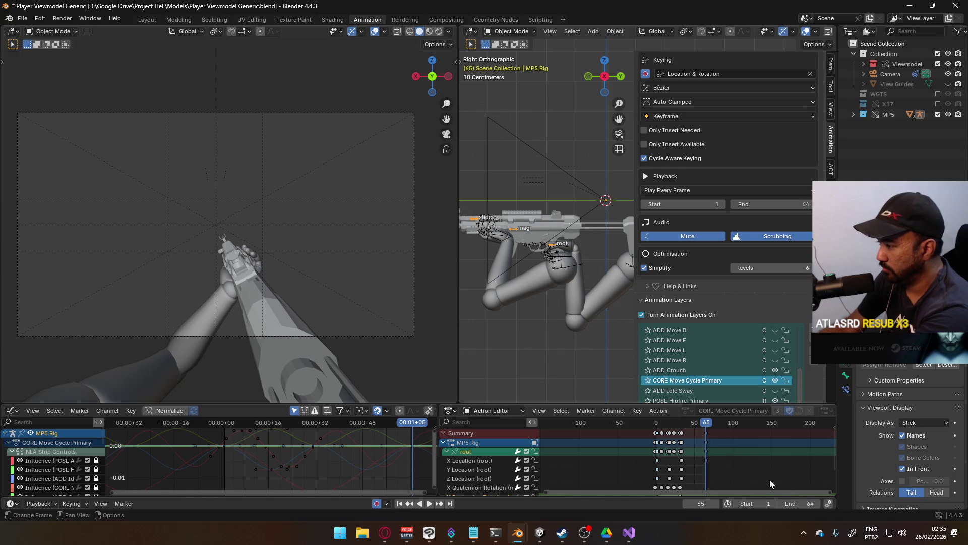
Enable ADD Move F, preview it, return to frame 1, save, and select the Viewmodel Rig arms.
{"action": "scroll", "coordinate": [714, 438], "scroll_direction": "up", "scroll_amount": 5}
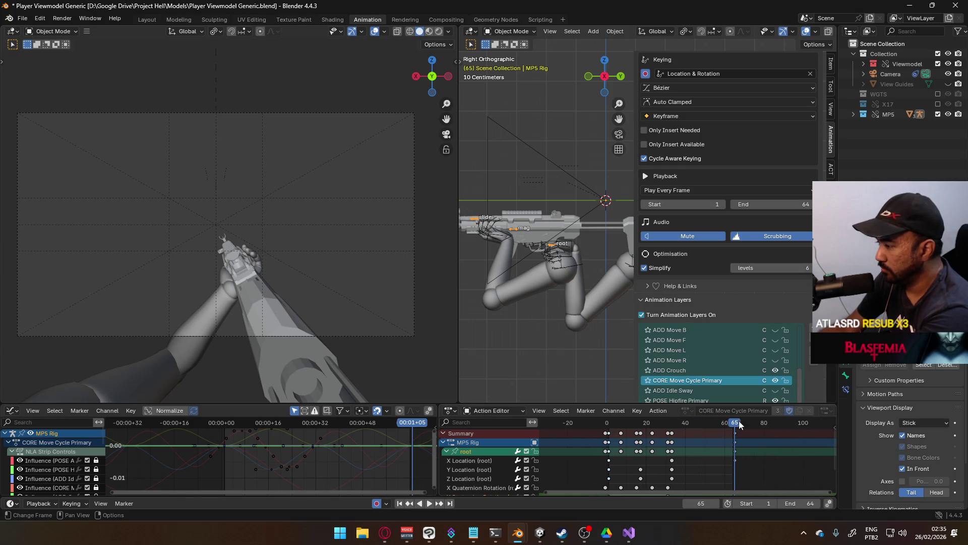
{"action": "left_click", "coordinate": [775, 340]}
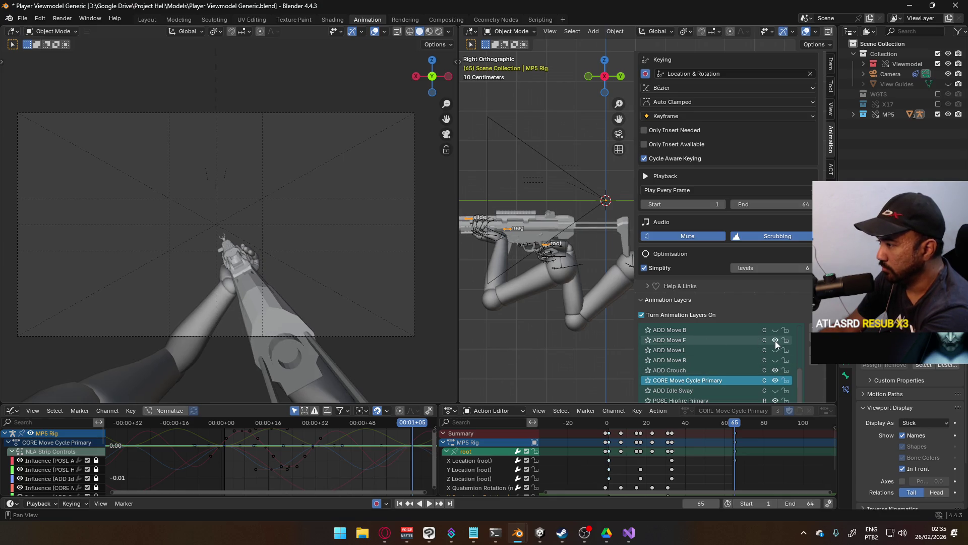
{"action": "left_click", "coordinate": [713, 342]}
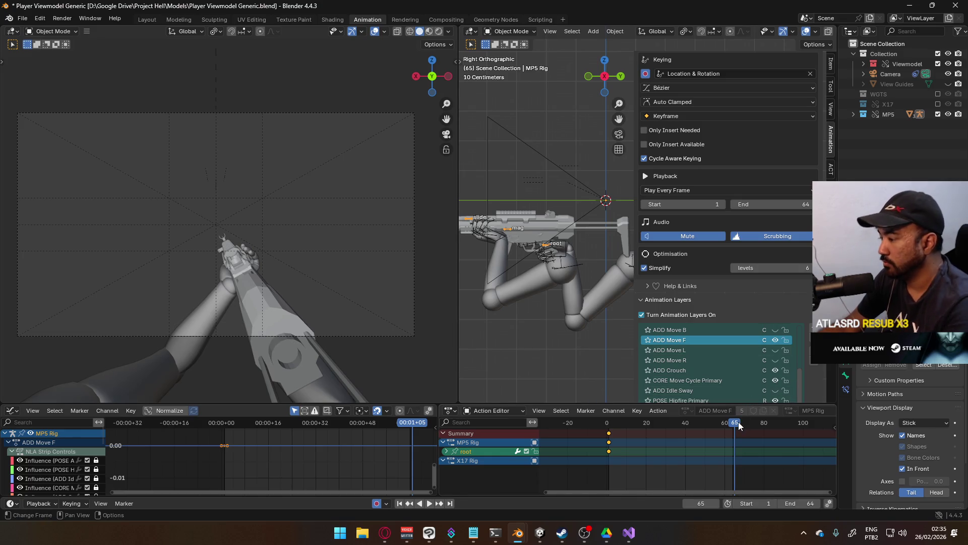
{"action": "key", "text": "space"}
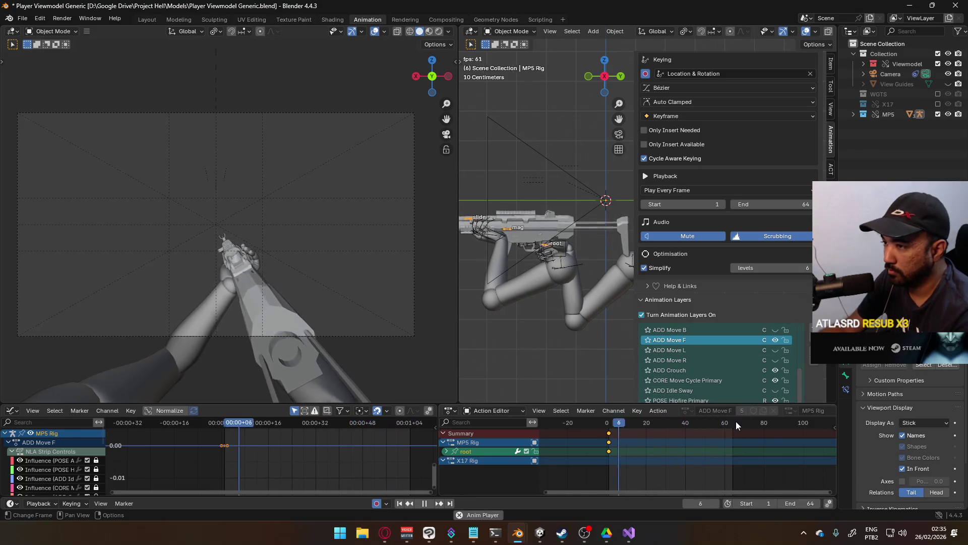
{"action": "key", "text": "space"}
{"action": "key", "text": "shift+Left"}
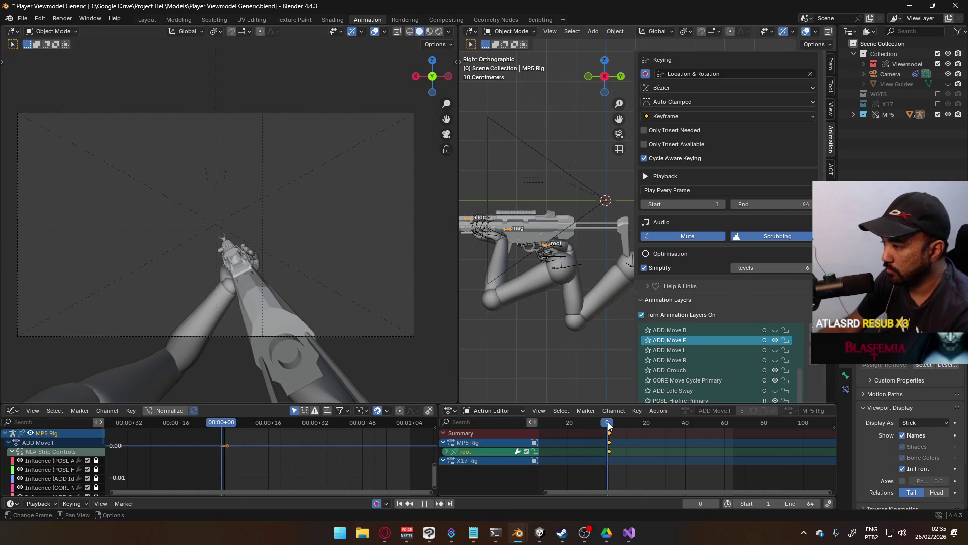
{"action": "key", "text": "ctrl+s"}
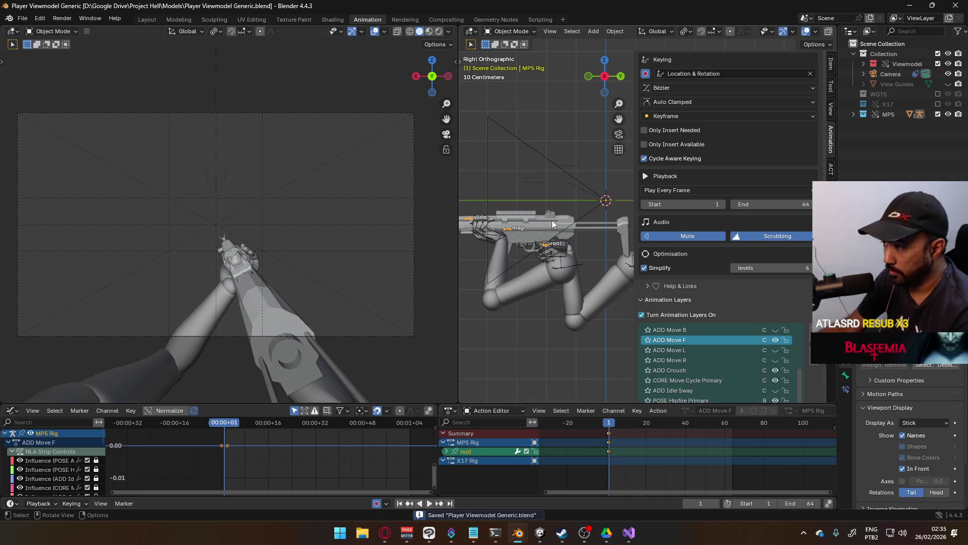
{"action": "left_click", "coordinate": [549, 269]}
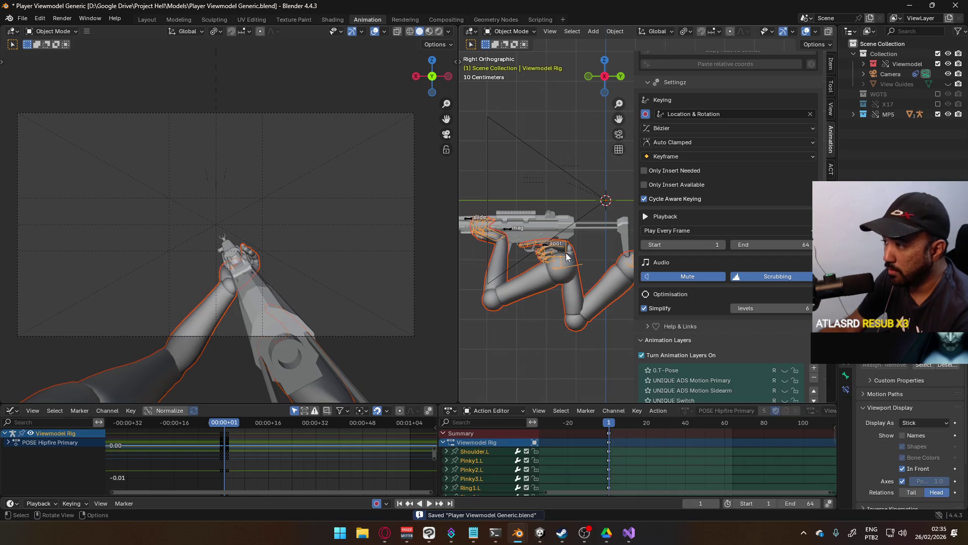
Save the blend file and start an FBX export, briefly checking the YouTube tutorial.
{"action": "key", "text": "ctrl+s"}
{"action": "left_click", "coordinate": [23, 18]}
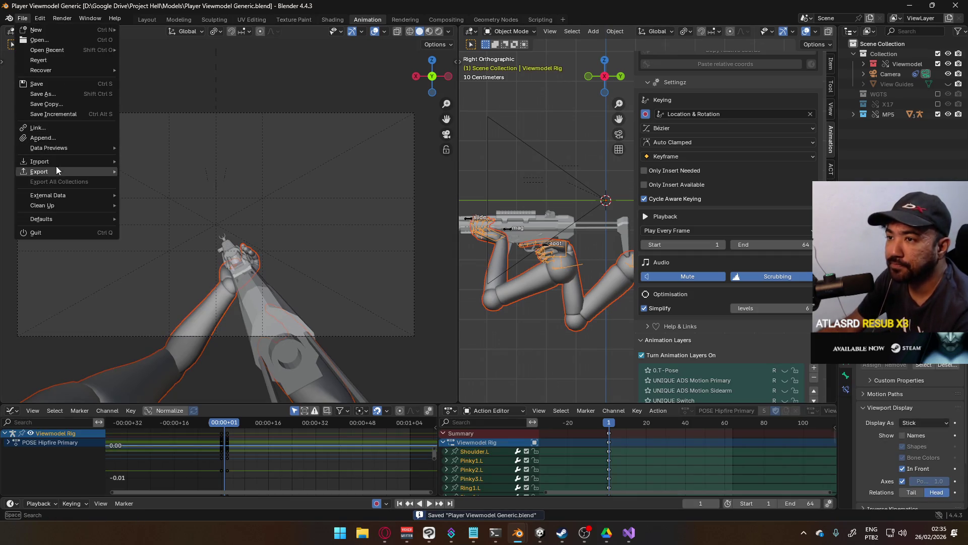
{"action": "mouse_move", "coordinate": [56, 171]}
{"action": "left_click", "coordinate": [195, 262]}
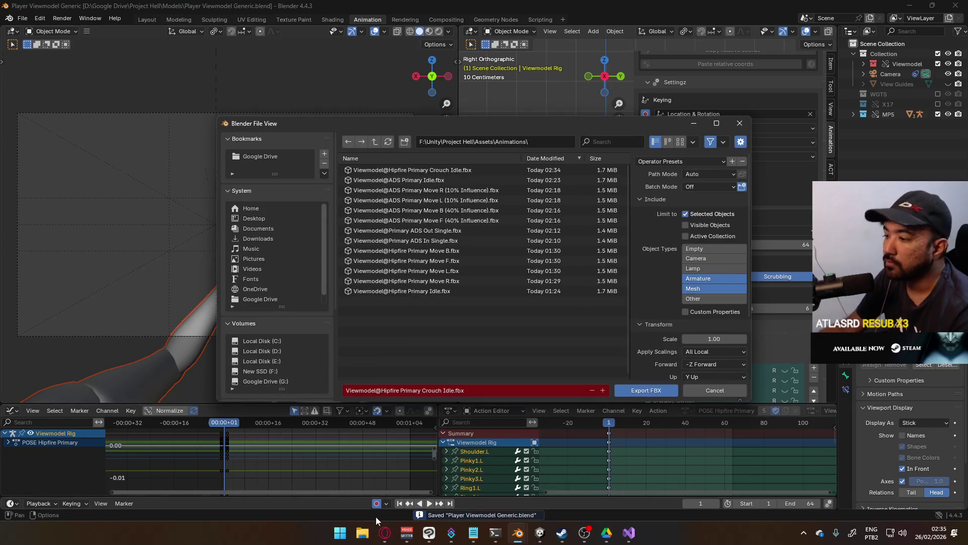
{"action": "left_click", "coordinate": [384, 532]}
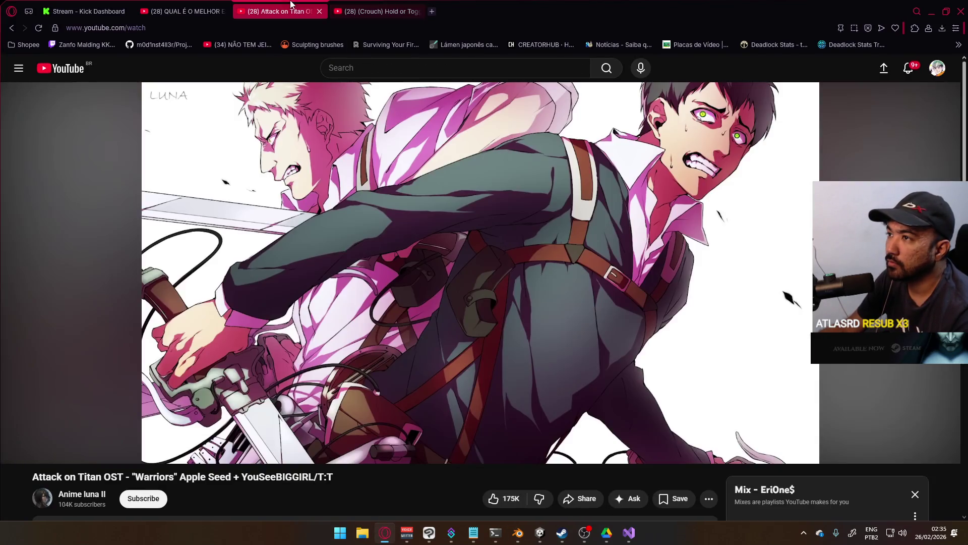
{"action": "key", "text": "ctrl+shift+Tab"}
{"action": "key", "text": "space"}
{"action": "left_click", "coordinate": [932, 14]}
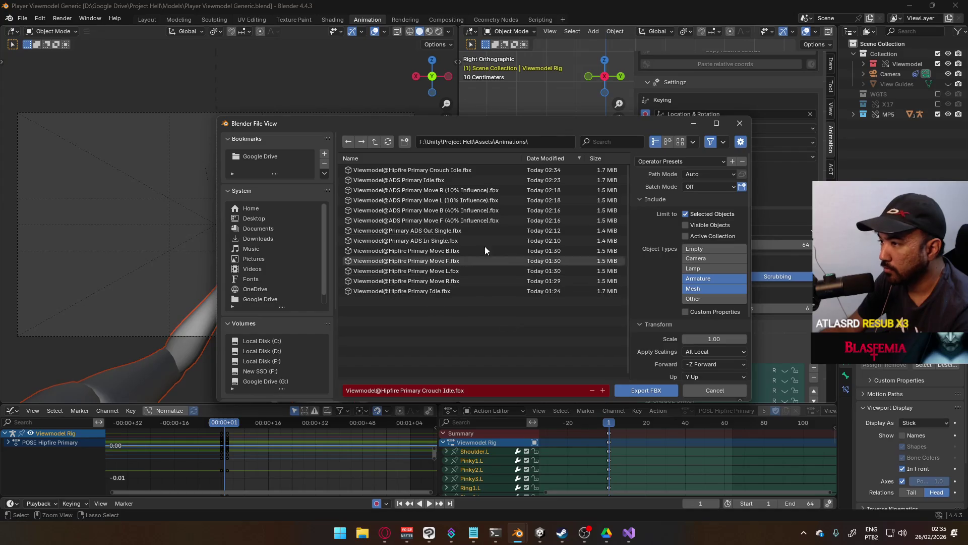
Rename the Crouch Idle file name to Viewmodel@Hipfire Primary Crouch Move F.fbx and export it.
{"action": "left_click", "coordinate": [468, 170]}
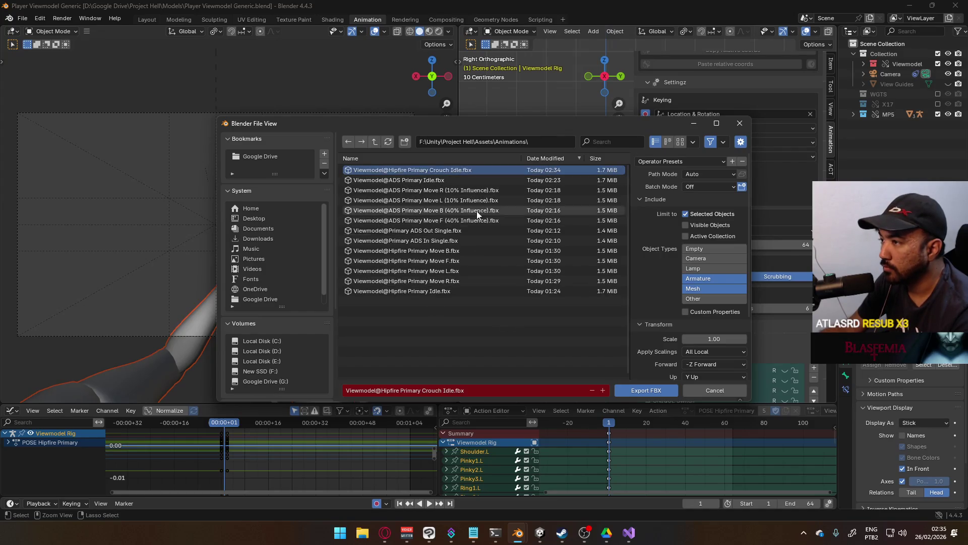
{"action": "double_click", "coordinate": [448, 390]}
{"action": "key", "text": "BackSpace"}
{"action": "type", "text": "ove F"}
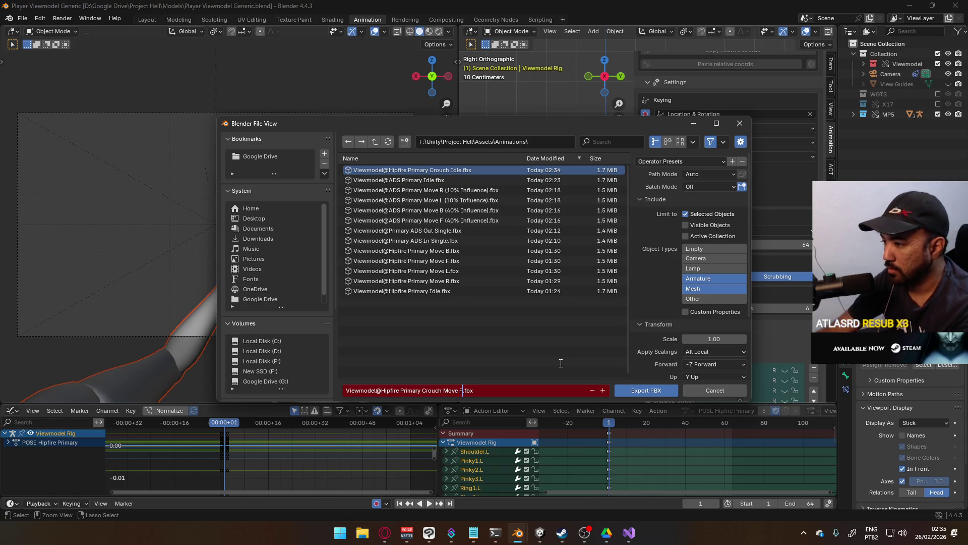
{"action": "key", "text": "Return"}
{"action": "left_click", "coordinate": [642, 389]}
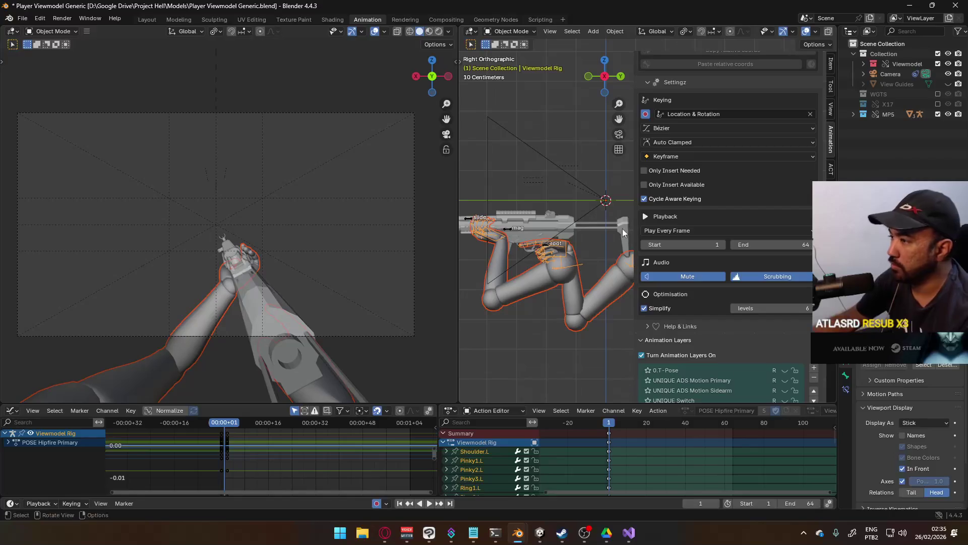
On the MP5 Rig, hide ADD Move F, show ADD Move B, then select the Viewmodel Rig.
{"action": "left_click", "coordinate": [512, 233]}
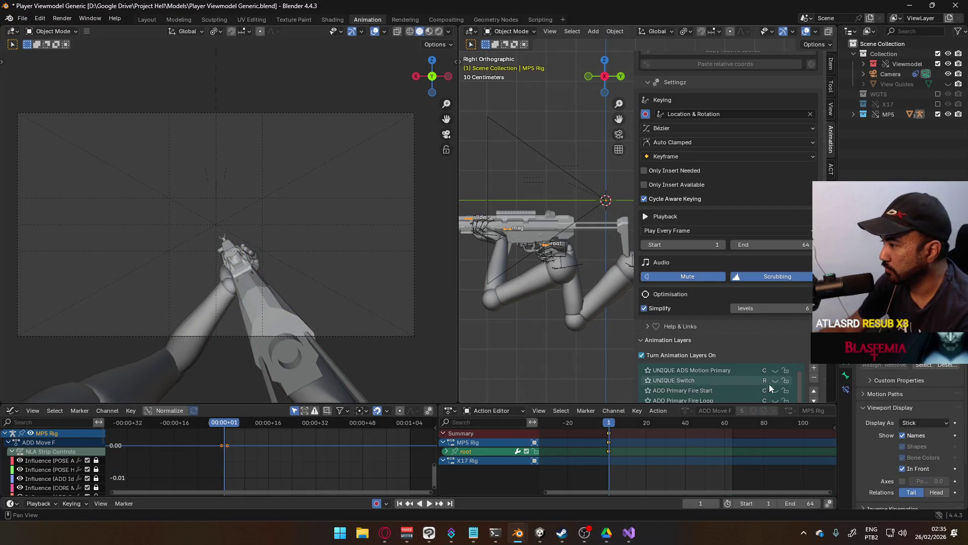
{"action": "scroll", "coordinate": [806, 359], "scroll_direction": "up", "scroll_amount": 3}
{"action": "scroll", "coordinate": [806, 312], "scroll_direction": "down", "scroll_amount": 6}
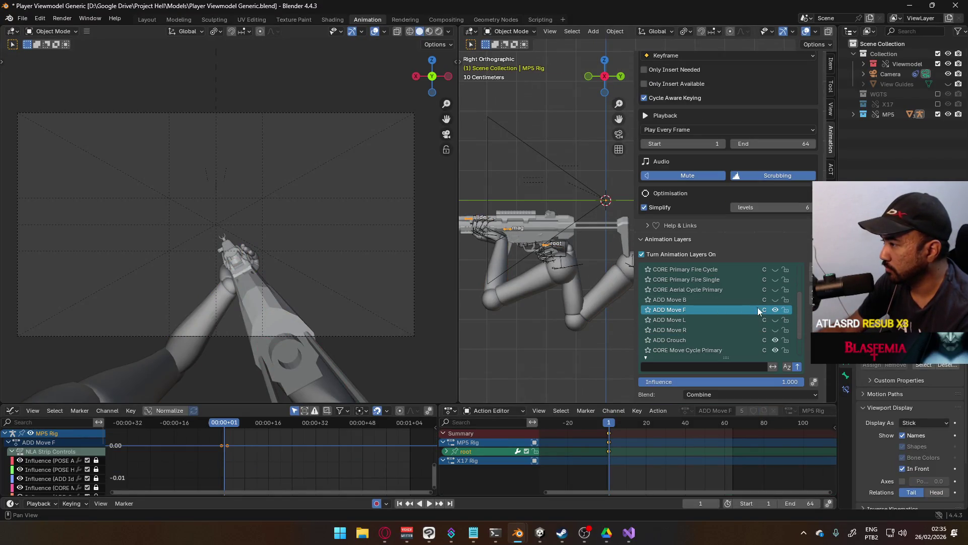
{"action": "left_click", "coordinate": [775, 310]}
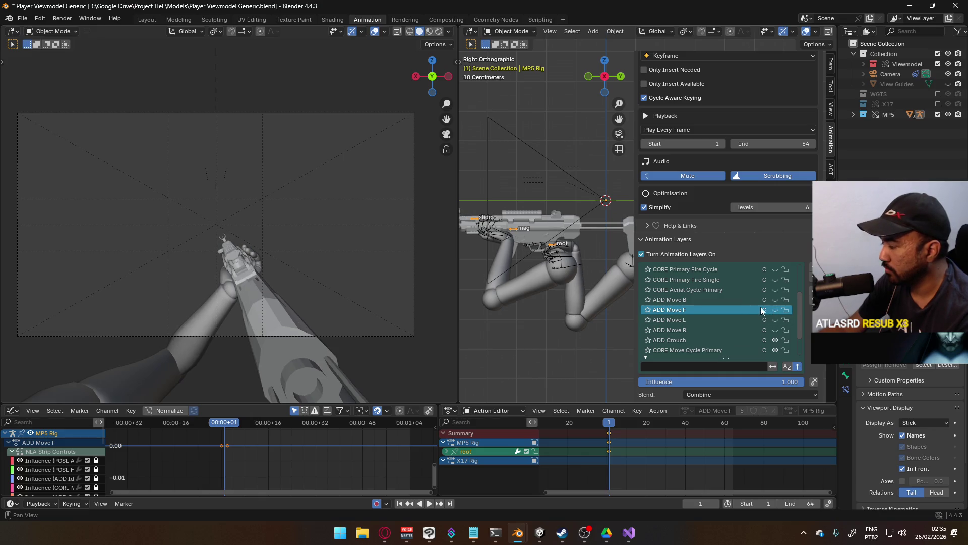
{"action": "left_click", "coordinate": [776, 299]}
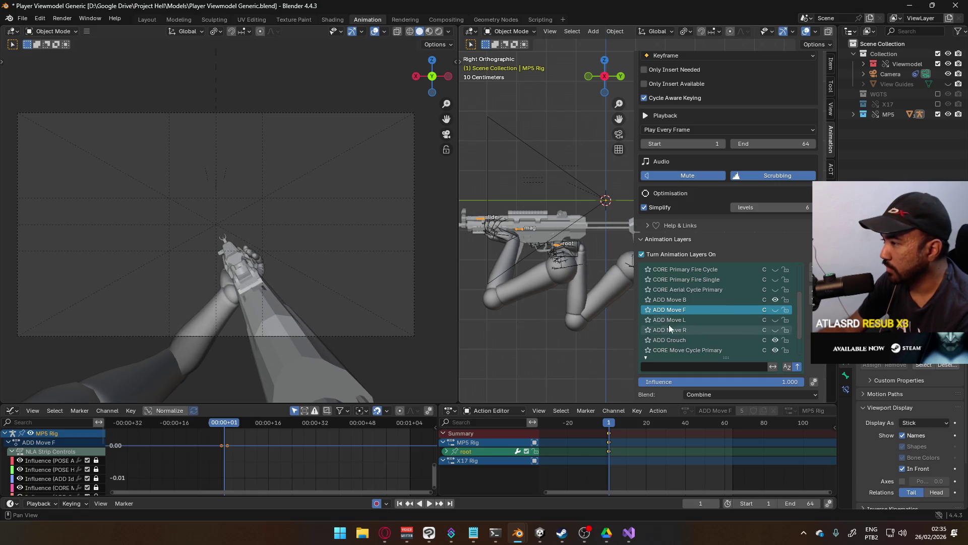
{"action": "left_click", "coordinate": [556, 268]}
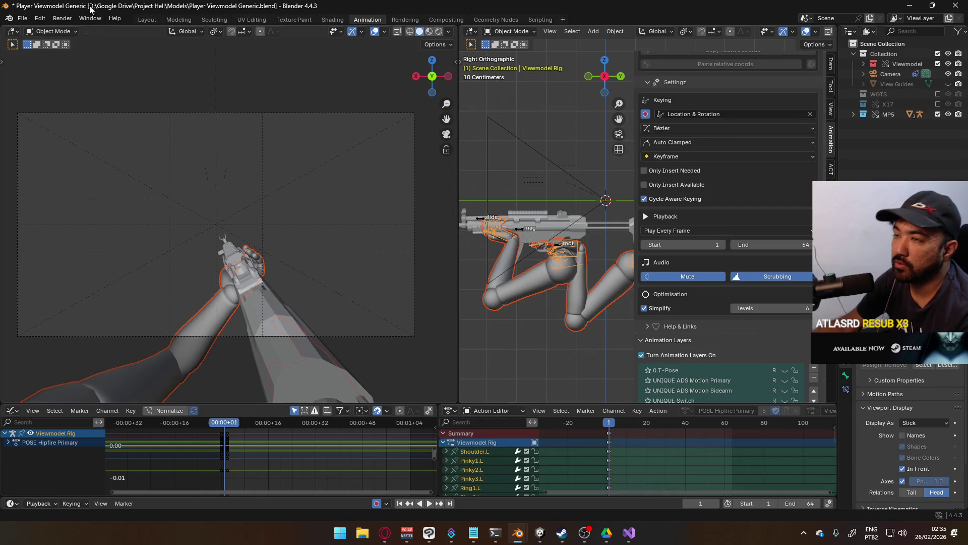
Save and export the arms as Viewmodel@Hipfire Primary Crouch Move B.fbx.
{"action": "key", "text": "ctrl+s"}
{"action": "left_click", "coordinate": [22, 18]}
{"action": "mouse_move", "coordinate": [61, 167]}
{"action": "left_click", "coordinate": [199, 253]}
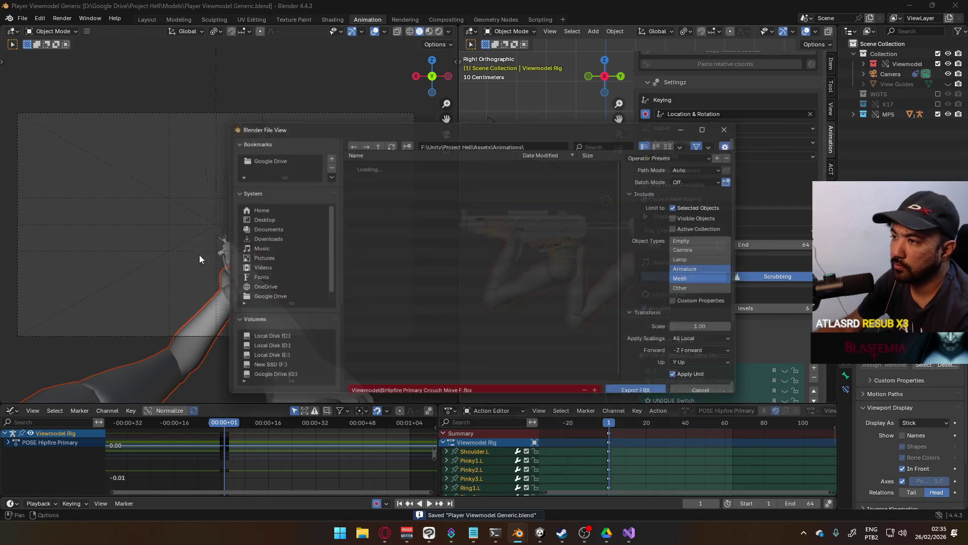
{"action": "left_click", "coordinate": [465, 390]}
{"action": "key", "text": "Left"}
{"action": "key", "text": "Left"}
{"action": "key", "text": "Left"}
{"action": "key", "text": "BackSpace"}
{"action": "type", "text": "B"}
{"action": "left_click", "coordinate": [621, 390]}
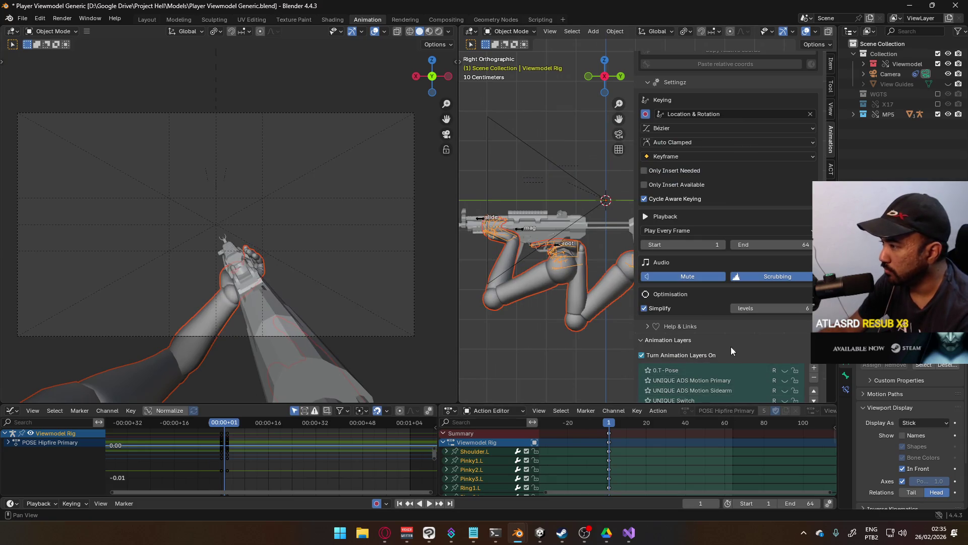
Make the MP5 Rig active and briefly preview the ADD Move R layer, then turn it off.
{"action": "scroll", "coordinate": [731, 346], "scroll_direction": "down", "scroll_amount": 3}
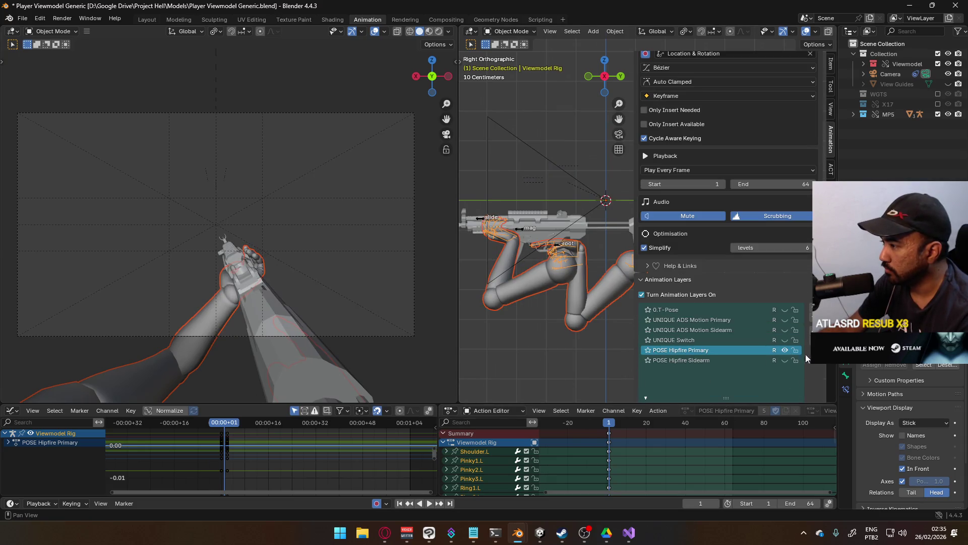
{"action": "left_click", "coordinate": [521, 232]}
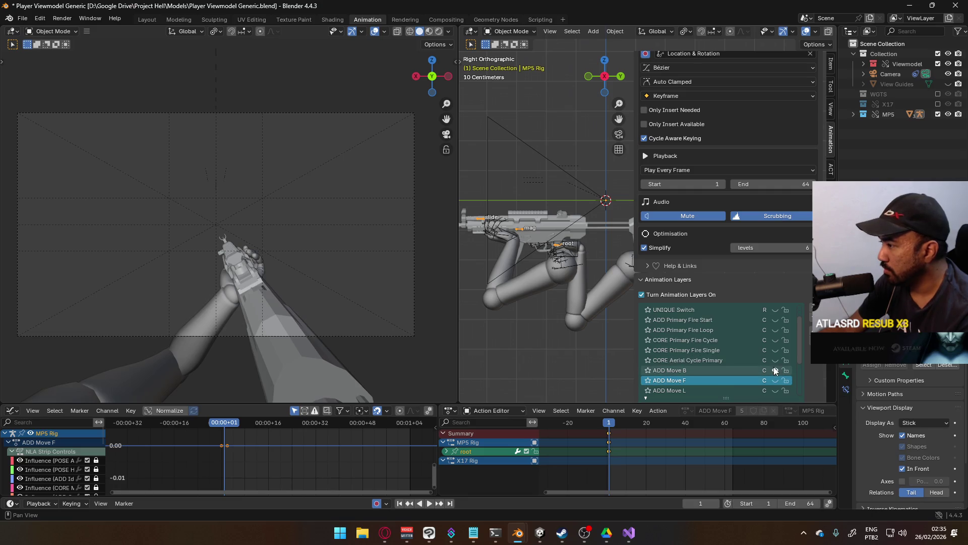
{"action": "scroll", "coordinate": [776, 369], "scroll_direction": "down", "scroll_amount": 1}
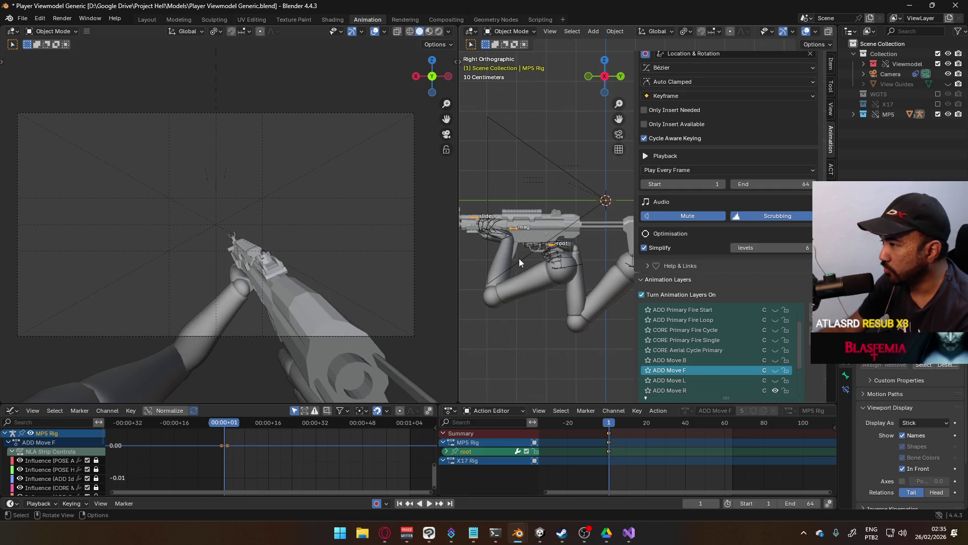
{"action": "left_click", "coordinate": [778, 391]}
{"action": "left_click", "coordinate": [778, 391]}
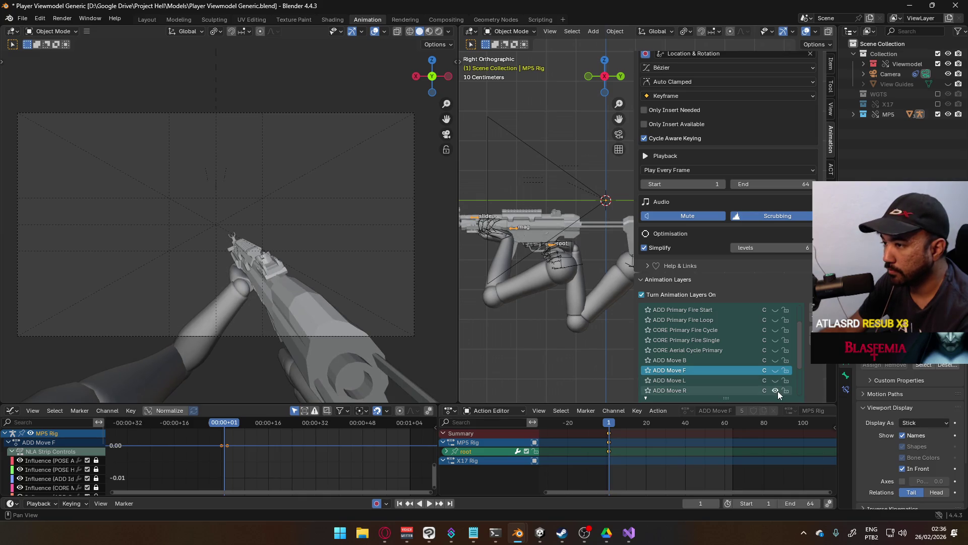
Select the Viewmodel Model, save, and export another FBX starting from the Crouch Move B name.
{"action": "left_click", "coordinate": [598, 285]}
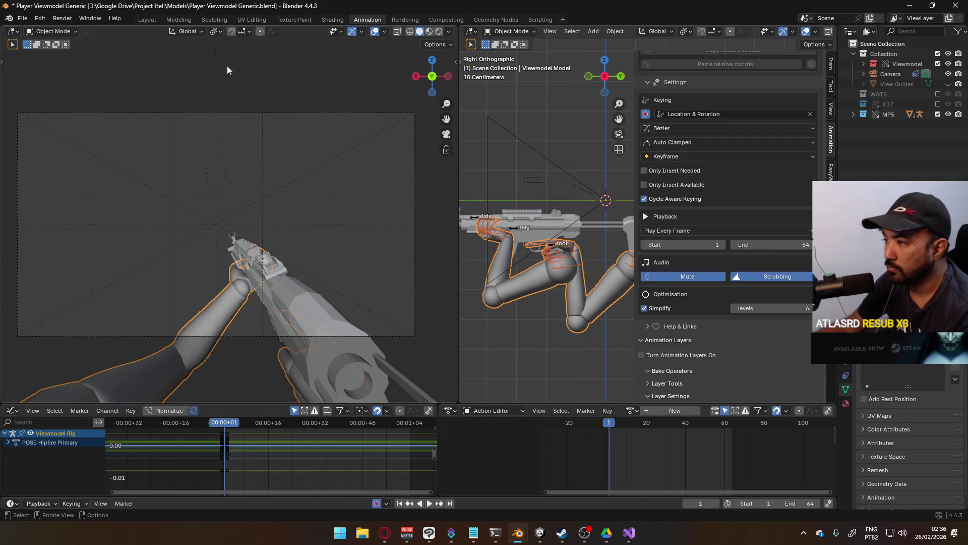
{"action": "key", "text": "ctrl+s"}
{"action": "left_click", "coordinate": [22, 18]}
{"action": "mouse_move", "coordinate": [71, 171]}
{"action": "left_click", "coordinate": [151, 258]}
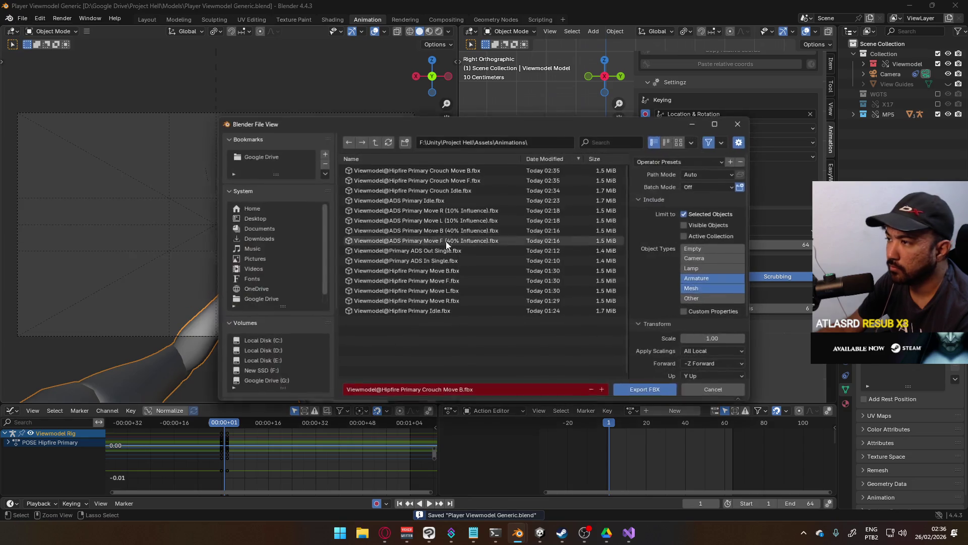
{"action": "left_click", "coordinate": [487, 172]}
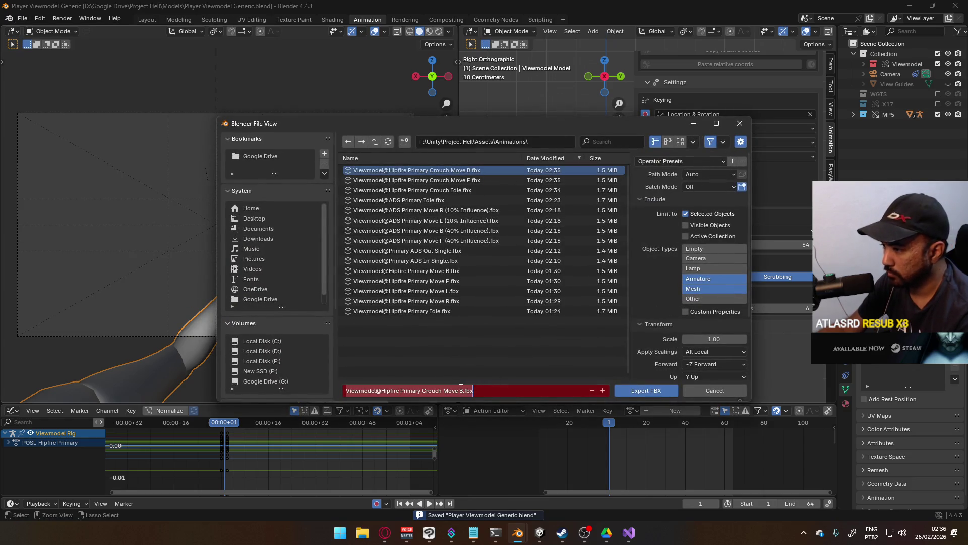
{"action": "type", "text": "R"}
{"action": "key", "text": "Return"}
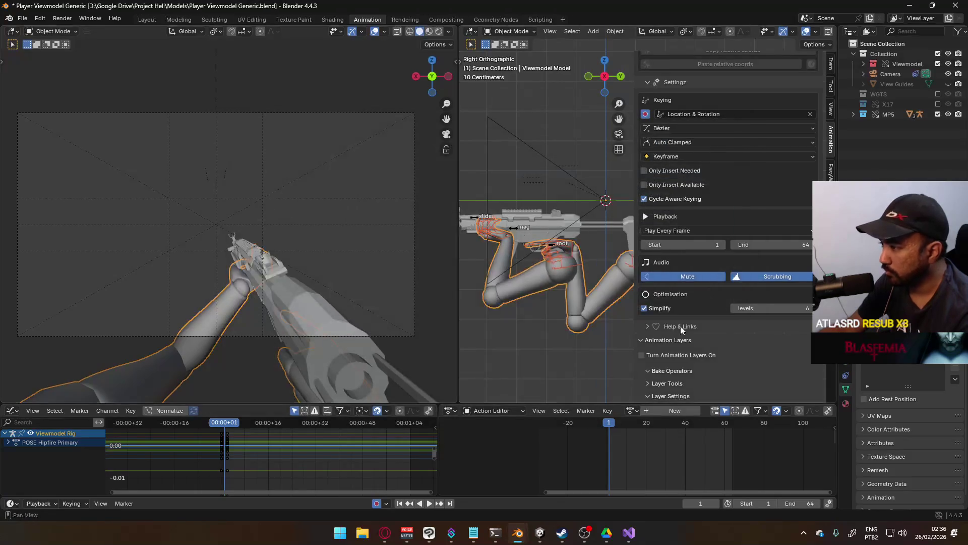
{"action": "left_click", "coordinate": [549, 243]}
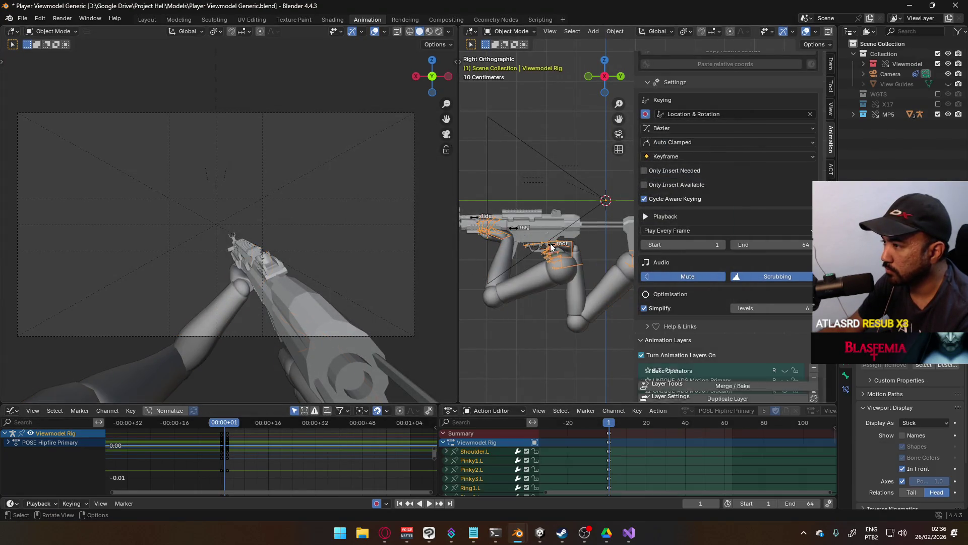
{"action": "scroll", "coordinate": [786, 361], "scroll_direction": "down", "scroll_amount": 4}
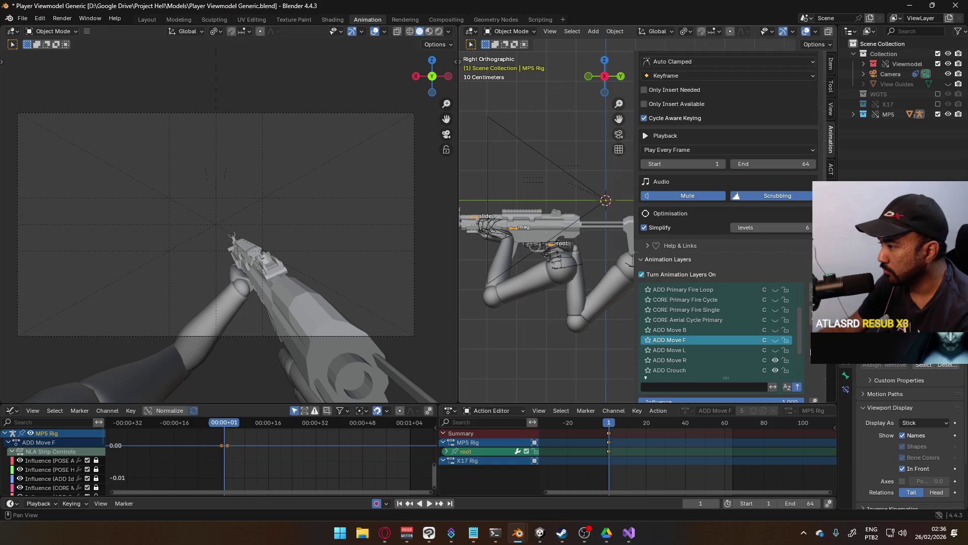
Show the ADD Move L layer, select the Viewmodel Rig, and save the blend file.
{"action": "left_click", "coordinate": [776, 359]}
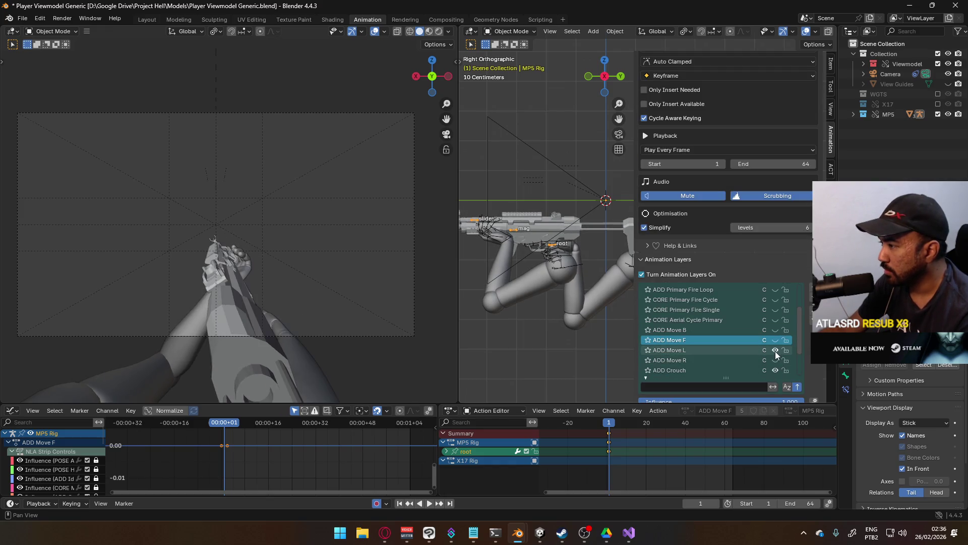
{"action": "left_click", "coordinate": [563, 269]}
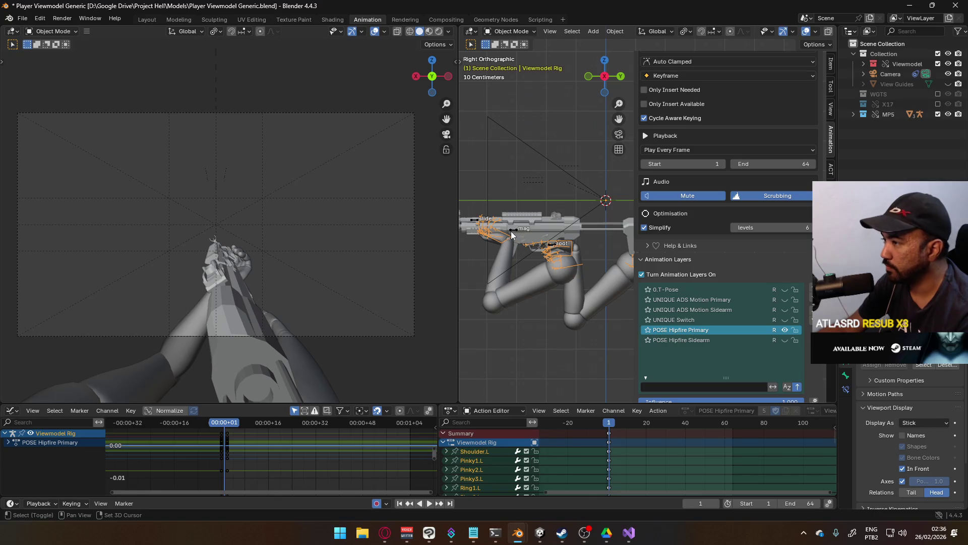
{"action": "left_click", "coordinate": [510, 231]}
{"action": "left_click", "coordinate": [569, 269]}
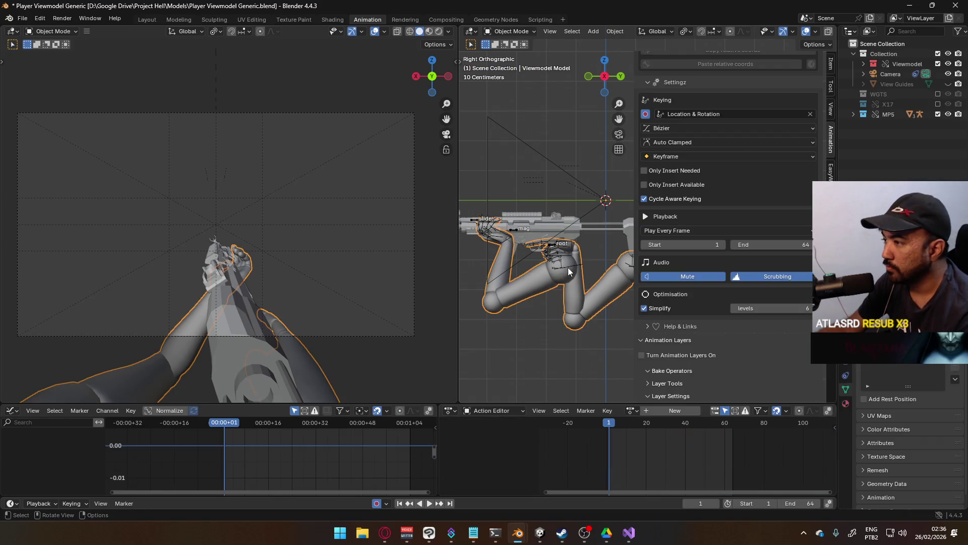
{"action": "left_click", "coordinate": [561, 273]}
{"action": "key", "text": "ctrl+s"}
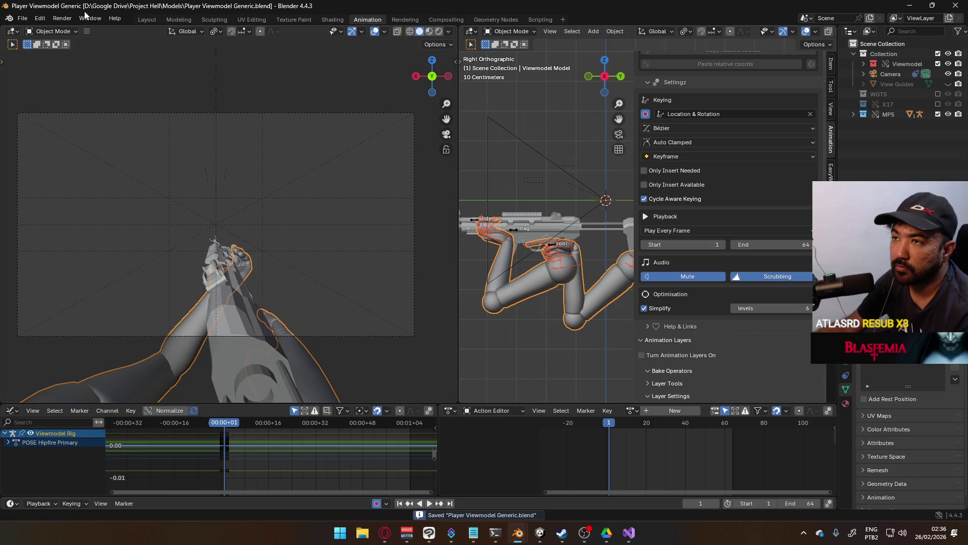
Export the rig as Viewmodel@Hipfire Primary Crouch Move L.fbx to Animations, then return to Unity.
{"action": "left_click", "coordinate": [26, 23]}
{"action": "mouse_move", "coordinate": [86, 170]}
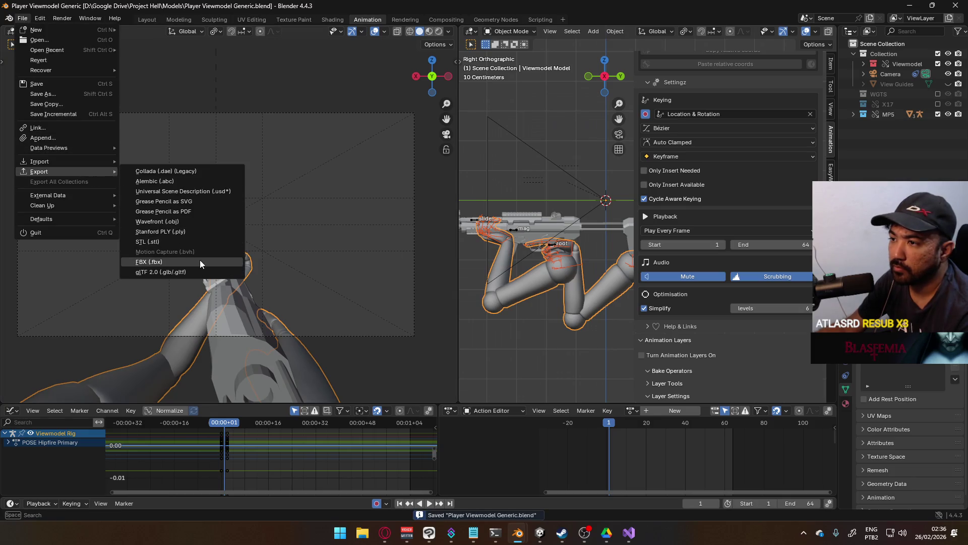
{"action": "left_click", "coordinate": [201, 263]}
{"action": "left_click", "coordinate": [444, 170]}
{"action": "left_click", "coordinate": [464, 392]}
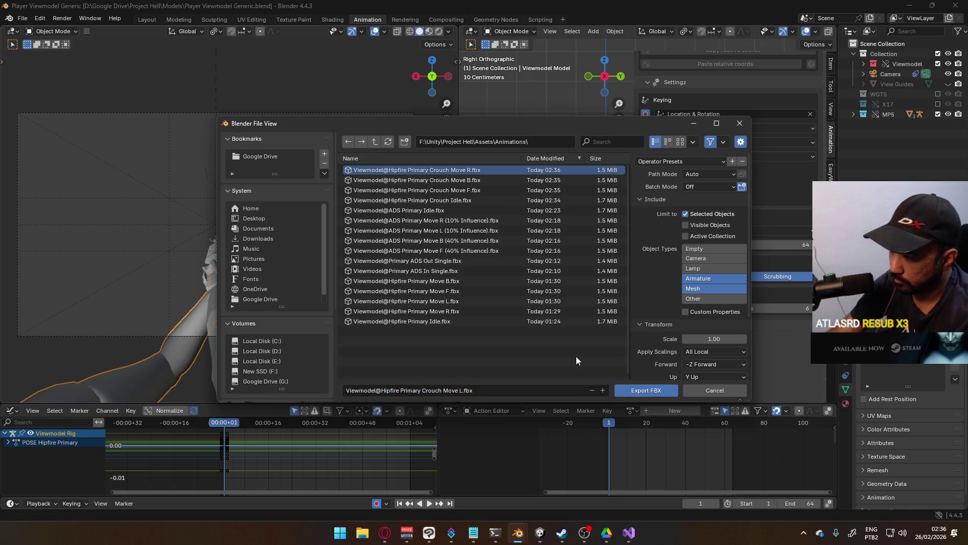
{"action": "left_click", "coordinate": [648, 391]}
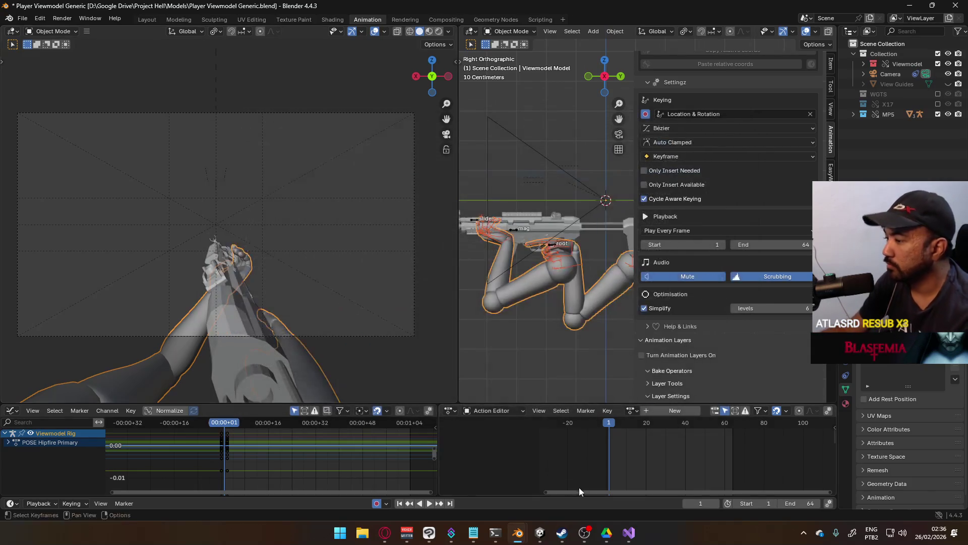
{"action": "mouse_move", "coordinate": [540, 532]}
{"action": "left_click", "coordinate": [493, 496]}
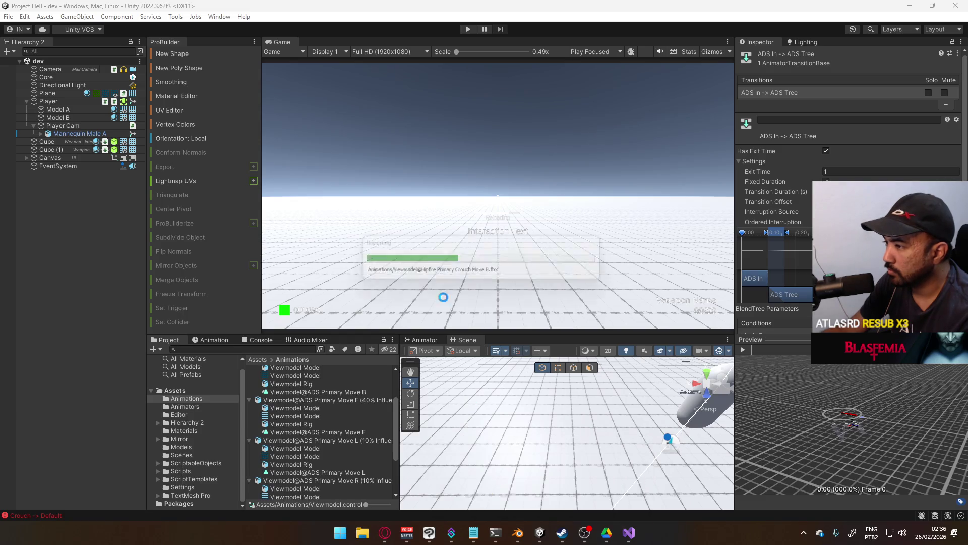
Collapse the ADS Primary Idle, Move B, Move F, Move L and Move R assets in the Project window.
{"action": "left_click", "coordinate": [249, 399]}
{"action": "left_click", "coordinate": [249, 407]}
{"action": "left_click", "coordinate": [249, 415]}
{"action": "scroll", "coordinate": [285, 416], "scroll_direction": "up", "scroll_amount": 2}
{"action": "left_click", "coordinate": [249, 379]}
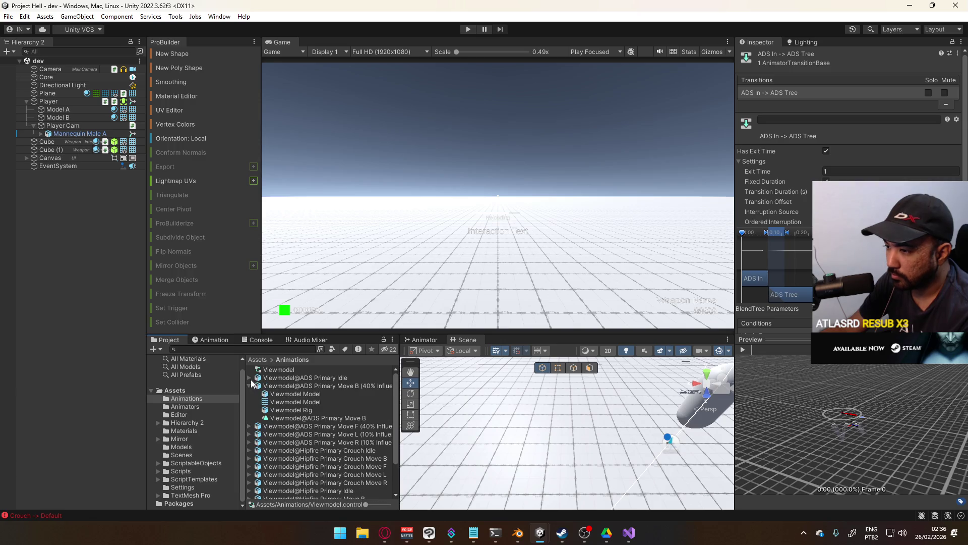
{"action": "left_click", "coordinate": [249, 385]}
Prefix the Crouch Idle clip name with Viewmodel@ and save the import change.
{"action": "left_click", "coordinate": [361, 419]}
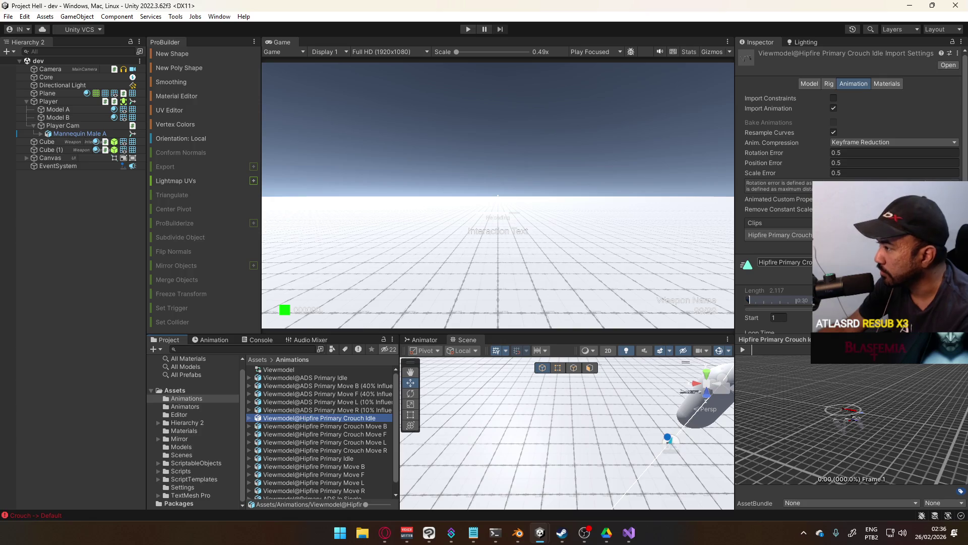
{"action": "left_click", "coordinate": [300, 419]}
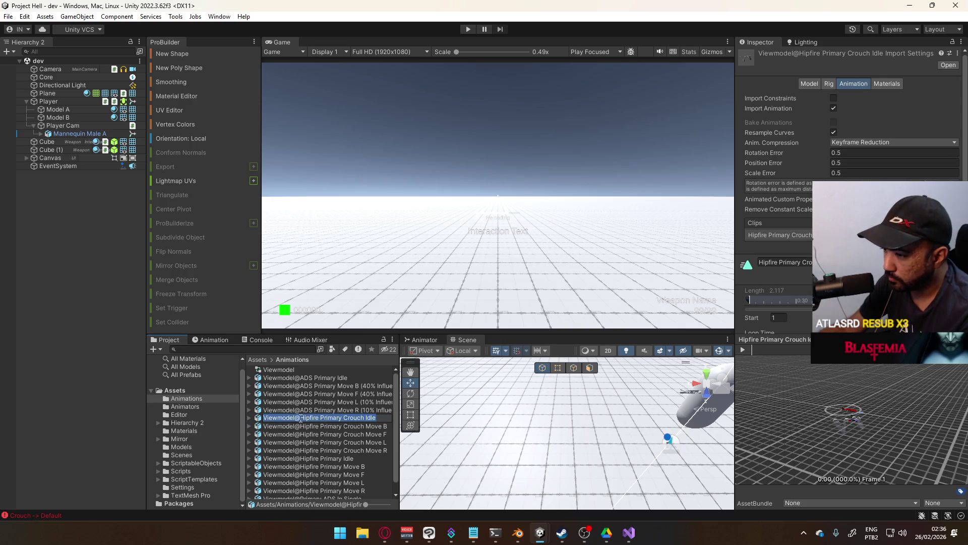
{"action": "left_click", "coordinate": [778, 262]}
{"action": "type", "text": "Viewmodel@"}
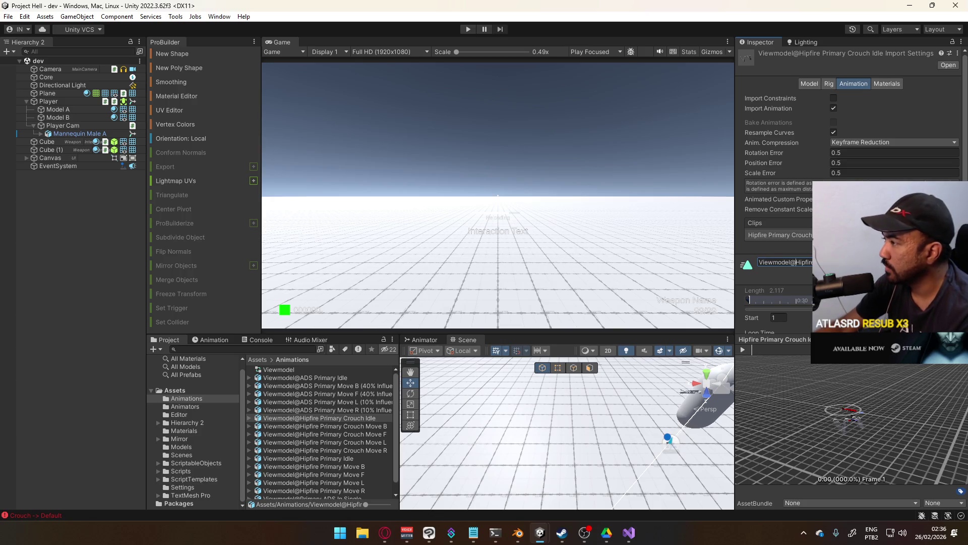
{"action": "key", "text": "Return"}
{"action": "scroll", "coordinate": [777, 227], "scroll_direction": "down", "scroll_amount": 3}
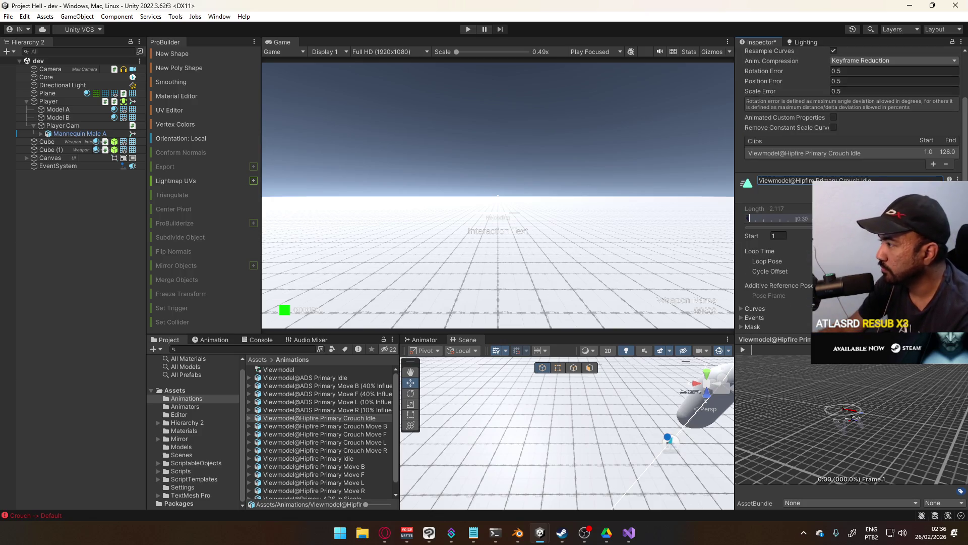
{"action": "scroll", "coordinate": [777, 227], "scroll_direction": "up", "scroll_amount": 2}
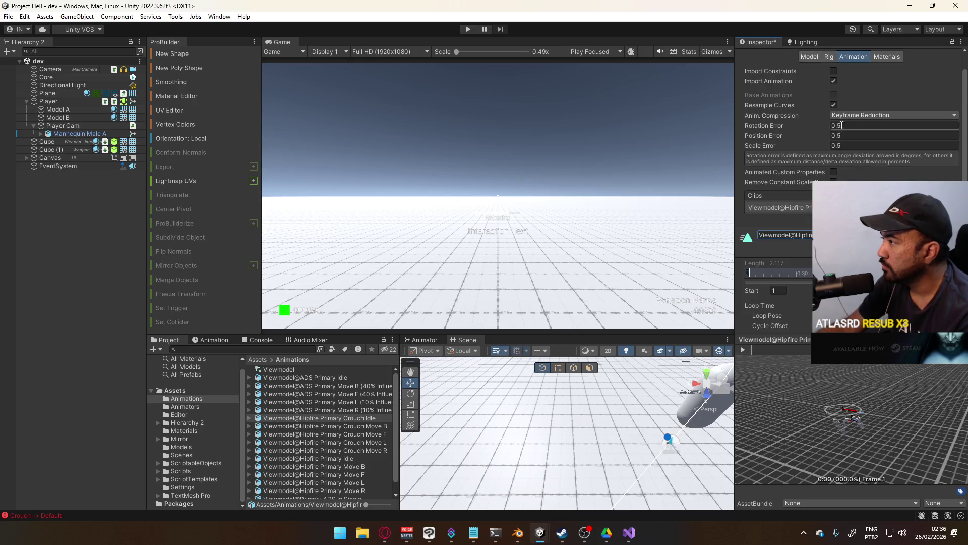
{"action": "left_click", "coordinate": [366, 425]}
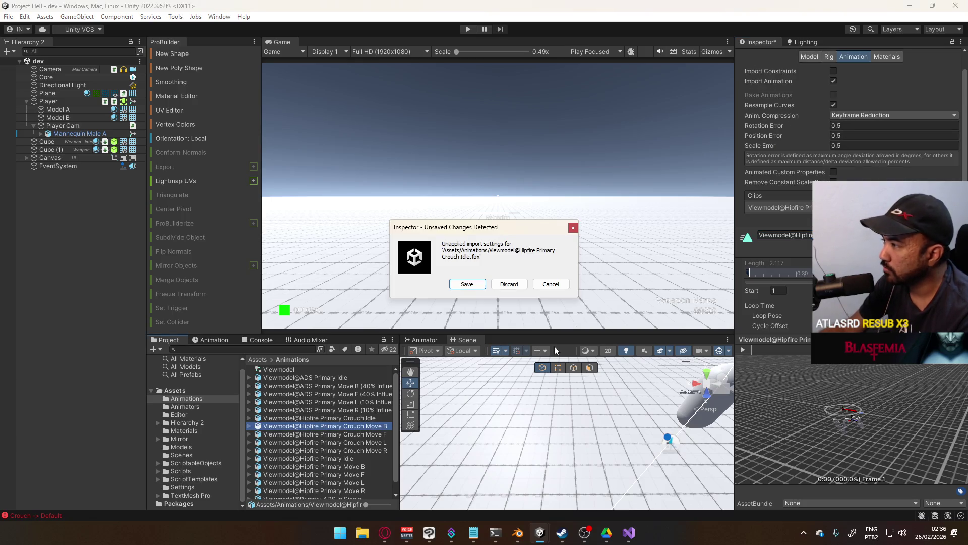
{"action": "left_click", "coordinate": [510, 284]}
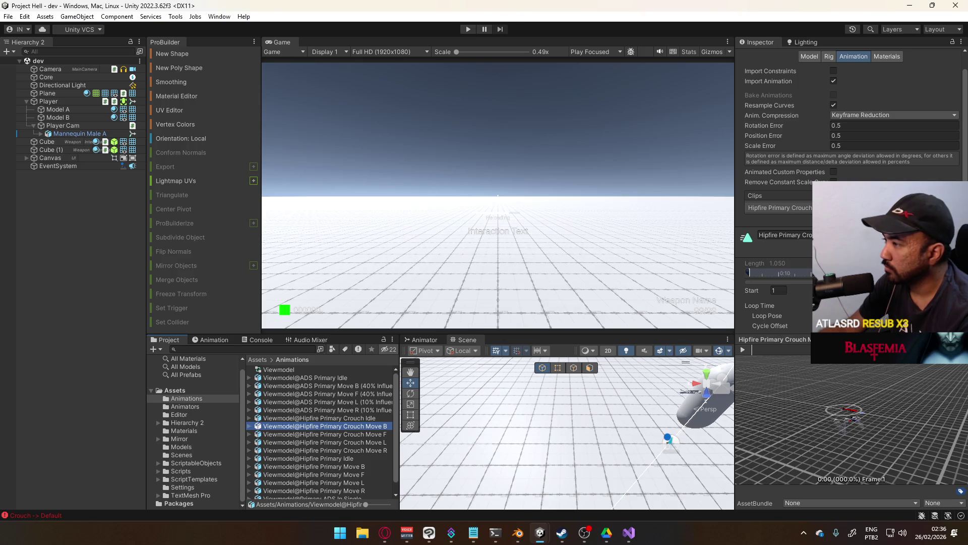
Add the Viewmodel@ prefix to the Crouch Move B and Crouch Move F clip names.
{"action": "left_click", "coordinate": [760, 235]}
{"action": "type", "text": "Viewmodel@"}
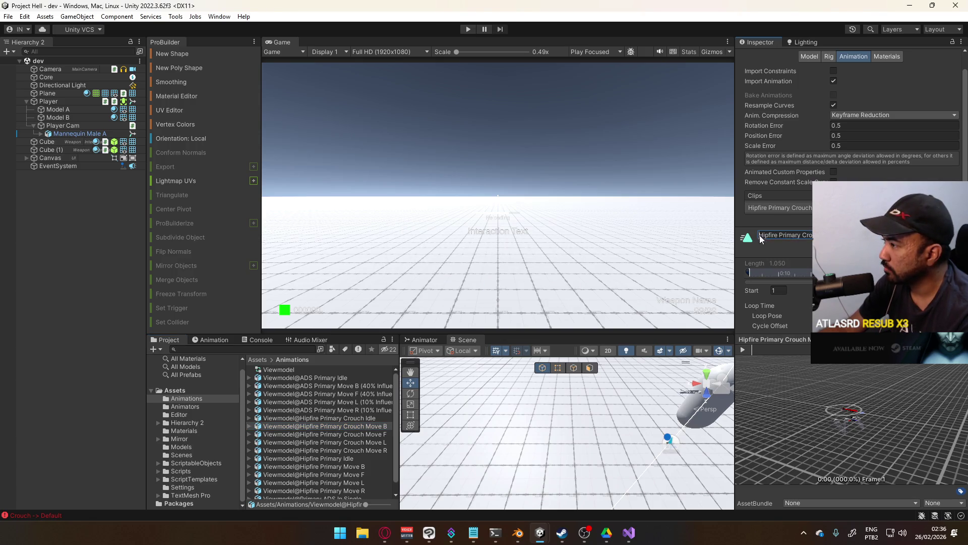
{"action": "key", "text": "Return"}
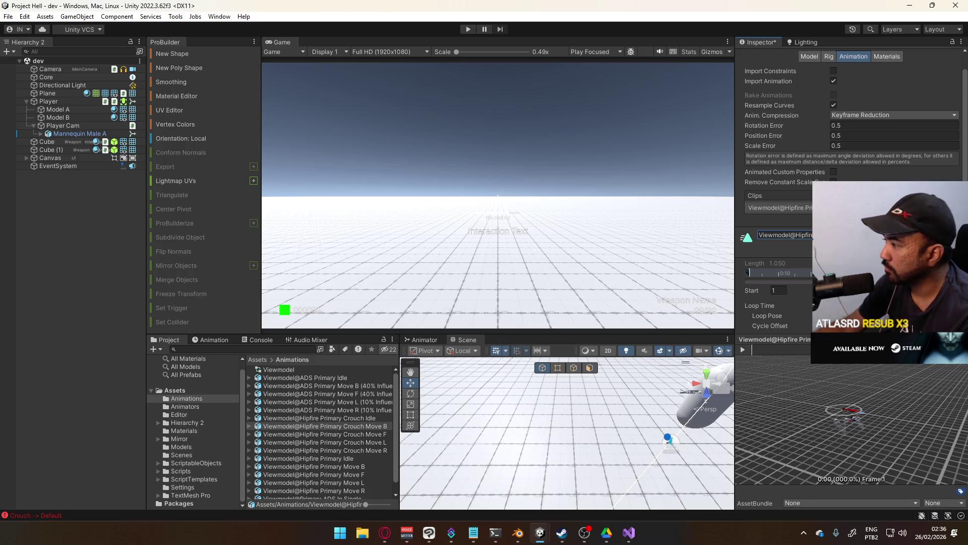
{"action": "scroll", "coordinate": [847, 151], "scroll_direction": "down", "scroll_amount": 3}
{"action": "left_click", "coordinate": [596, 314]}
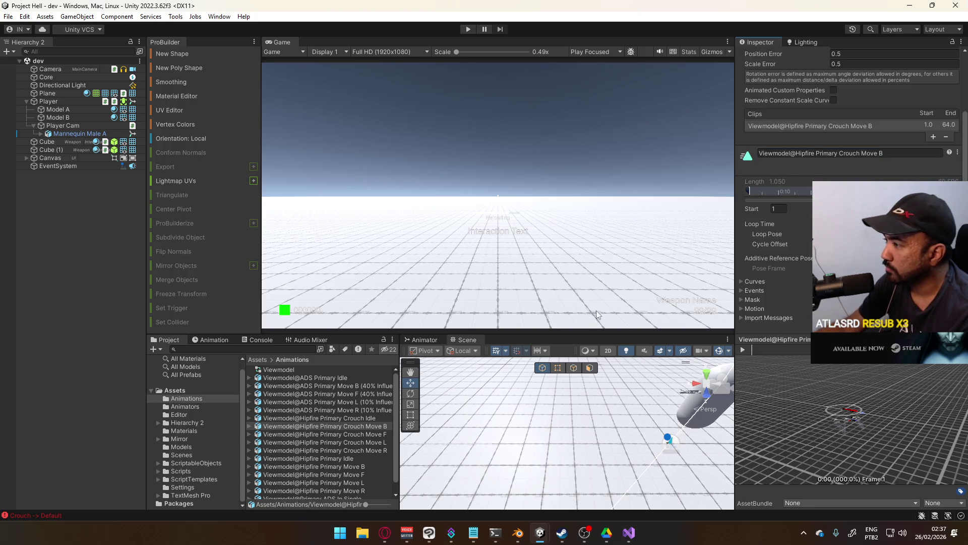
{"action": "left_click", "coordinate": [367, 435]}
{"action": "left_click", "coordinate": [760, 153]}
{"action": "type", "text": "Viewmodel@"}
{"action": "key", "text": "Return"}
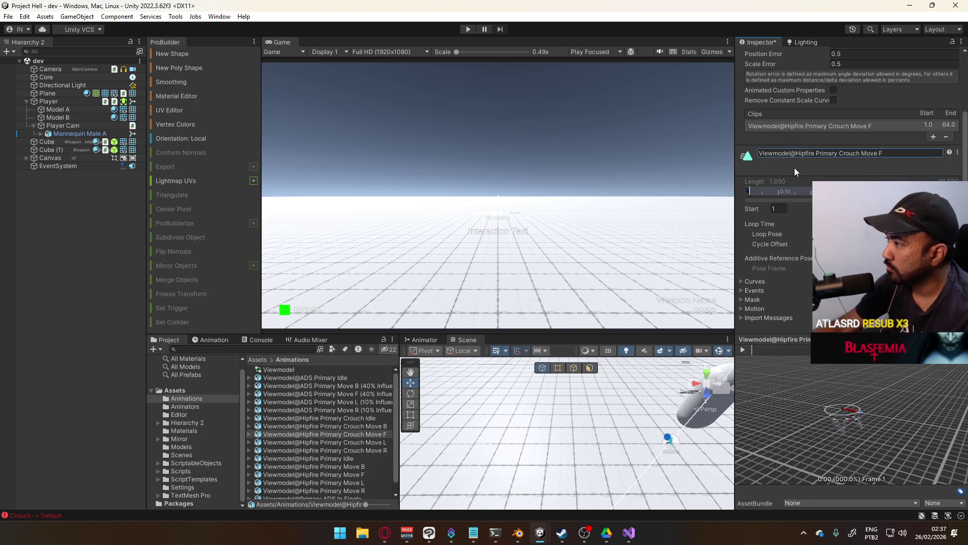
Add the Viewmodel@ prefix to the Crouch Move L and Crouch Move R clip names.
{"action": "left_click", "coordinate": [357, 442]}
{"action": "left_click", "coordinate": [761, 153]}
{"action": "type", "text": "Viewmodel@"}
{"action": "key", "text": "Return"}
{"action": "left_click", "coordinate": [356, 450]}
{"action": "left_click", "coordinate": [858, 153]}
{"action": "key", "text": "Home"}
{"action": "type", "text": "Viewmodel@"}
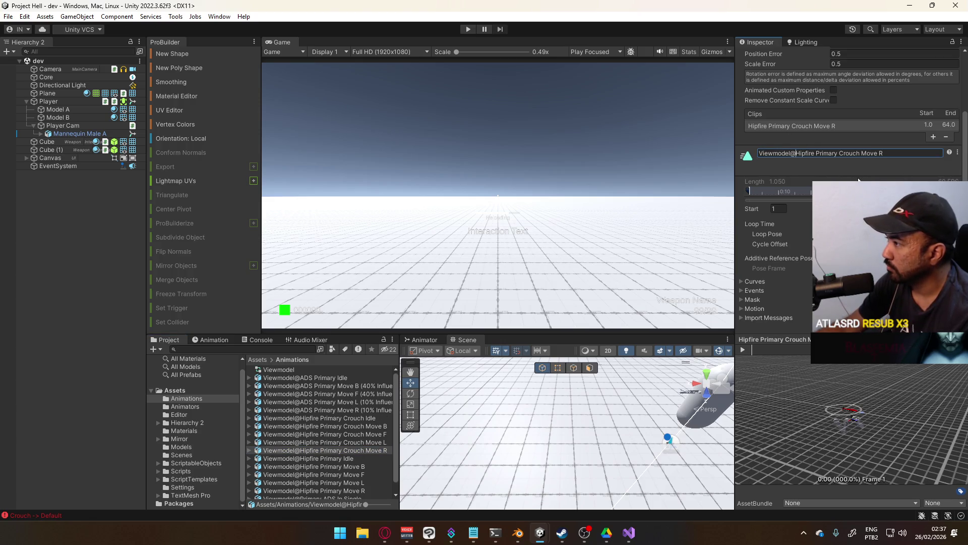
{"action": "key", "text": "Return"}
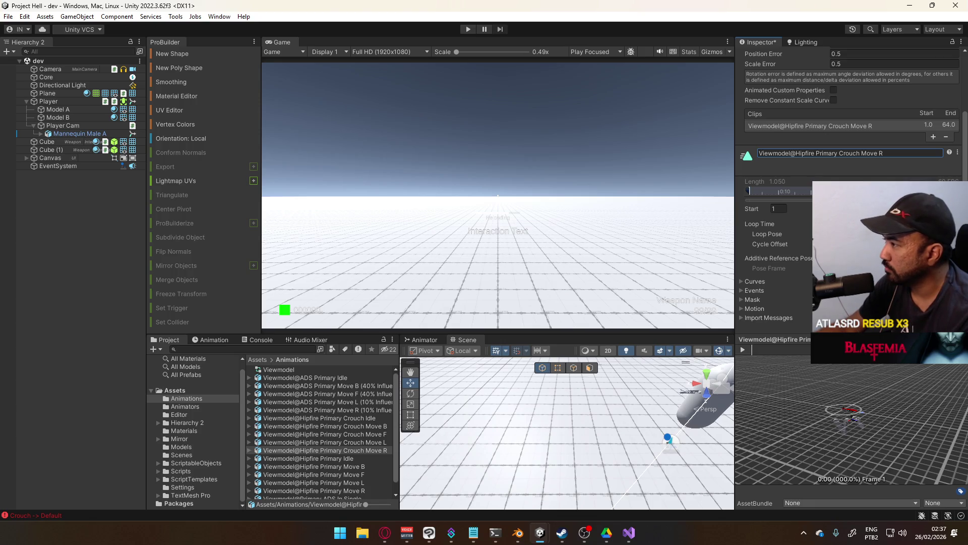
{"action": "scroll", "coordinate": [806, 236], "scroll_direction": "up", "scroll_amount": 5}
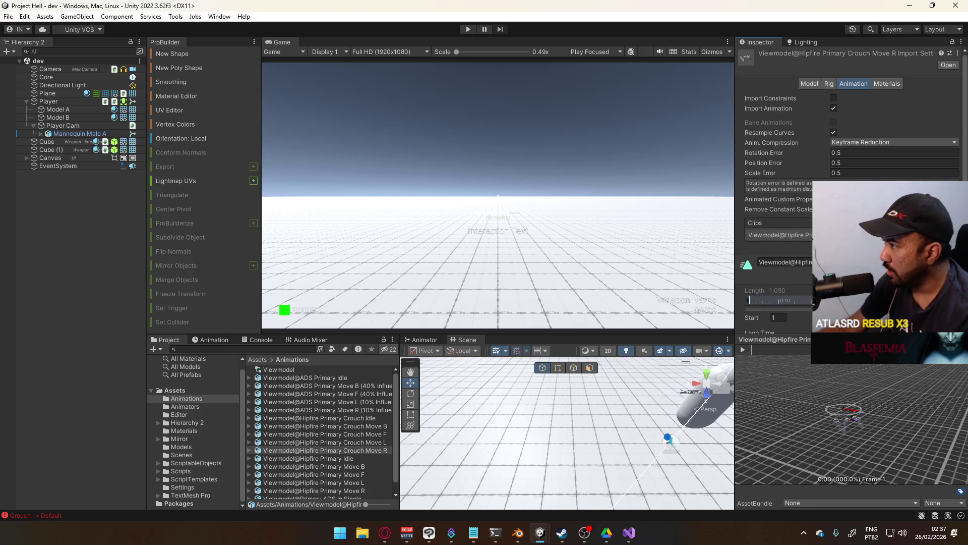
Set Anim. Compression to Off on all five Crouch imports, apply, then view Crouch Idle alone.
{"action": "left_click", "coordinate": [348, 419], "text": "shift"}
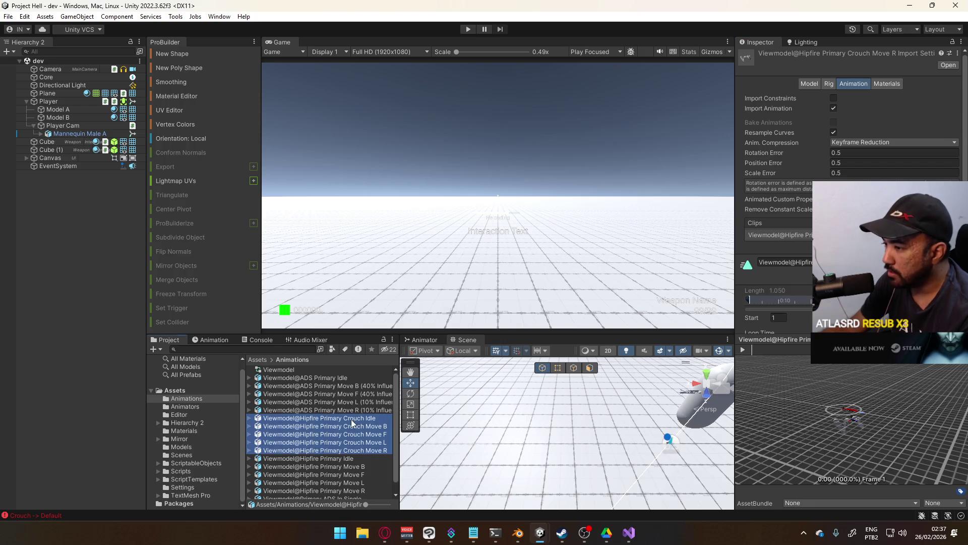
{"action": "left_click", "coordinate": [867, 144]}
{"action": "left_click", "coordinate": [875, 154]}
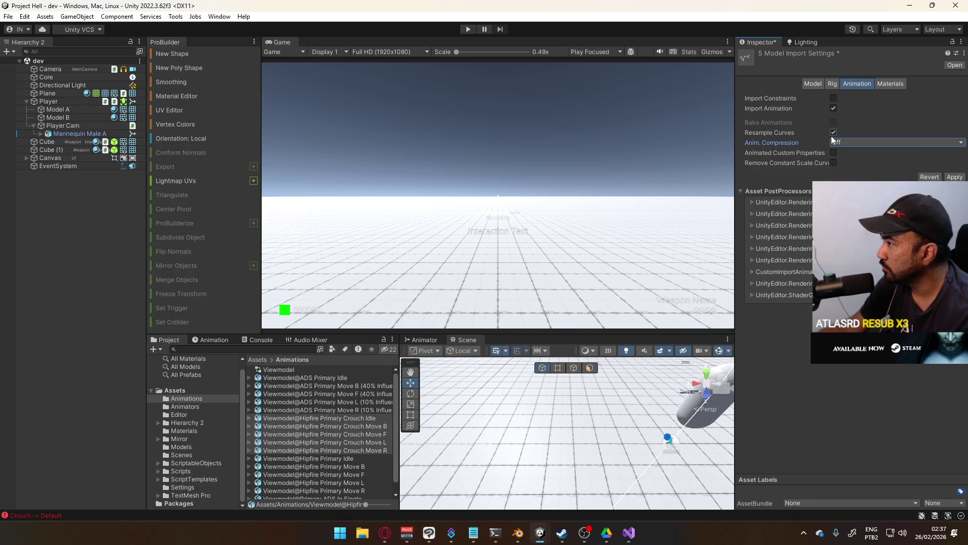
{"action": "left_click", "coordinate": [955, 177]}
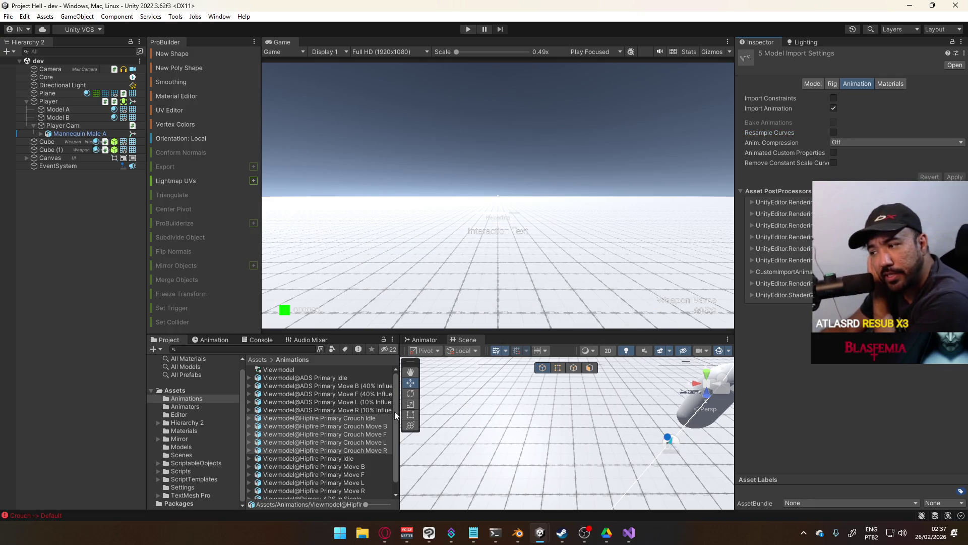
{"action": "left_click", "coordinate": [377, 419]}
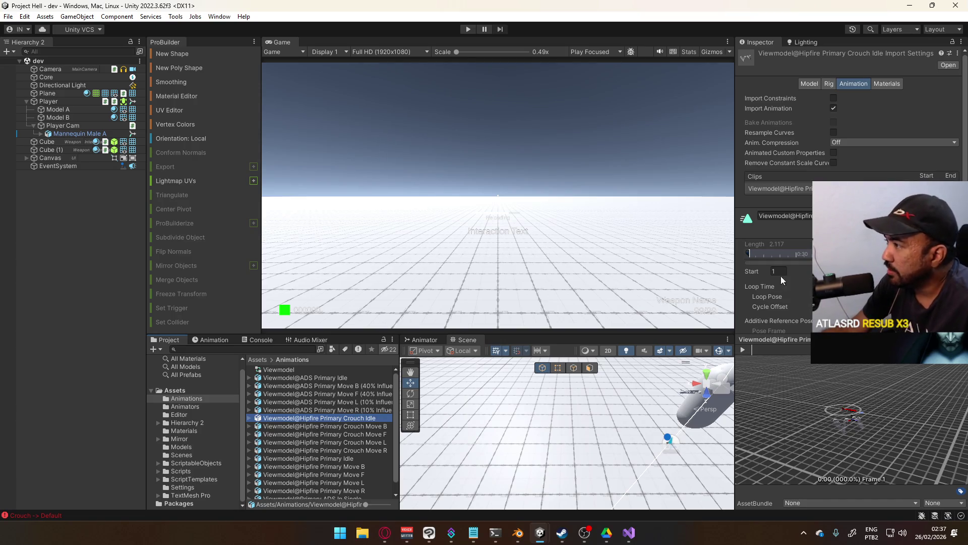
Step through the Crouch Idle, Move B, F, L and R clips to review their import settings.
{"action": "left_click", "coordinate": [366, 426]}
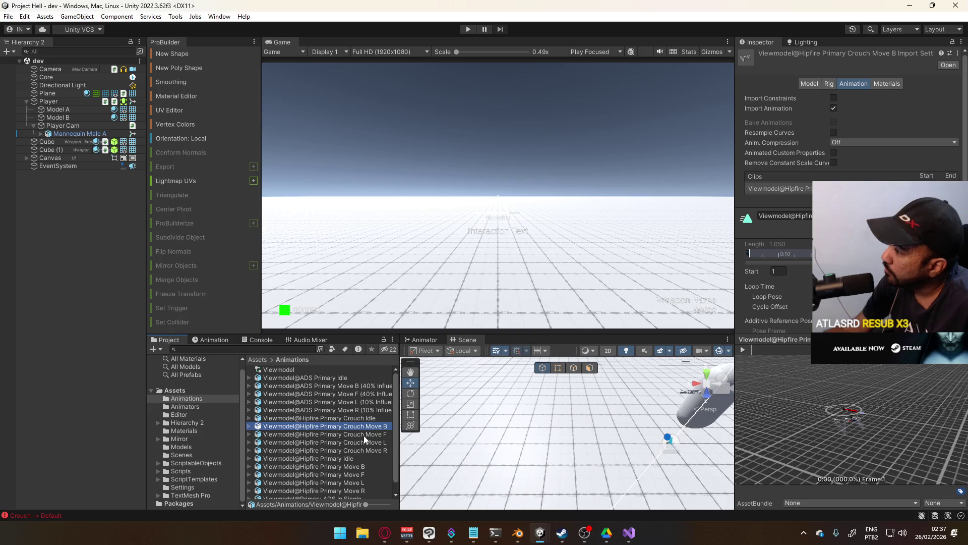
{"action": "left_click", "coordinate": [356, 418]}
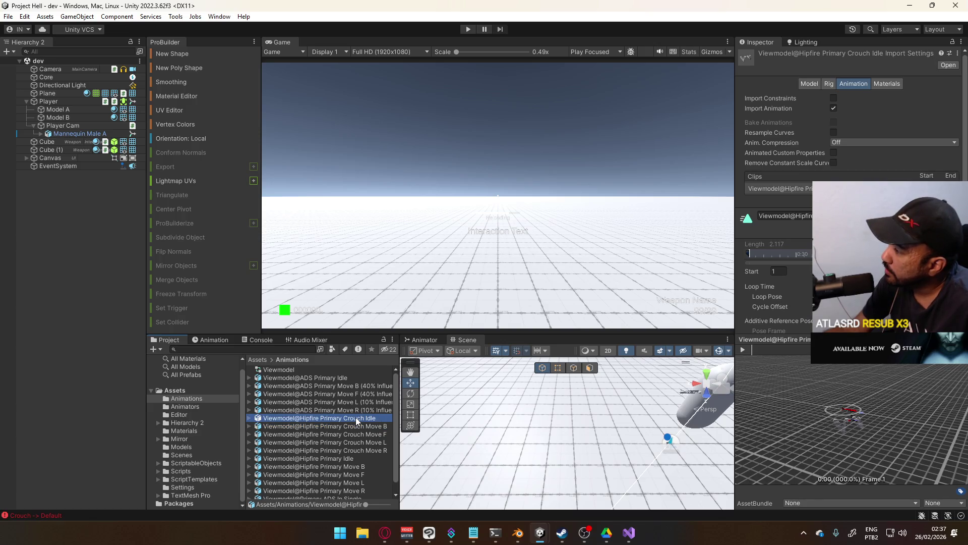
{"action": "left_click", "coordinate": [358, 427]}
{"action": "left_click", "coordinate": [356, 435]}
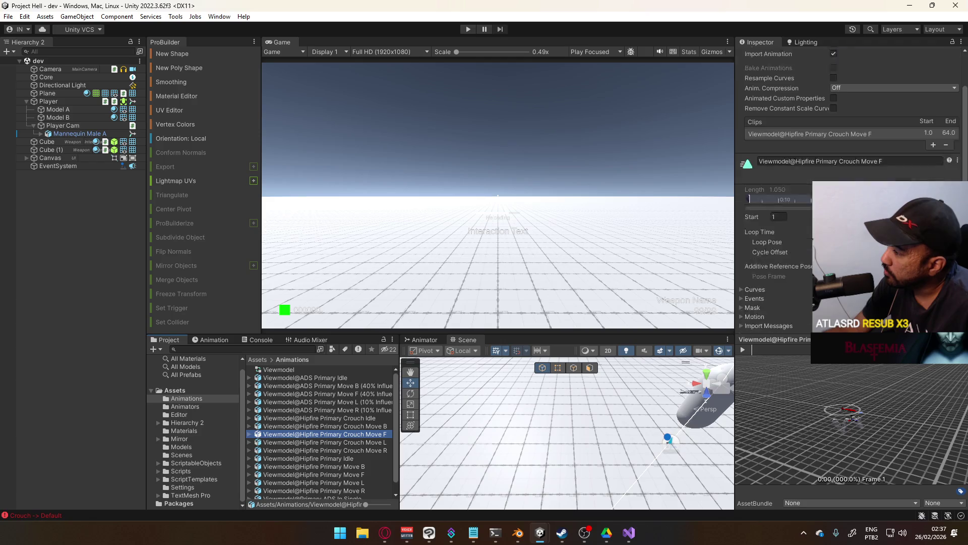
{"action": "left_click", "coordinate": [356, 442]}
{"action": "left_click", "coordinate": [362, 450]}
{"action": "left_click", "coordinate": [366, 434]}
{"action": "left_click", "coordinate": [364, 426]}
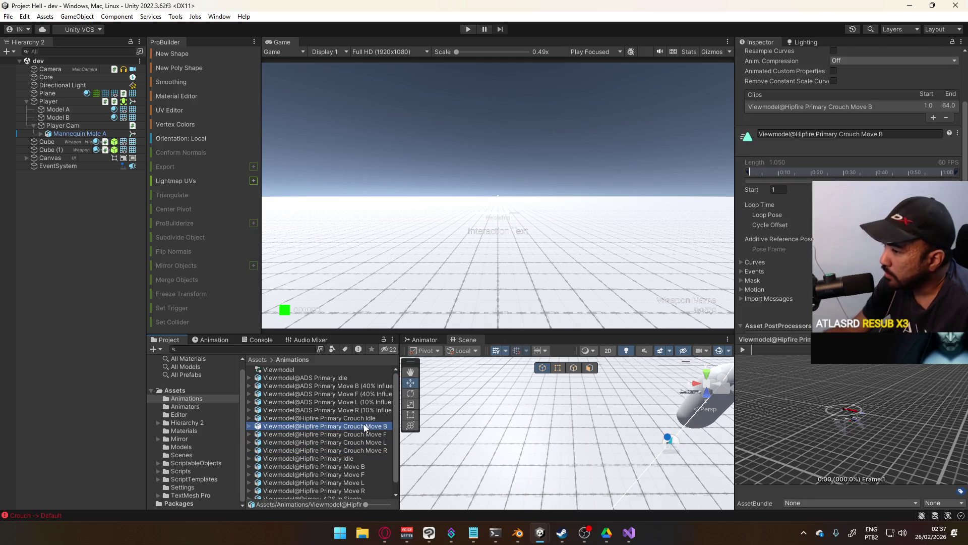
{"action": "left_click", "coordinate": [358, 420]}
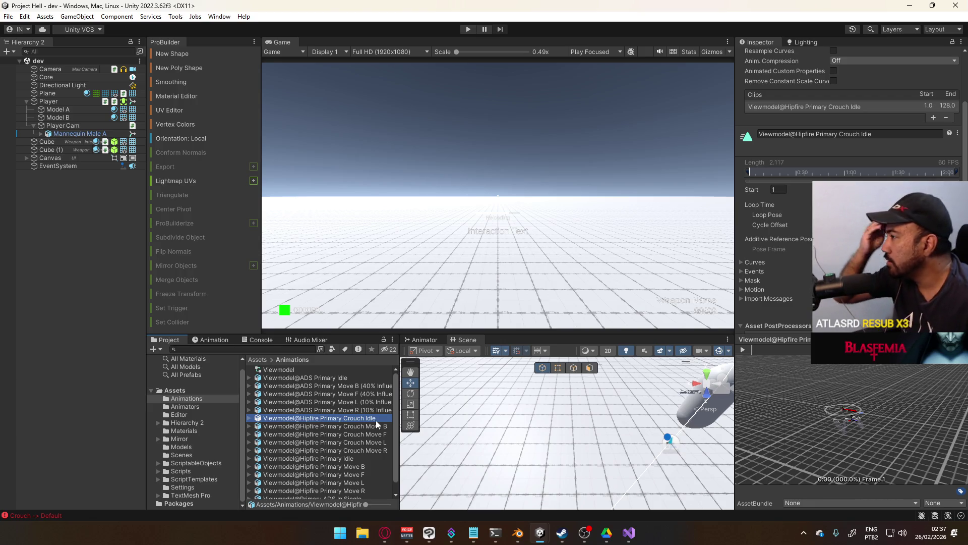
{"action": "left_click", "coordinate": [377, 426]}
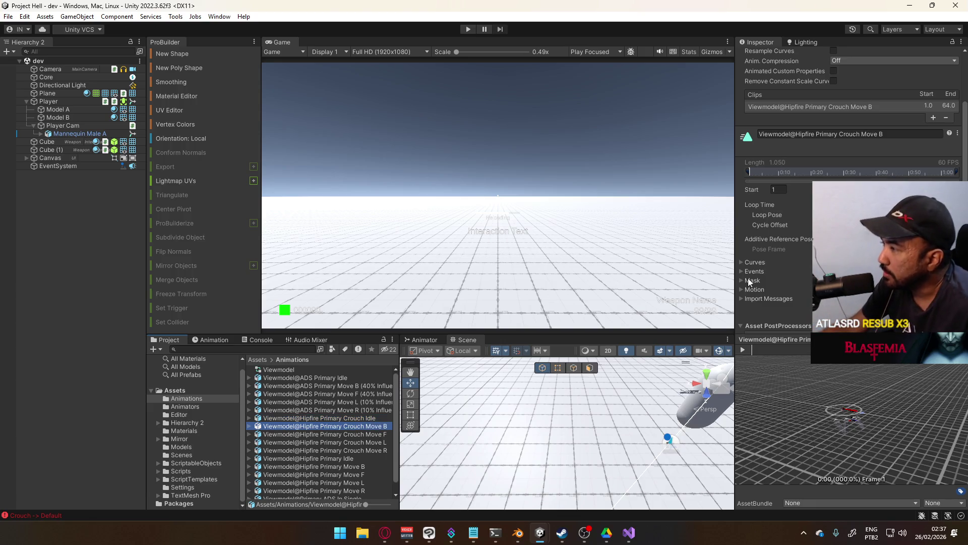
{"action": "left_click", "coordinate": [378, 435]}
{"action": "left_click", "coordinate": [375, 443]}
{"action": "left_click", "coordinate": [365, 457]}
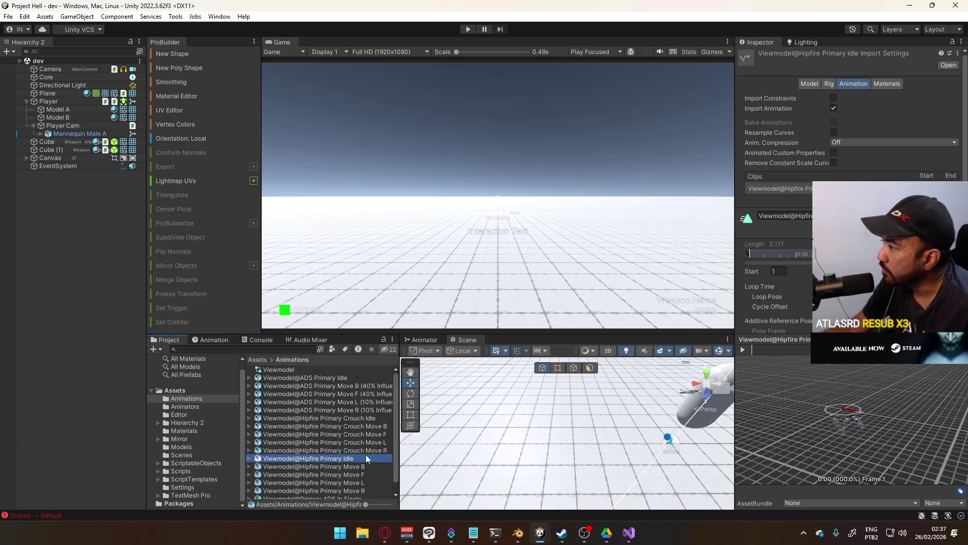
{"action": "left_click", "coordinate": [371, 449]}
Recheck each crouch clip's import settings in the Inspector, ending on Crouch Idle.
{"action": "left_click", "coordinate": [373, 441]}
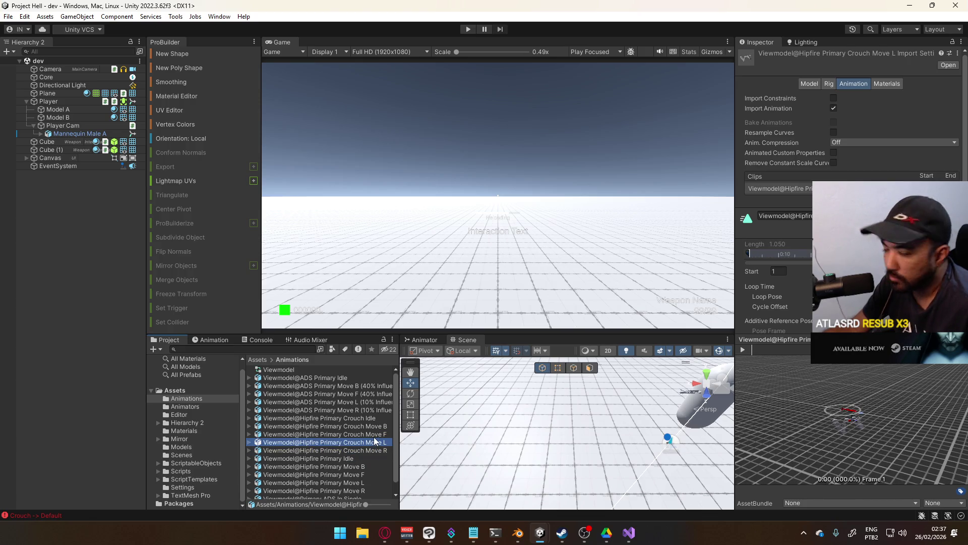
{"action": "left_click", "coordinate": [374, 434]}
{"action": "left_click", "coordinate": [374, 426]}
{"action": "left_click", "coordinate": [373, 417]}
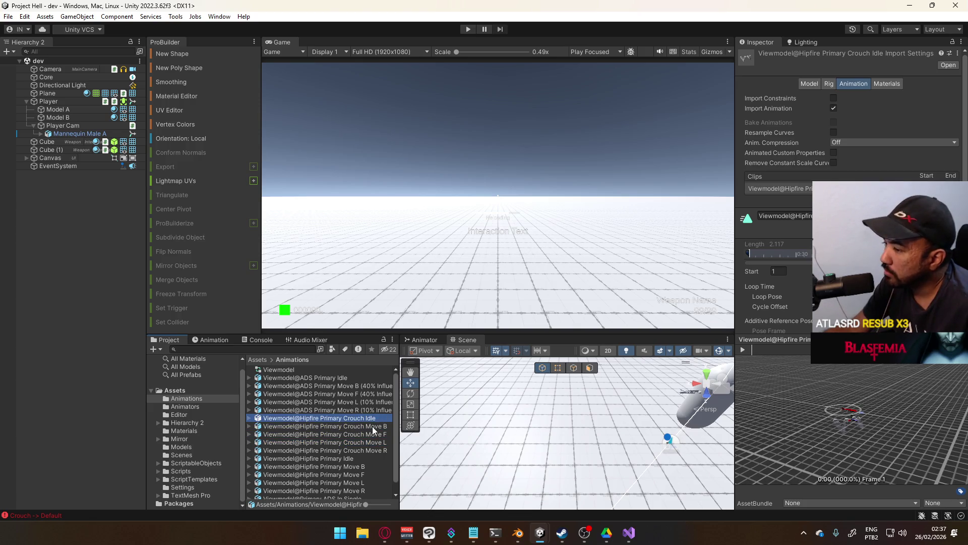
{"action": "left_click", "coordinate": [373, 425]}
{"action": "left_click", "coordinate": [369, 433]}
{"action": "left_click", "coordinate": [369, 443]}
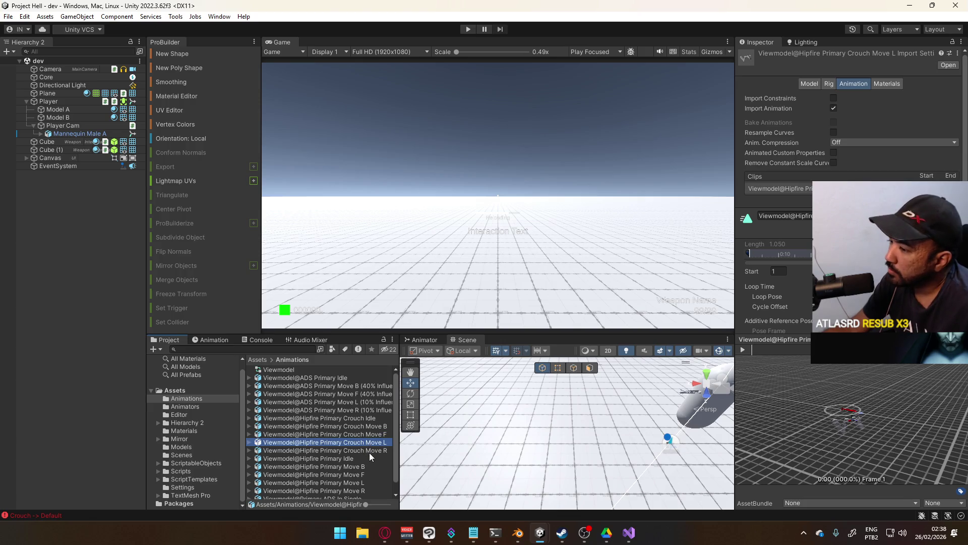
{"action": "left_click", "coordinate": [370, 451]}
{"action": "scroll", "coordinate": [777, 227], "scroll_direction": "down", "scroll_amount": 5}
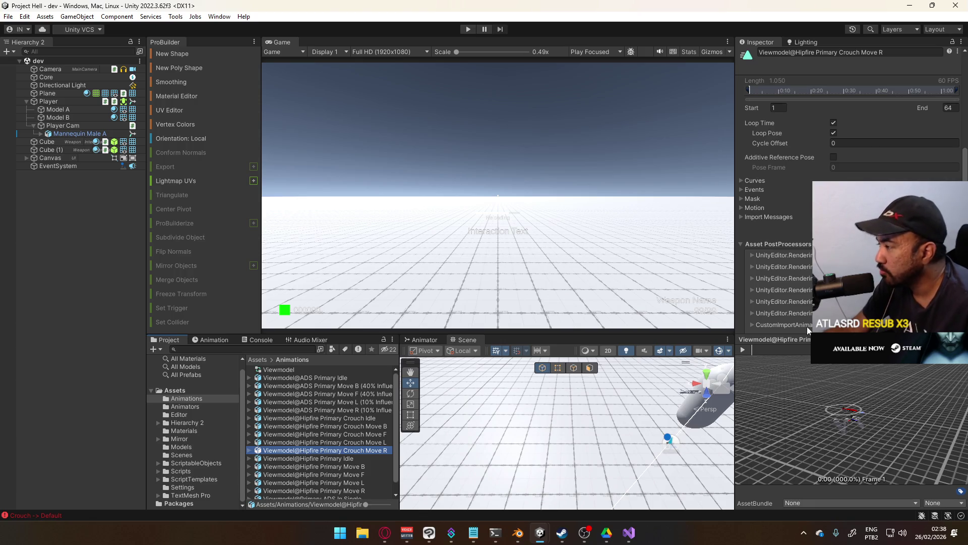
{"action": "scroll", "coordinate": [798, 237], "scroll_direction": "up", "scroll_amount": 2}
{"action": "left_click", "coordinate": [374, 442]}
{"action": "left_click", "coordinate": [372, 426]}
{"action": "left_click", "coordinate": [371, 418]}
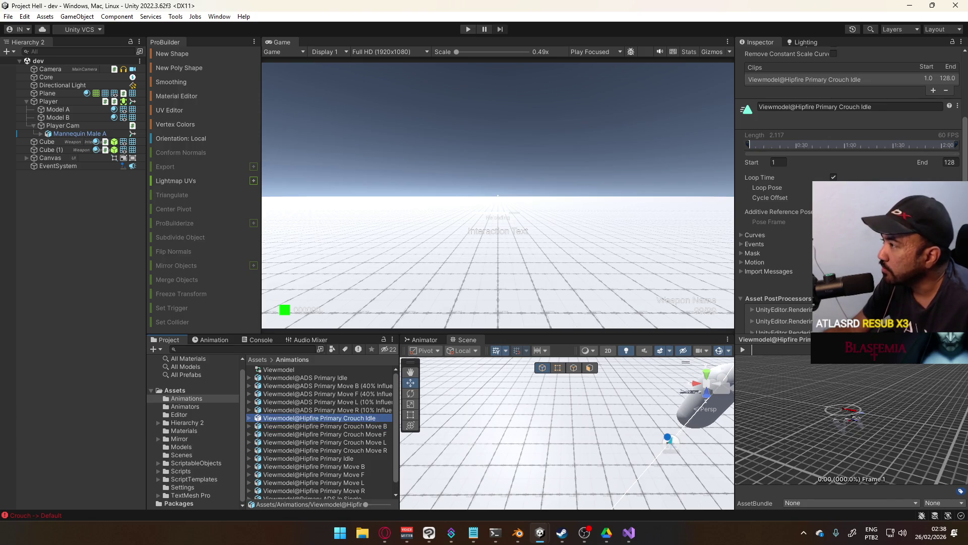
{"action": "scroll", "coordinate": [787, 227], "scroll_direction": "up", "scroll_amount": 4}
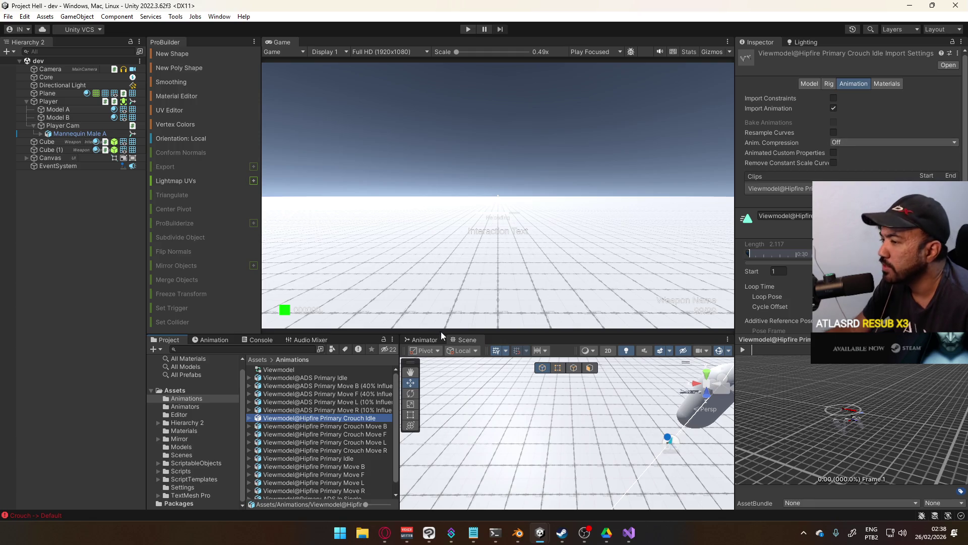
Cycle through the crouch move clips again and check Crouch Idle's Rig and Animation tabs.
{"action": "left_click", "coordinate": [371, 427]}
{"action": "left_click", "coordinate": [372, 434]}
{"action": "left_click", "coordinate": [371, 442]}
{"action": "left_click", "coordinate": [369, 451]}
{"action": "left_click", "coordinate": [378, 427]}
{"action": "left_click", "coordinate": [378, 419]}
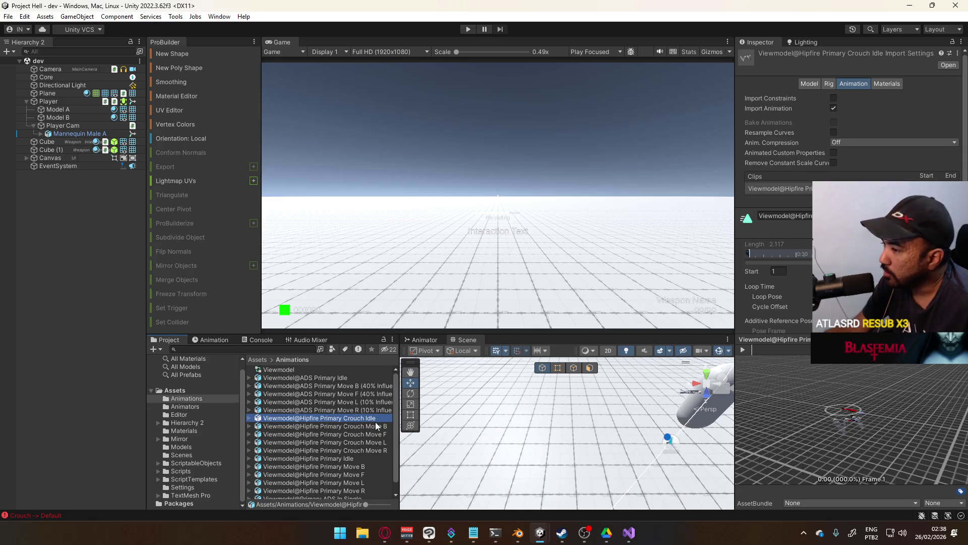
{"action": "left_click", "coordinate": [375, 424]}
{"action": "left_click", "coordinate": [375, 433]}
{"action": "left_click", "coordinate": [373, 441]}
{"action": "left_click", "coordinate": [372, 450]}
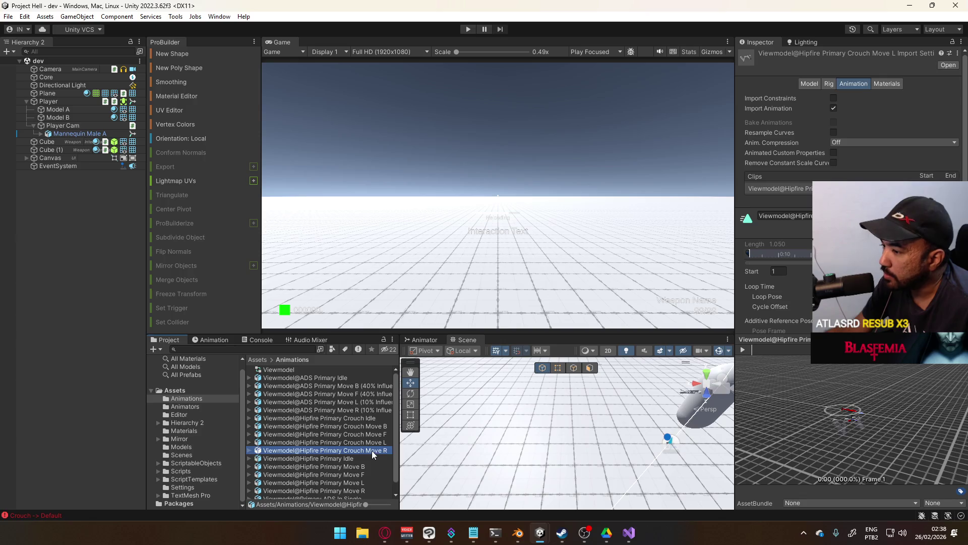
{"action": "left_click", "coordinate": [374, 419]}
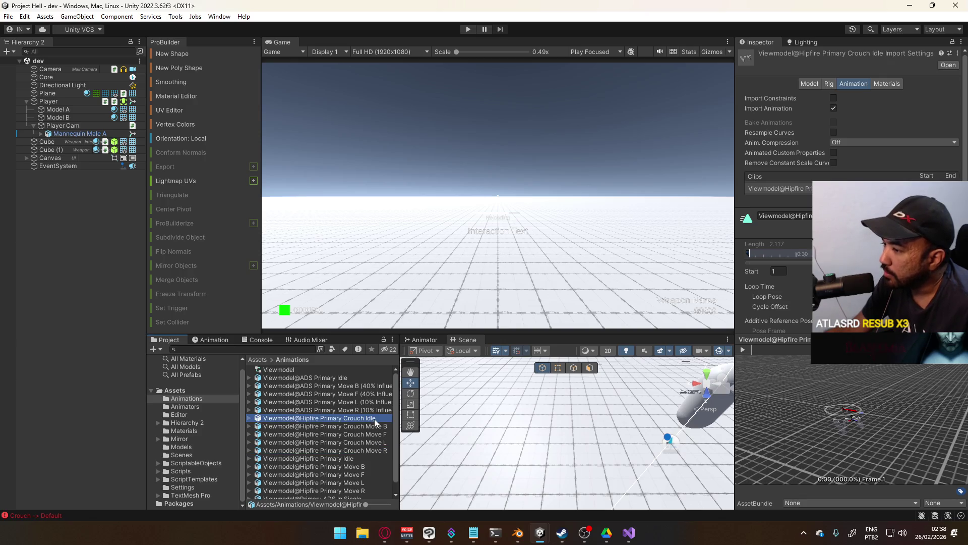
{"action": "left_click", "coordinate": [832, 85]}
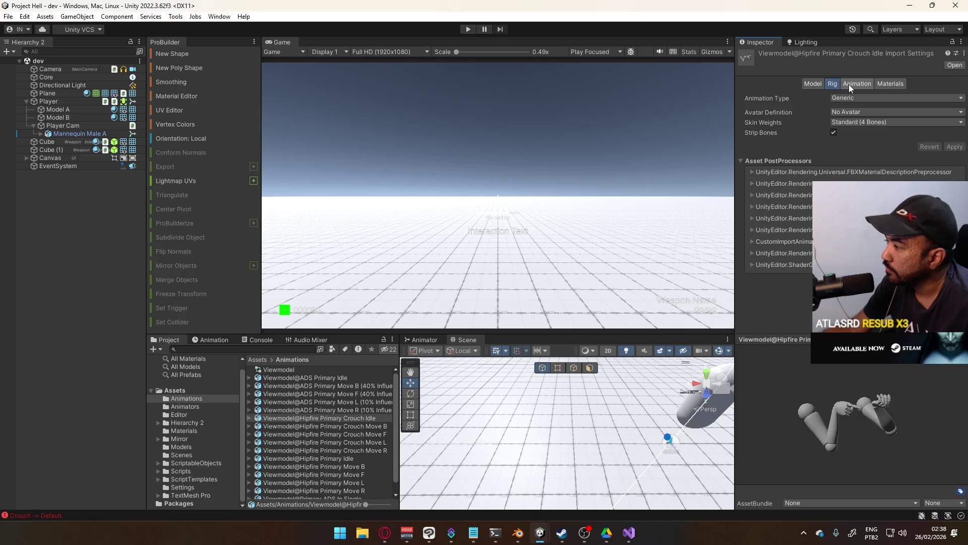
{"action": "left_click", "coordinate": [849, 84]}
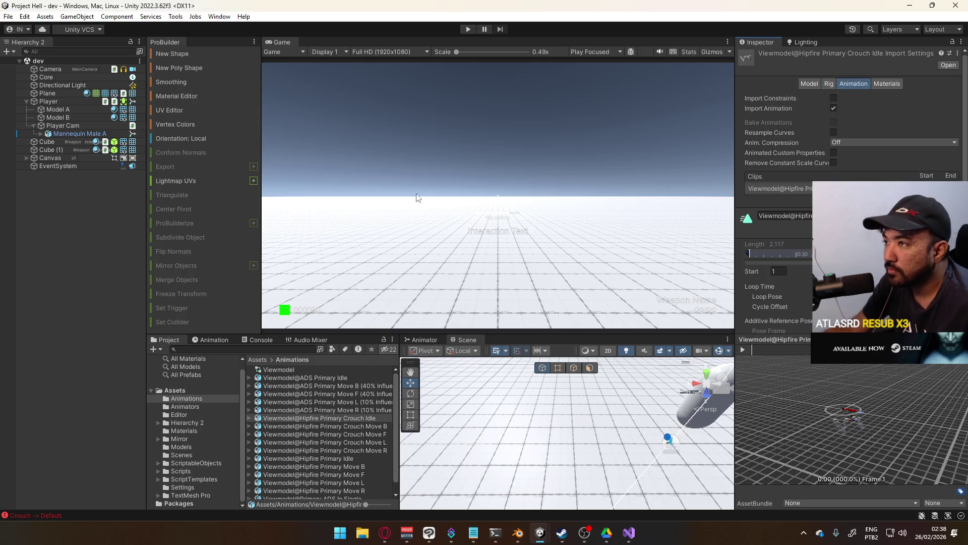
{"action": "left_click", "coordinate": [60, 102]}
Show Mannequin Male A's Viewmodel controller graph and move the Entry node lower.
{"action": "left_click", "coordinate": [434, 340]}
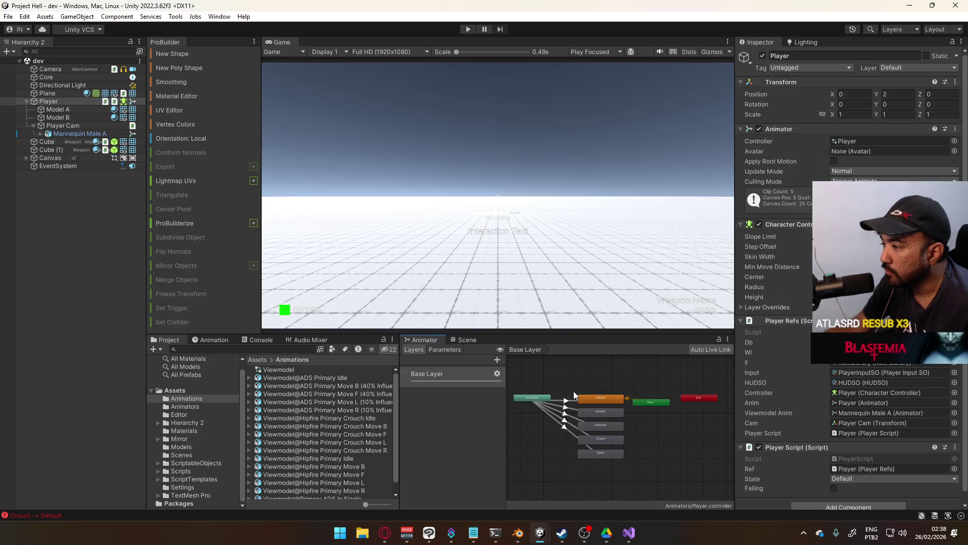
{"action": "scroll", "coordinate": [631, 402], "scroll_direction": "up", "scroll_amount": 3}
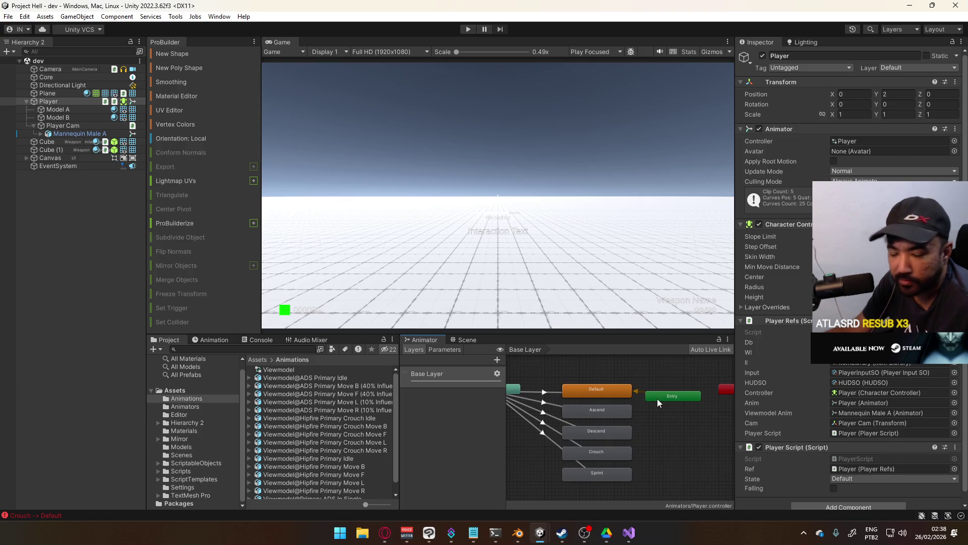
{"action": "scroll", "coordinate": [629, 405], "scroll_direction": "down", "scroll_amount": 2}
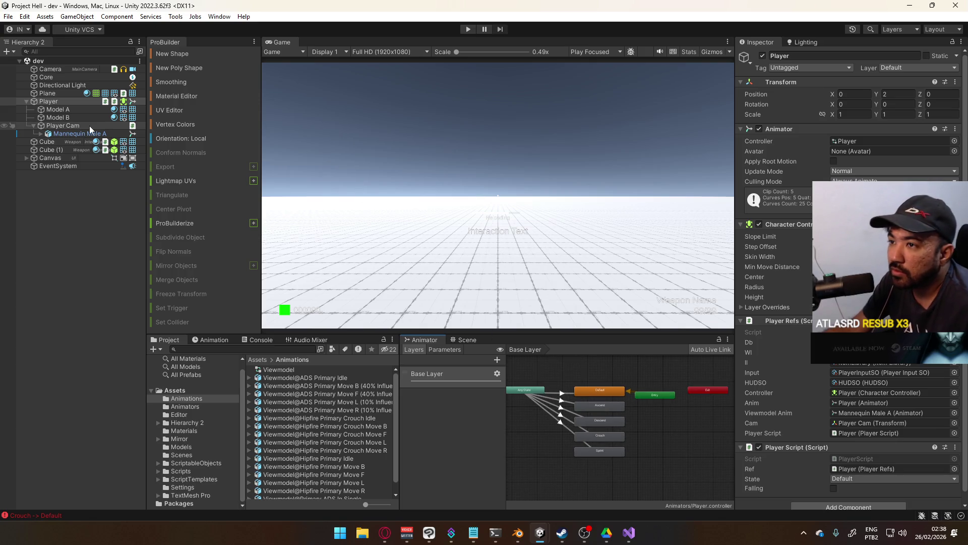
{"action": "left_click", "coordinate": [74, 132]}
{"action": "scroll", "coordinate": [584, 406], "scroll_direction": "up", "scroll_amount": 2}
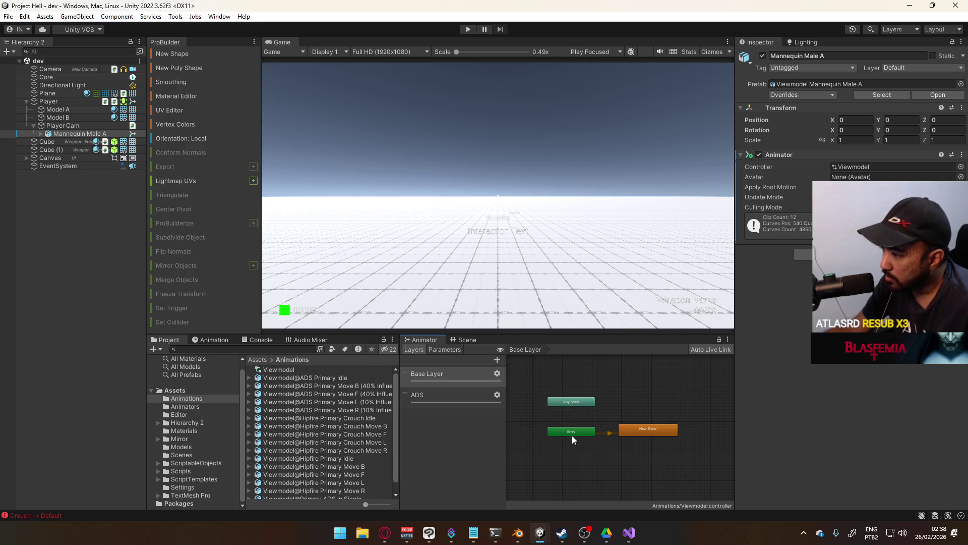
{"action": "left_click_drag", "start_coordinate": [572, 433], "coordinate": [573, 451]}
{"action": "left_click", "coordinate": [576, 402]}
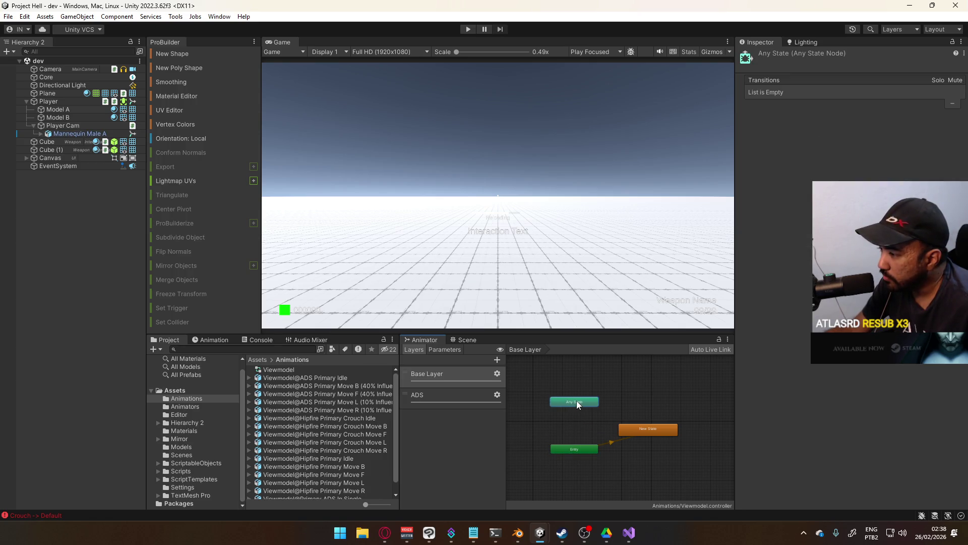
{"action": "left_click_drag", "start_coordinate": [576, 429], "coordinate": [576, 426]}
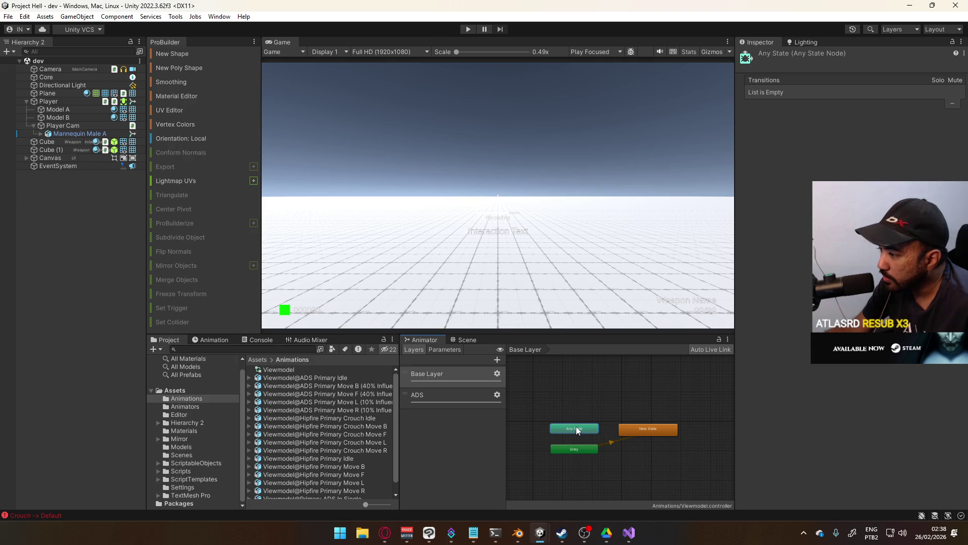
{"action": "left_click", "coordinate": [658, 425]}
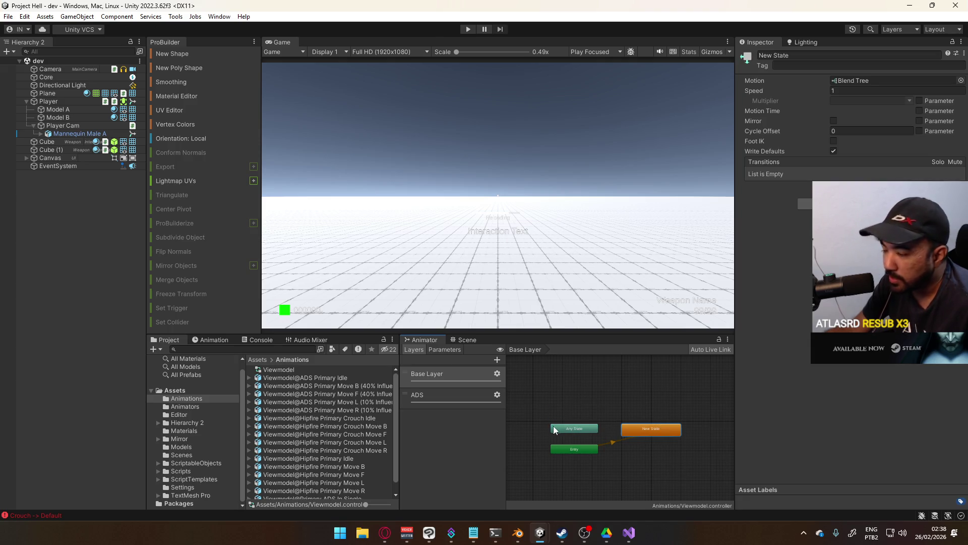
{"action": "left_click", "coordinate": [532, 426]}
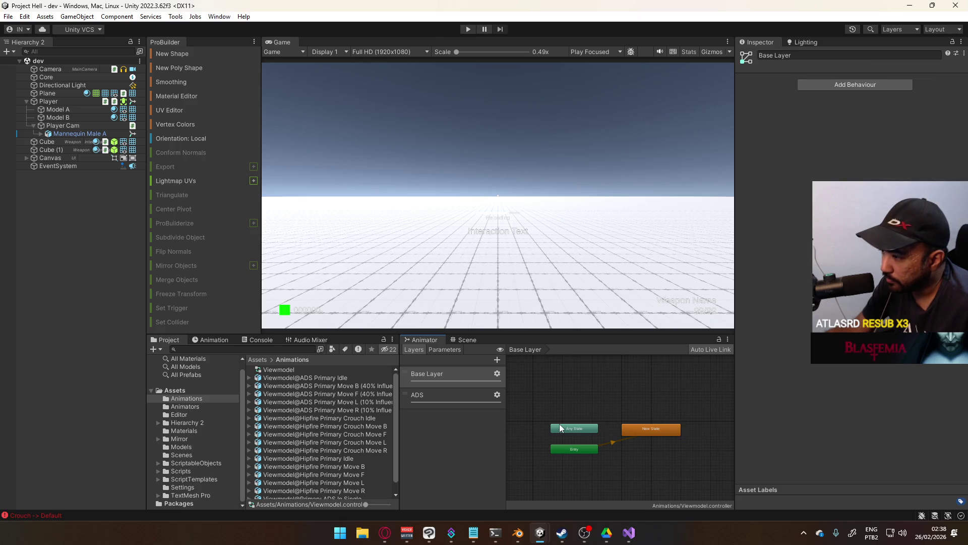
Make an Any State to New State transition with a state condition, and move Entry below.
{"action": "right_click", "coordinate": [582, 429]}
{"action": "left_click", "coordinate": [605, 434]}
{"action": "left_click", "coordinate": [635, 430]}
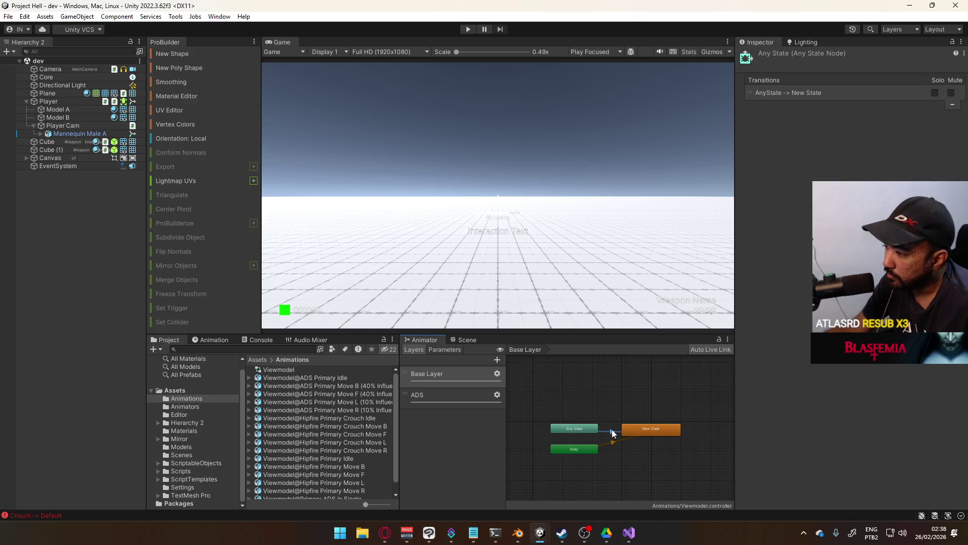
{"action": "left_click", "coordinate": [611, 430]}
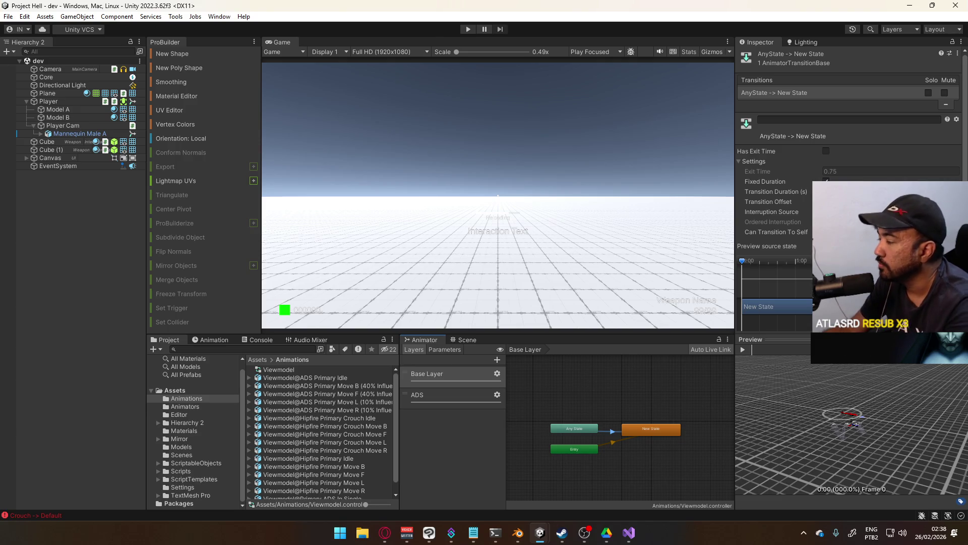
{"action": "scroll", "coordinate": [783, 81], "scroll_direction": "down", "scroll_amount": 3}
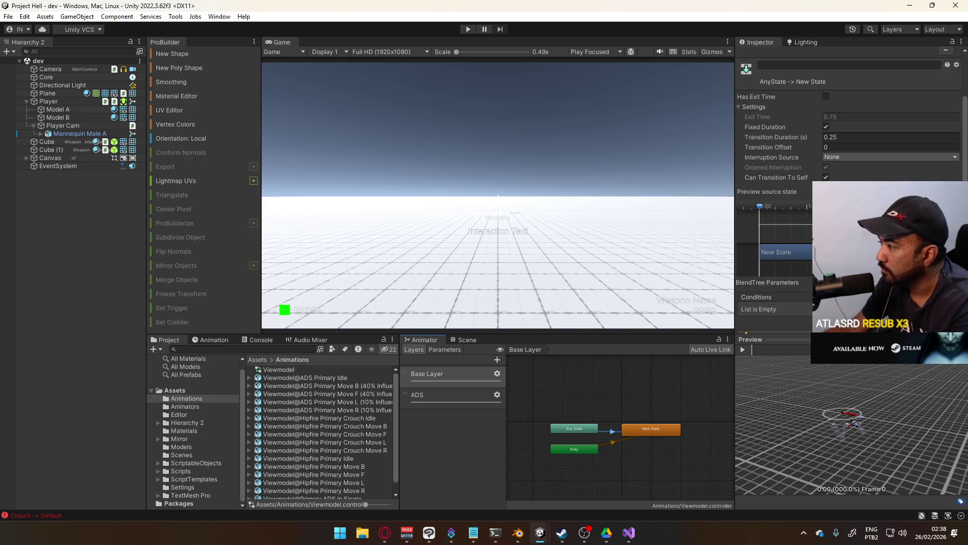
{"action": "left_click", "coordinate": [942, 317]}
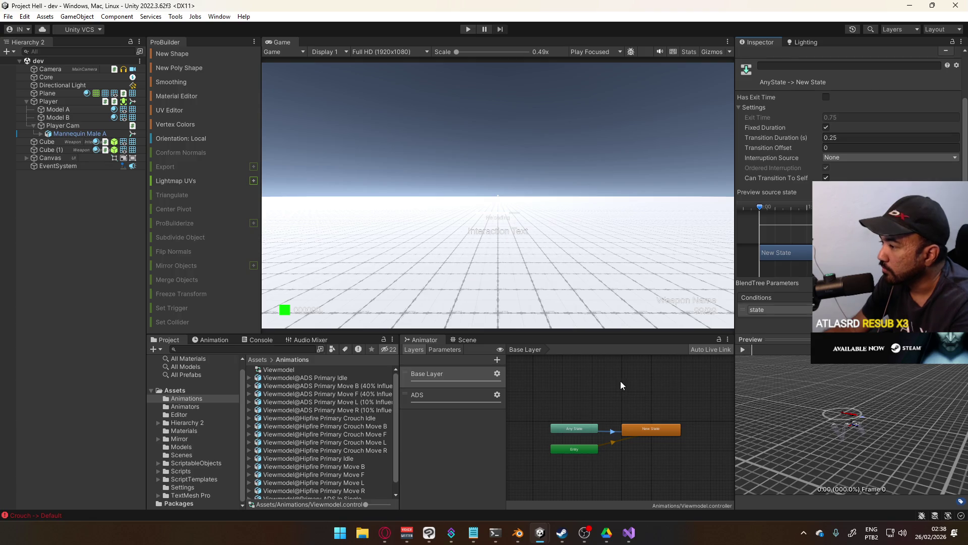
{"action": "left_click", "coordinate": [649, 426]}
{"action": "left_click_drag", "start_coordinate": [586, 450], "coordinate": [662, 456]}
{"action": "left_click", "coordinate": [654, 430]}
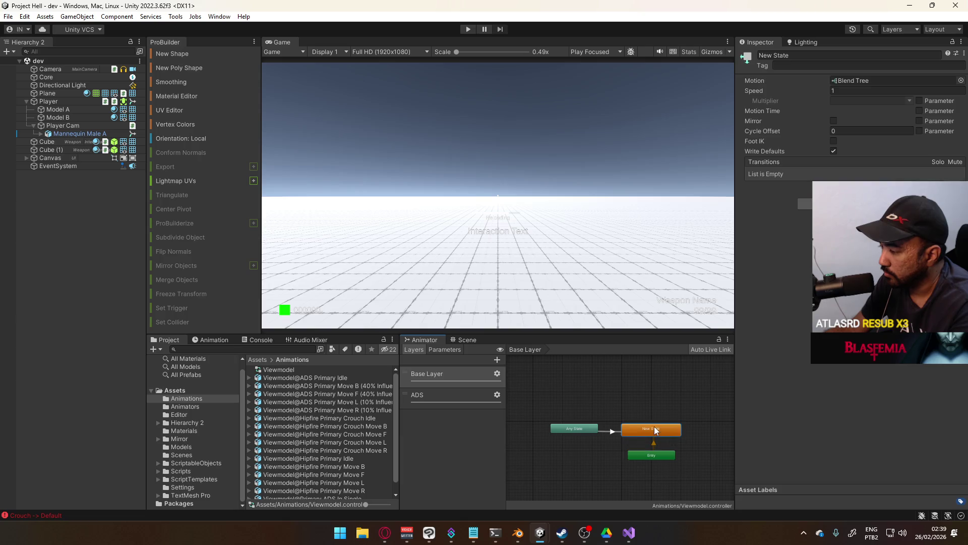
Duplicate the New State blend tree, place the copy above it, and name it Crouch.
{"action": "left_click", "coordinate": [666, 399]}
{"action": "key", "text": "ctrl+v"}
{"action": "left_click_drag", "start_coordinate": [604, 403], "coordinate": [663, 404]}
{"action": "left_click", "coordinate": [801, 59]}
{"action": "type", "text": "Crp"}
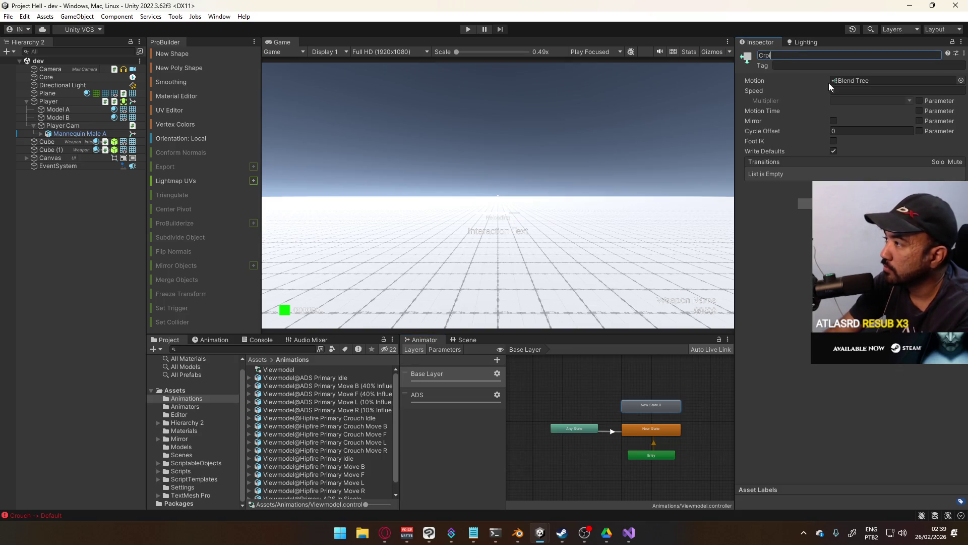
{"action": "key", "text": "BackSpace"}
{"action": "type", "text": "ouch Tree"}
{"action": "key", "text": "Return"}
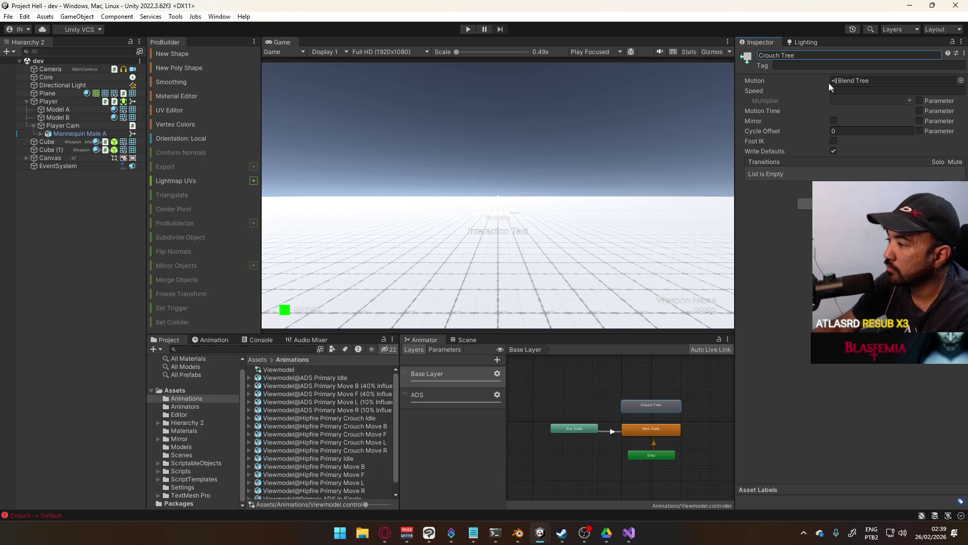
{"action": "key", "text": "BackSpace"}
{"action": "key", "text": "BackSpace"}
{"action": "key", "text": "BackSpace"}
{"action": "scroll", "coordinate": [619, 405], "scroll_direction": "up", "scroll_amount": 2}
{"action": "left_click", "coordinate": [582, 445]}
Add an Any State transition to Crouch and rename New State to Default.
{"action": "left_click", "coordinate": [588, 437]}
{"action": "right_click", "coordinate": [589, 437]}
{"action": "left_click", "coordinate": [611, 443]}
{"action": "left_click", "coordinate": [661, 406]}
{"action": "left_click", "coordinate": [671, 437]}
{"action": "left_click", "coordinate": [809, 55]}
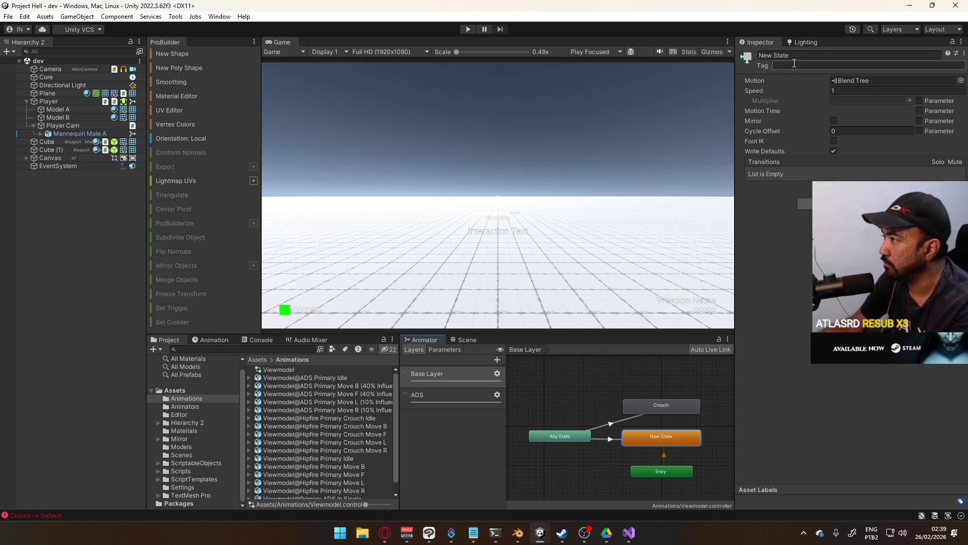
{"action": "type", "text": "Defau"}
{"action": "type", "text": "lt"}
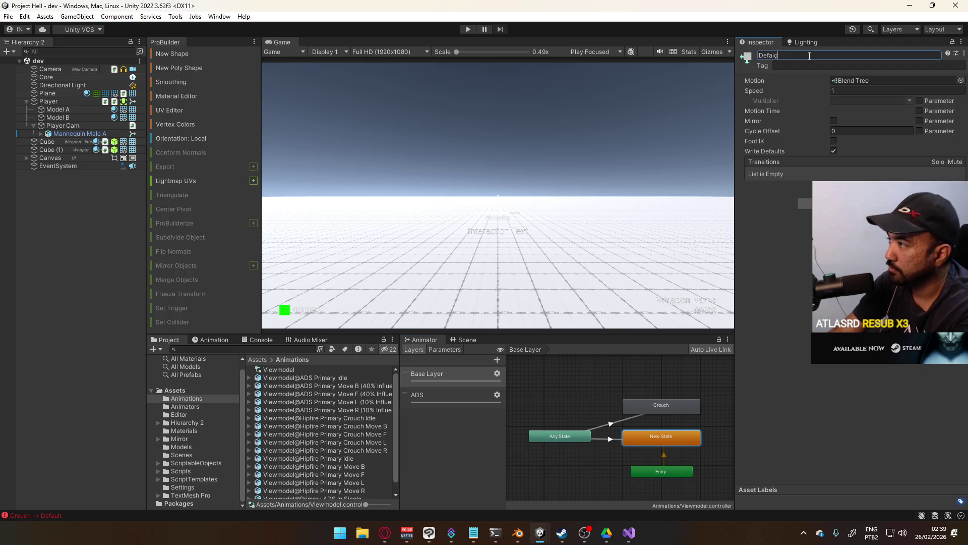
{"action": "key", "text": "Return"}
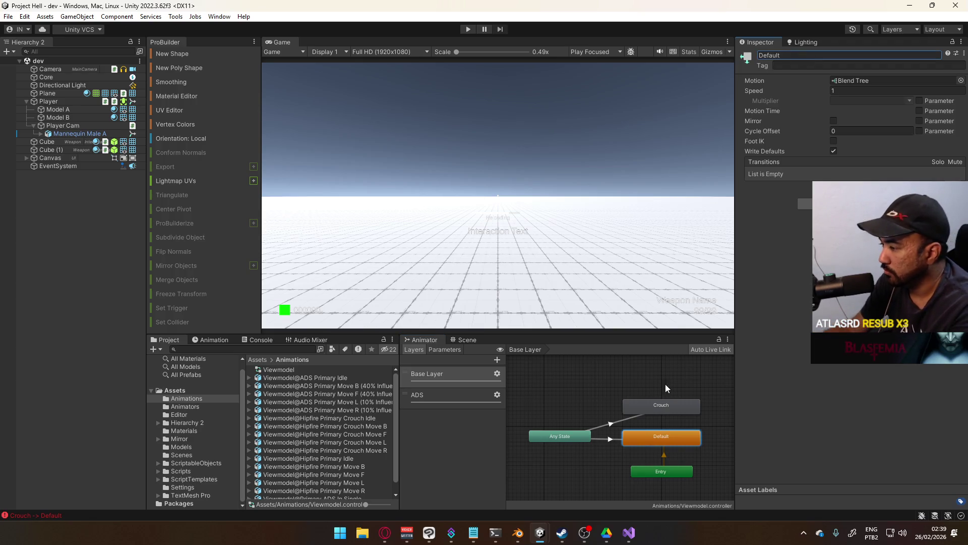
{"action": "left_click", "coordinate": [613, 438]}
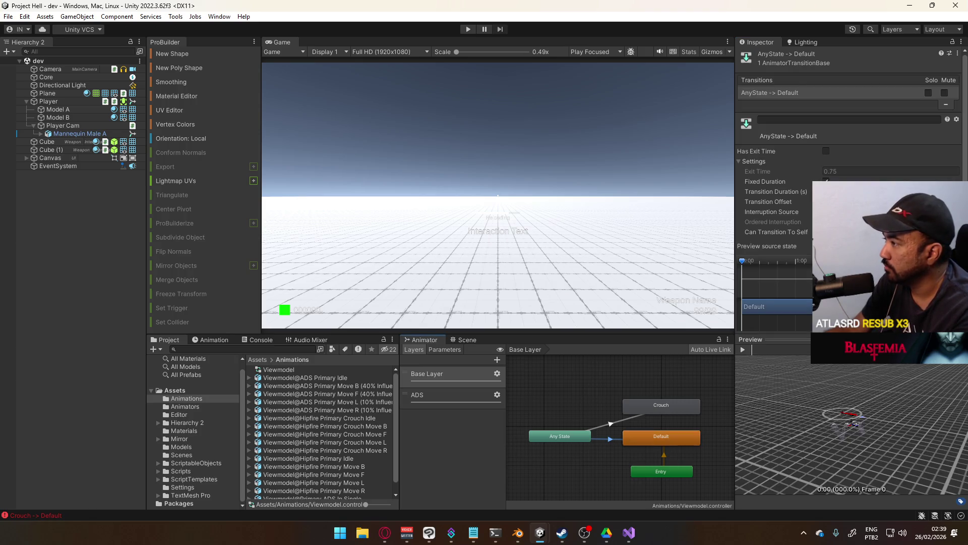
Disable Can Transition To Self on the Any State to Crouch transition.
{"action": "left_click", "coordinate": [887, 212]}
{"action": "left_click", "coordinate": [826, 233]}
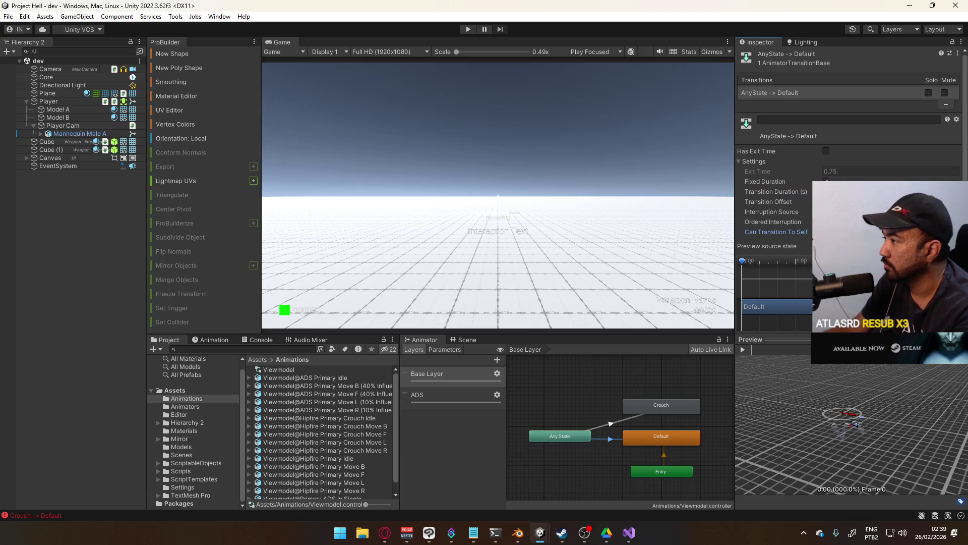
{"action": "scroll", "coordinate": [830, 154], "scroll_direction": "down", "scroll_amount": 3}
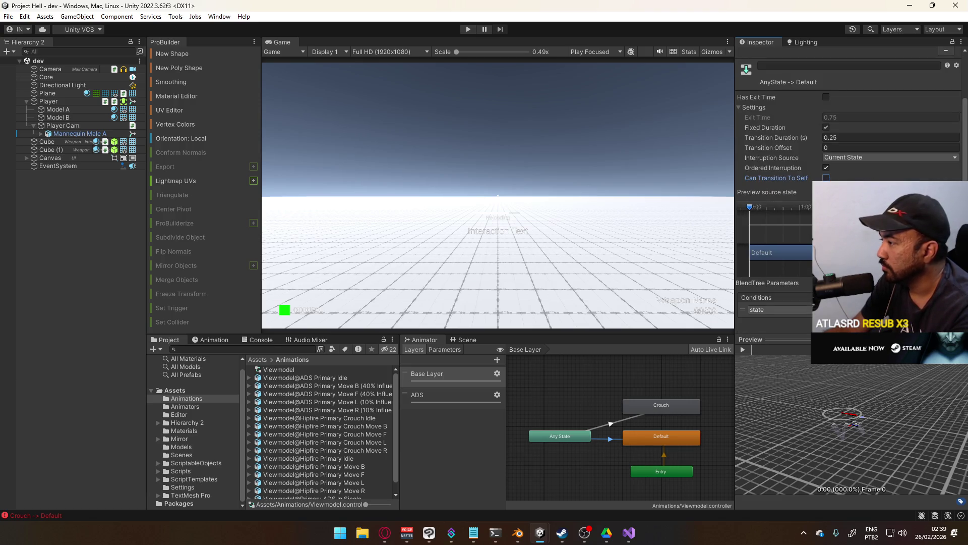
{"action": "left_click", "coordinate": [614, 421]}
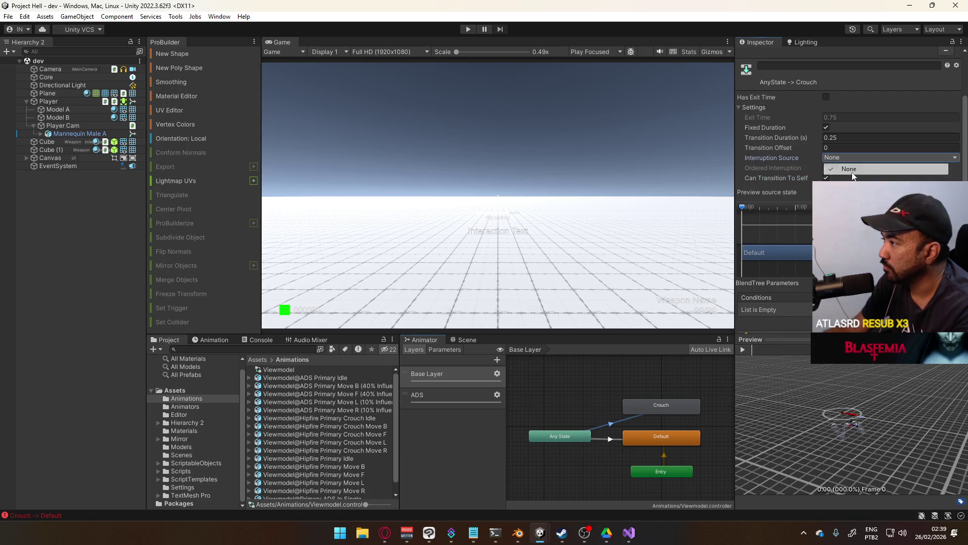
{"action": "left_click", "coordinate": [826, 177]}
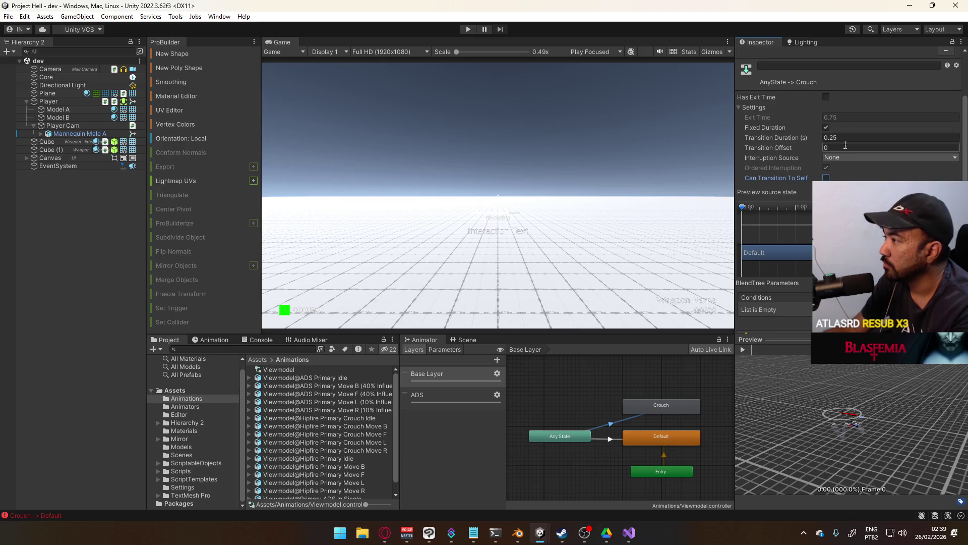
Add a state condition to the Crouch transition, then review the Default transition and parameters.
{"action": "scroll", "coordinate": [885, 112], "scroll_direction": "down", "scroll_amount": 2}
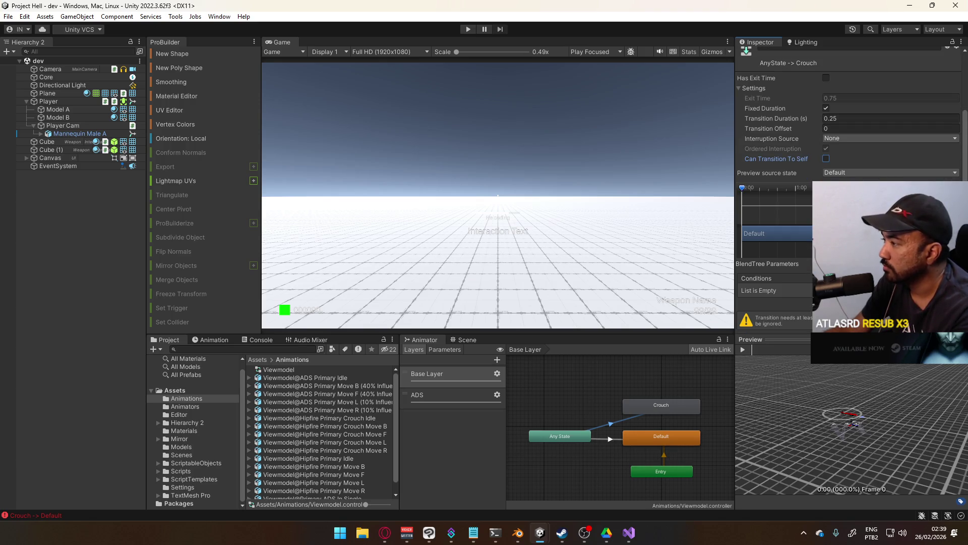
{"action": "left_click", "coordinate": [939, 302]}
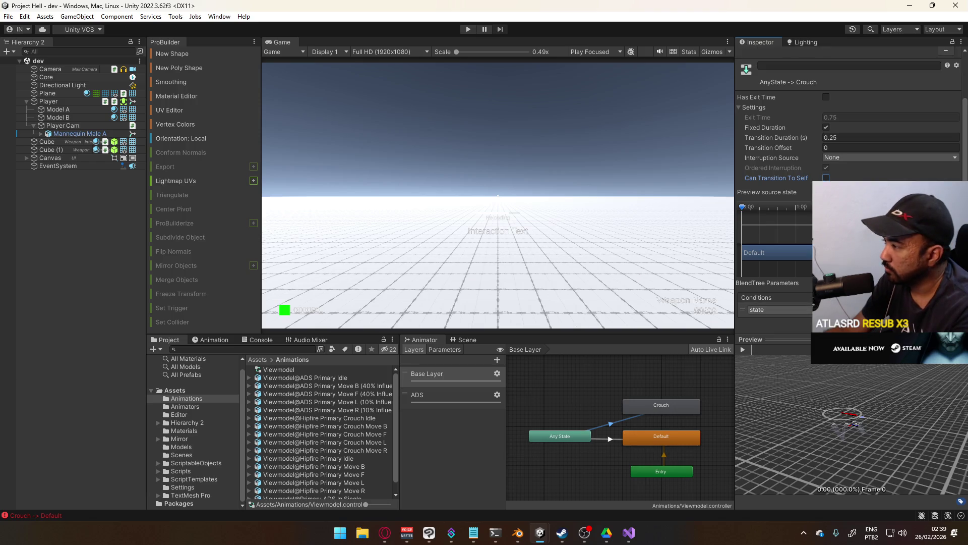
{"action": "left_click", "coordinate": [779, 309]}
{"action": "left_click", "coordinate": [762, 343]}
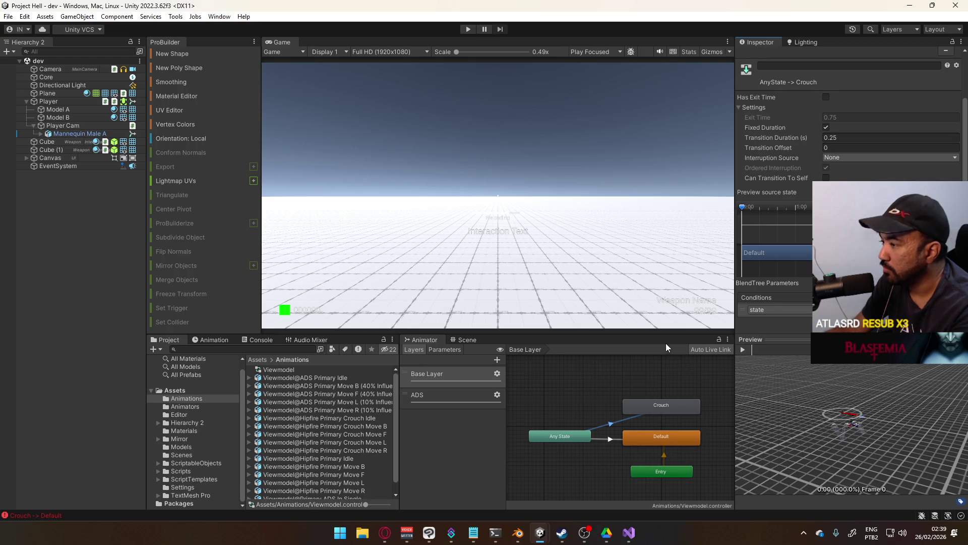
{"action": "left_click", "coordinate": [618, 440]}
{"action": "left_click", "coordinate": [613, 425]}
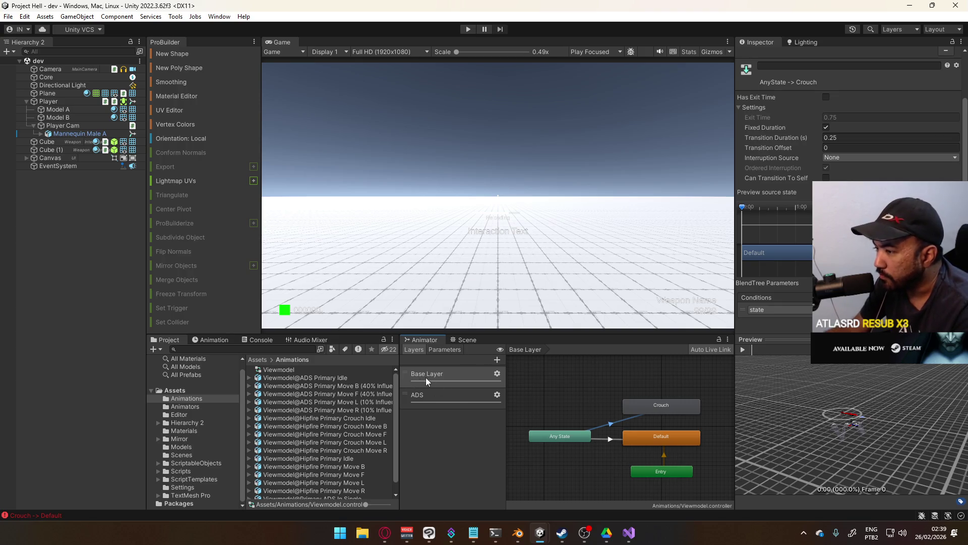
{"action": "left_click", "coordinate": [445, 349]}
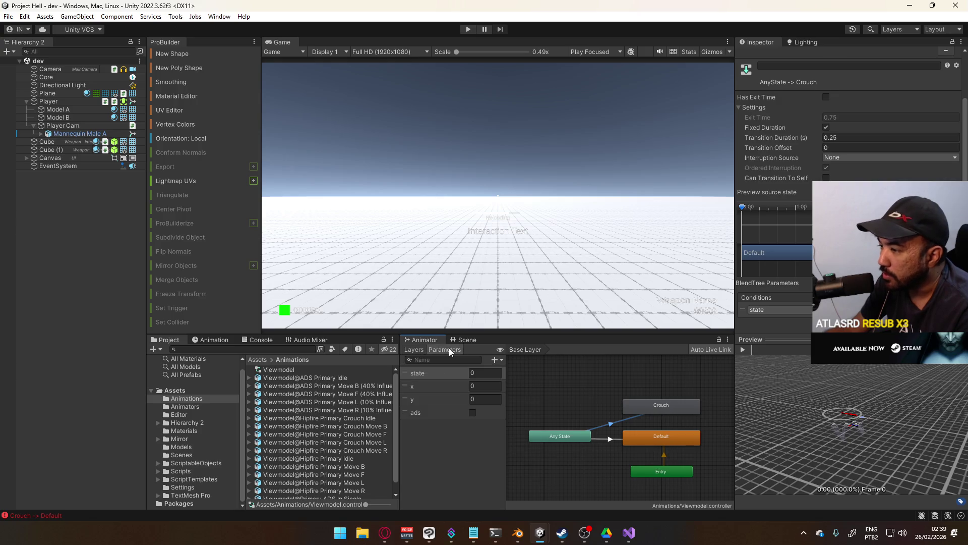
{"action": "left_click", "coordinate": [415, 350]}
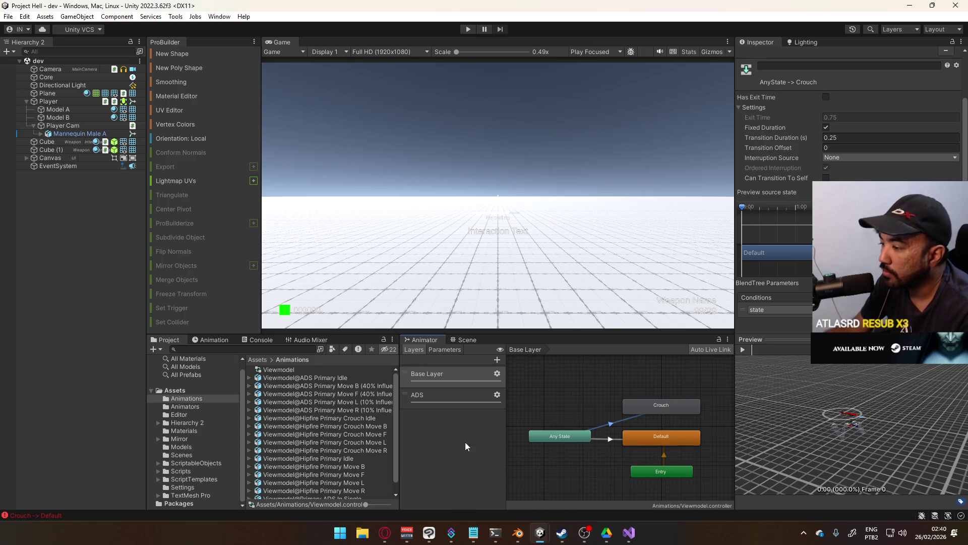
In Visual Studio, collapse the Update method and reloadTimer block, and close the find-in-file search.
{"action": "left_click", "coordinate": [629, 533]}
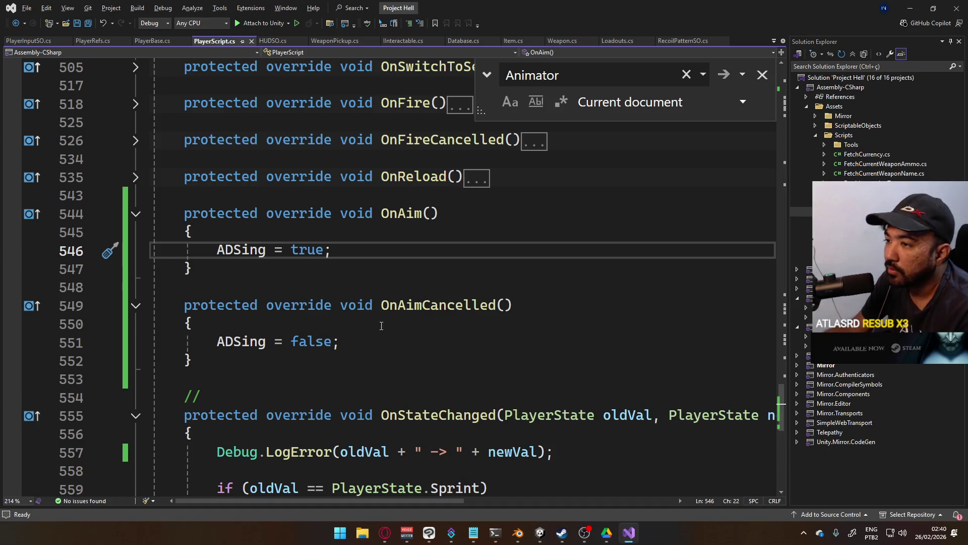
{"action": "scroll", "coordinate": [373, 337], "scroll_direction": "up", "scroll_amount": 20}
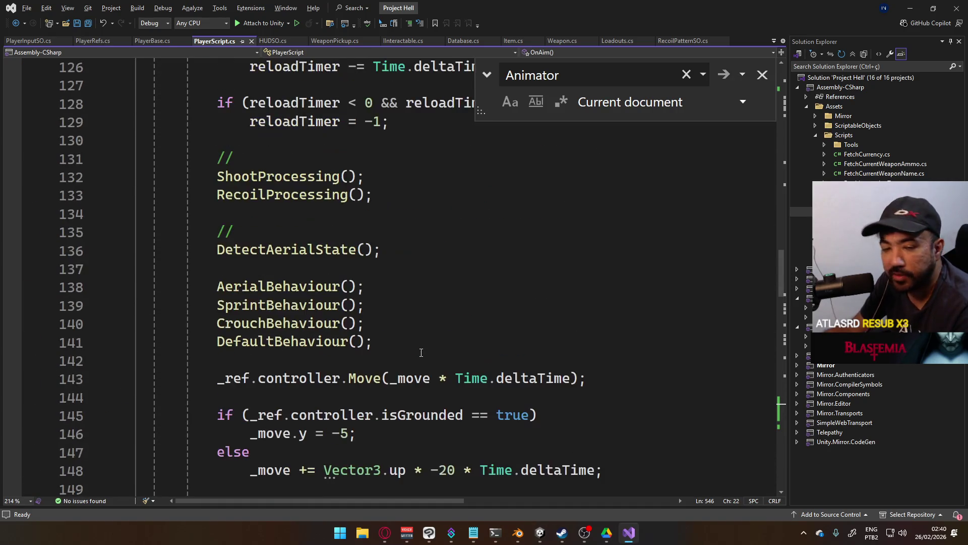
{"action": "scroll", "coordinate": [421, 352], "scroll_direction": "up", "scroll_amount": 9}
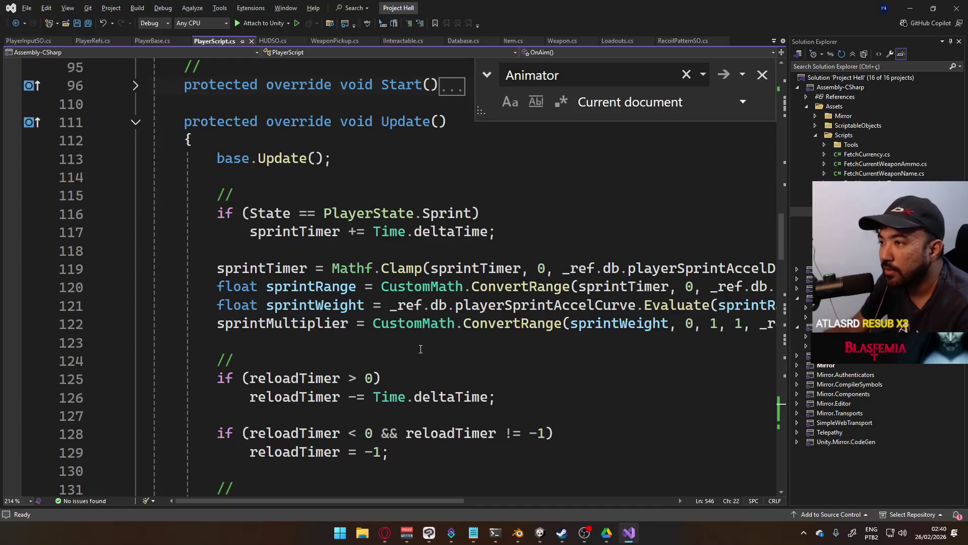
{"action": "left_click", "coordinate": [140, 300]}
{"action": "scroll", "coordinate": [236, 296], "scroll_direction": "up", "scroll_amount": 10}
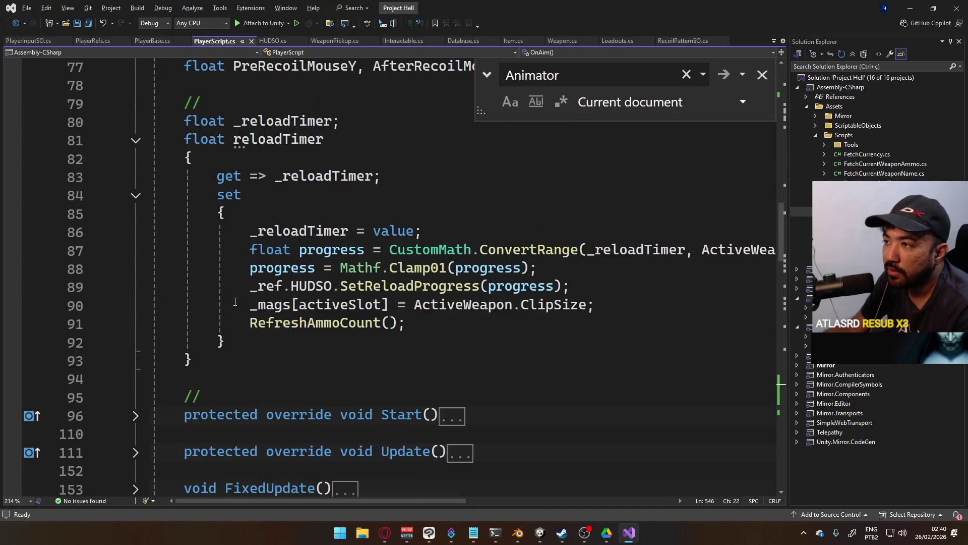
{"action": "scroll", "coordinate": [236, 295], "scroll_direction": "up", "scroll_amount": 8}
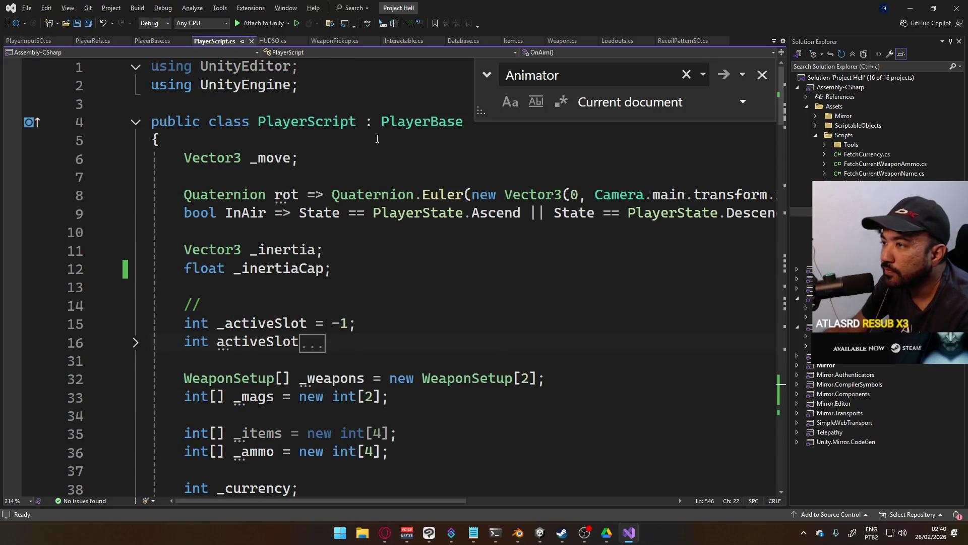
{"action": "scroll", "coordinate": [419, 237], "scroll_direction": "down", "scroll_amount": 12}
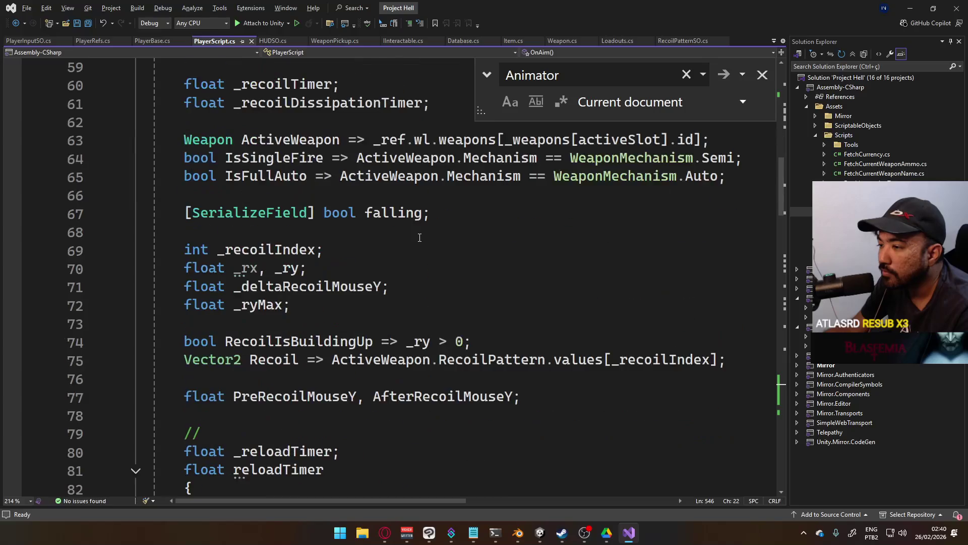
{"action": "scroll", "coordinate": [420, 238], "scroll_direction": "down", "scroll_amount": 2}
{"action": "scroll", "coordinate": [408, 279], "scroll_direction": "down", "scroll_amount": 1}
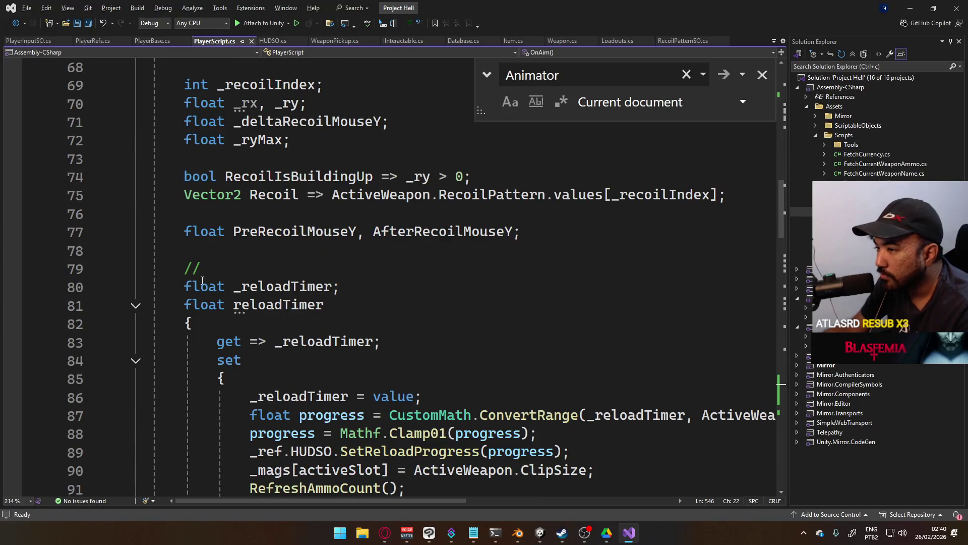
{"action": "left_click", "coordinate": [136, 306]}
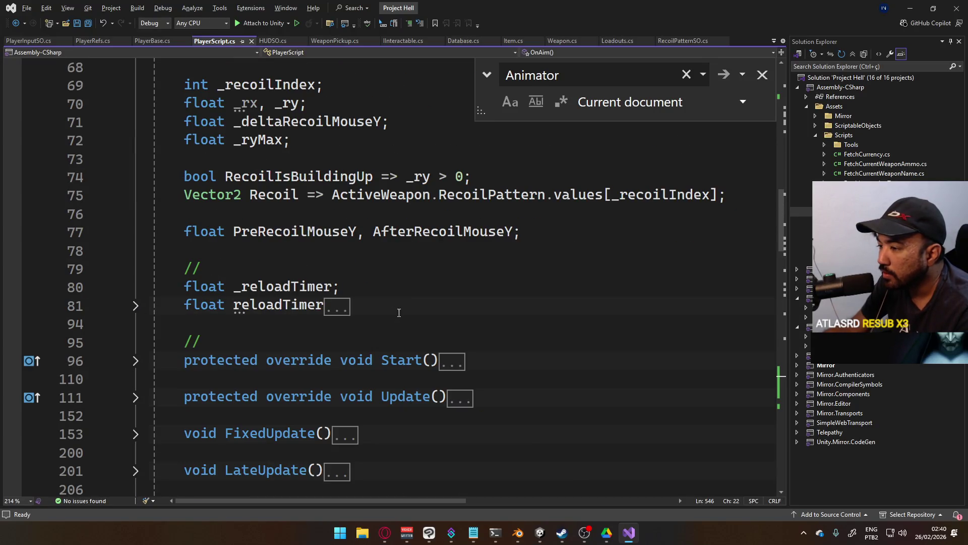
{"action": "scroll", "coordinate": [411, 308], "scroll_direction": "up", "scroll_amount": 2}
{"action": "scroll", "coordinate": [416, 304], "scroll_direction": "up", "scroll_amount": 5}
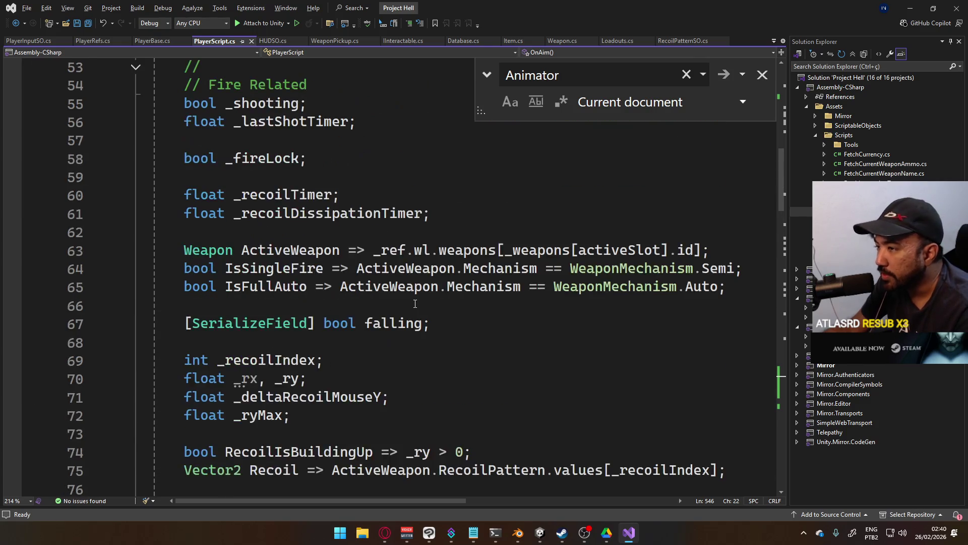
{"action": "scroll", "coordinate": [415, 303], "scroll_direction": "down", "scroll_amount": 2}
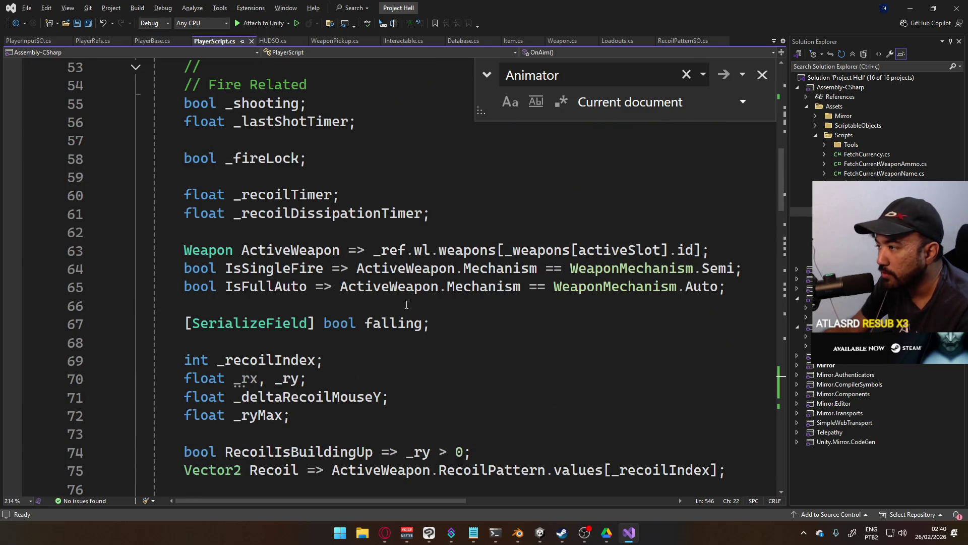
{"action": "scroll", "coordinate": [407, 305], "scroll_direction": "up", "scroll_amount": 2}
{"action": "left_click", "coordinate": [766, 74]}
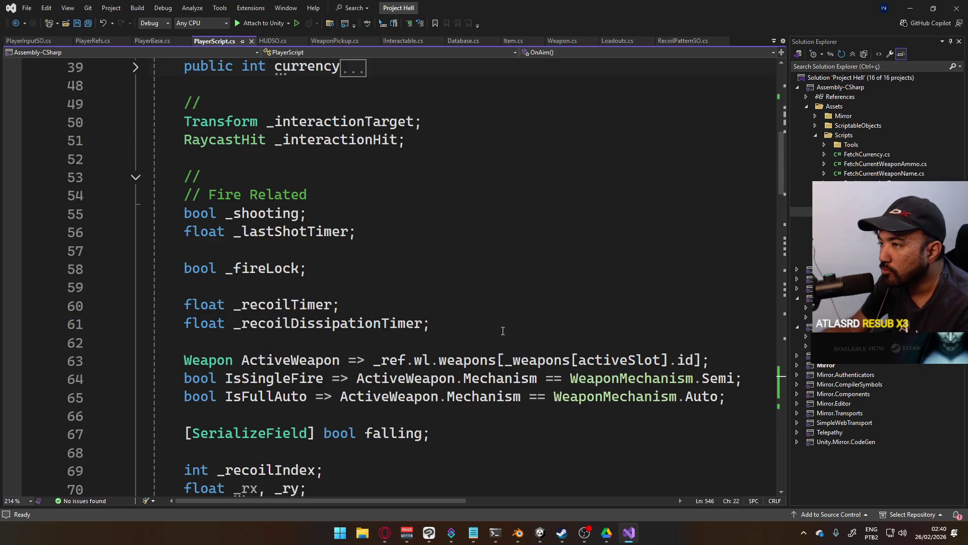
{"action": "scroll", "coordinate": [503, 331], "scroll_direction": "up", "scroll_amount": 8}
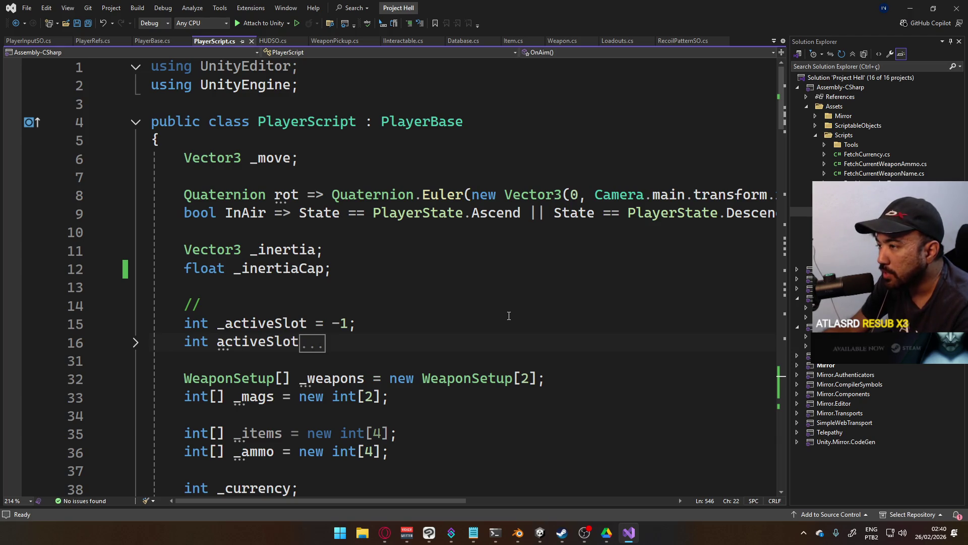
Check the Start method and the PlayerState enum in PlayerBase.cs, then return to Unity.
{"action": "mouse_move", "coordinate": [455, 500]}
{"action": "left_mouse_down"}
{"action": "mouse_move", "coordinate": [580, 494]}
{"action": "mouse_move", "coordinate": [446, 474]}
{"action": "left_mouse_up"}
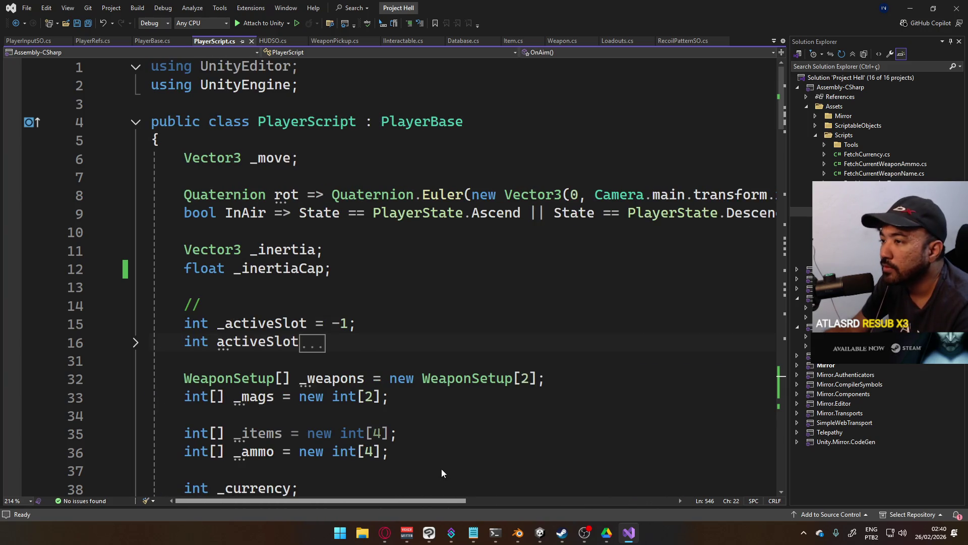
{"action": "scroll", "coordinate": [492, 471], "scroll_direction": "right", "scroll_amount": 3}
{"action": "scroll", "coordinate": [443, 461], "scroll_direction": "left", "scroll_amount": 3}
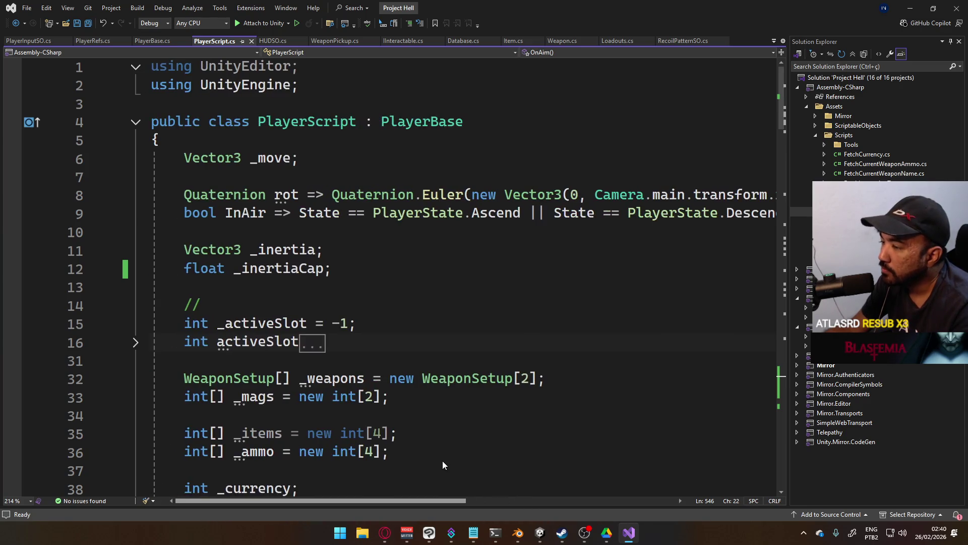
{"action": "scroll", "coordinate": [454, 400], "scroll_direction": "down", "scroll_amount": 15}
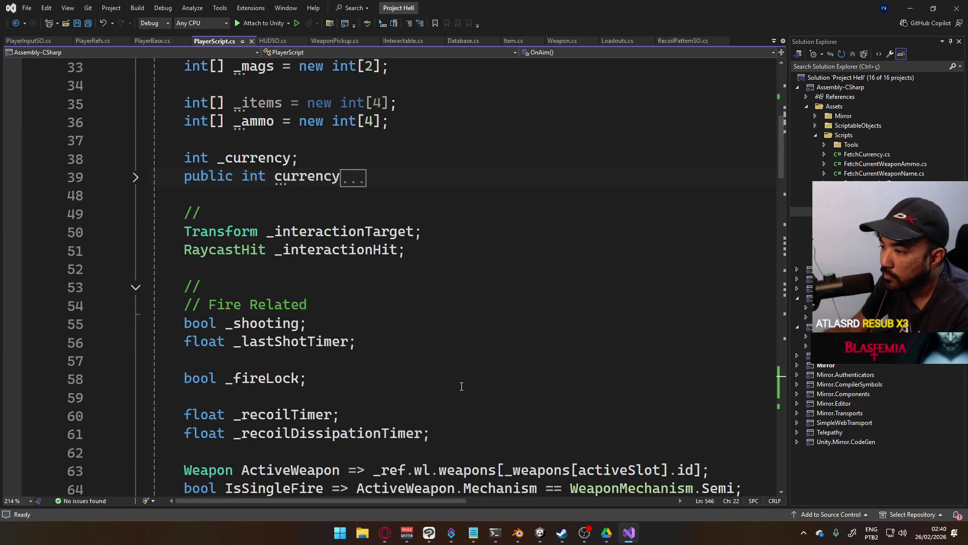
{"action": "scroll", "coordinate": [460, 387], "scroll_direction": "down", "scroll_amount": 3}
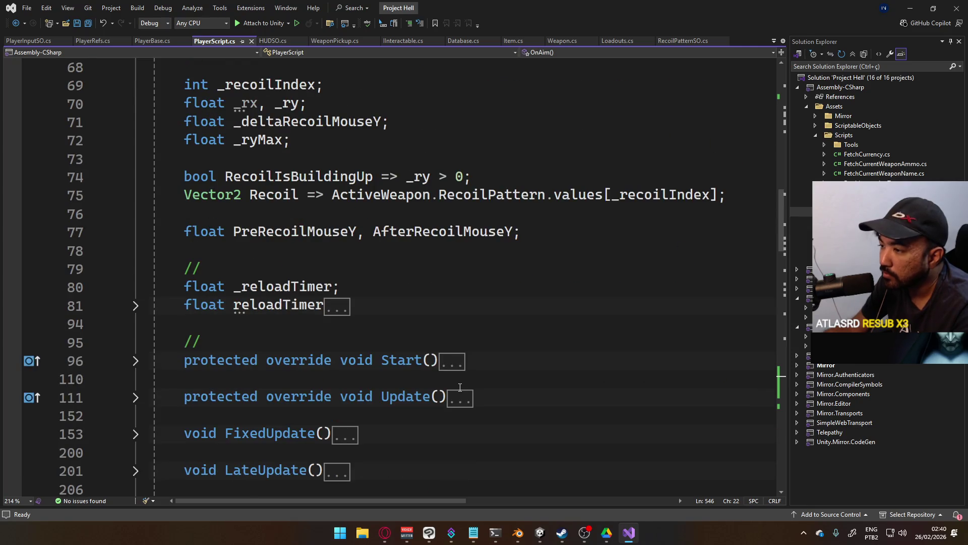
{"action": "left_click", "coordinate": [135, 361]}
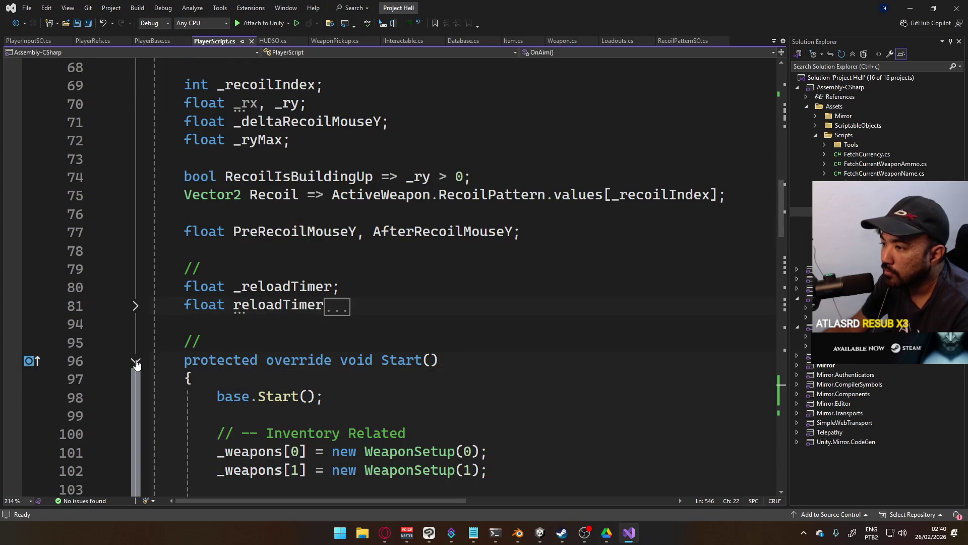
{"action": "left_click", "coordinate": [135, 362]}
{"action": "scroll", "coordinate": [357, 355], "scroll_direction": "up", "scroll_amount": 2}
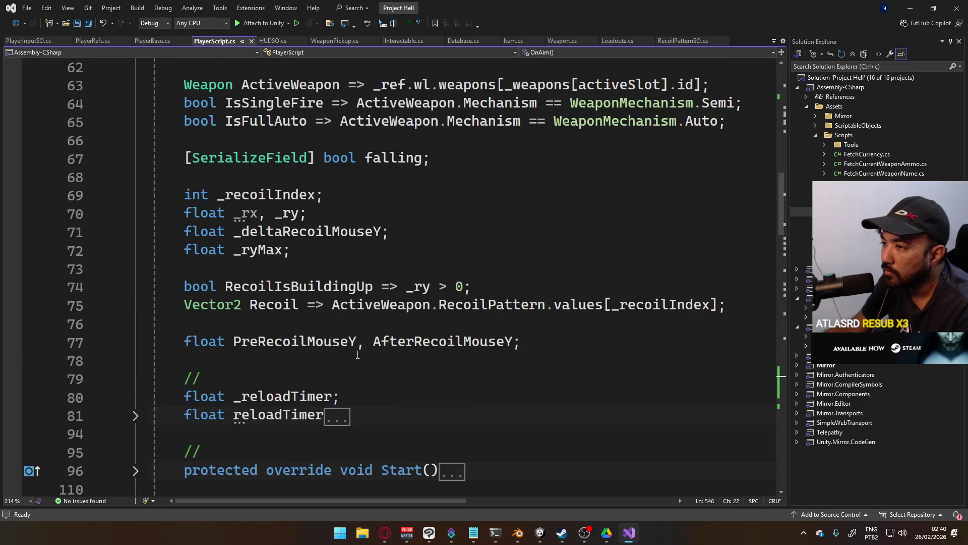
{"action": "scroll", "coordinate": [358, 355], "scroll_direction": "up", "scroll_amount": 5}
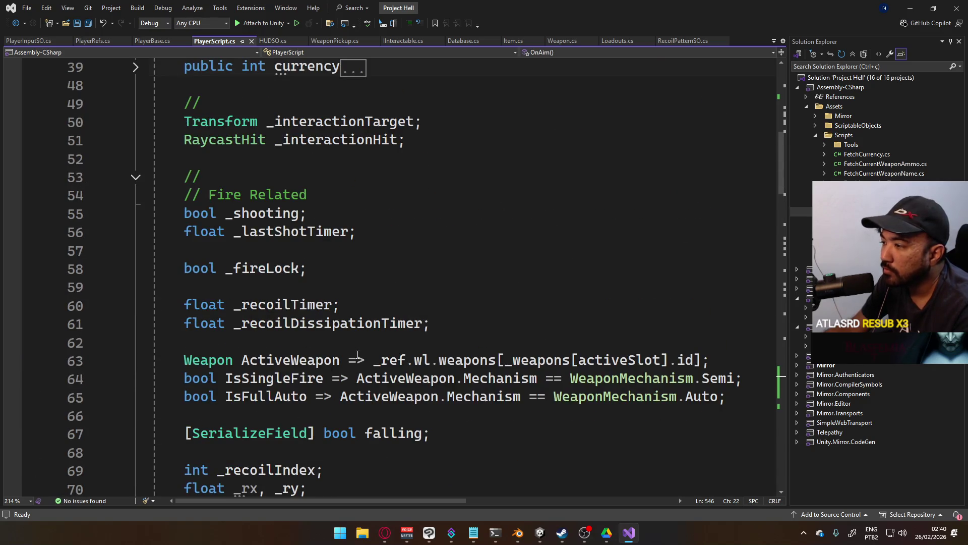
{"action": "scroll", "coordinate": [454, 329], "scroll_direction": "up", "scroll_amount": 4}
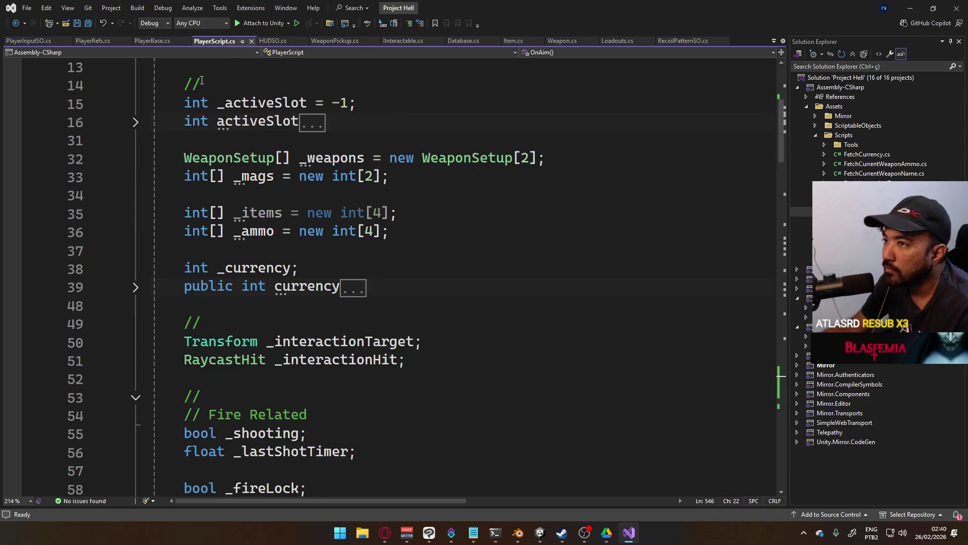
{"action": "left_click", "coordinate": [152, 41]}
{"action": "scroll", "coordinate": [408, 302], "scroll_direction": "up", "scroll_amount": 8}
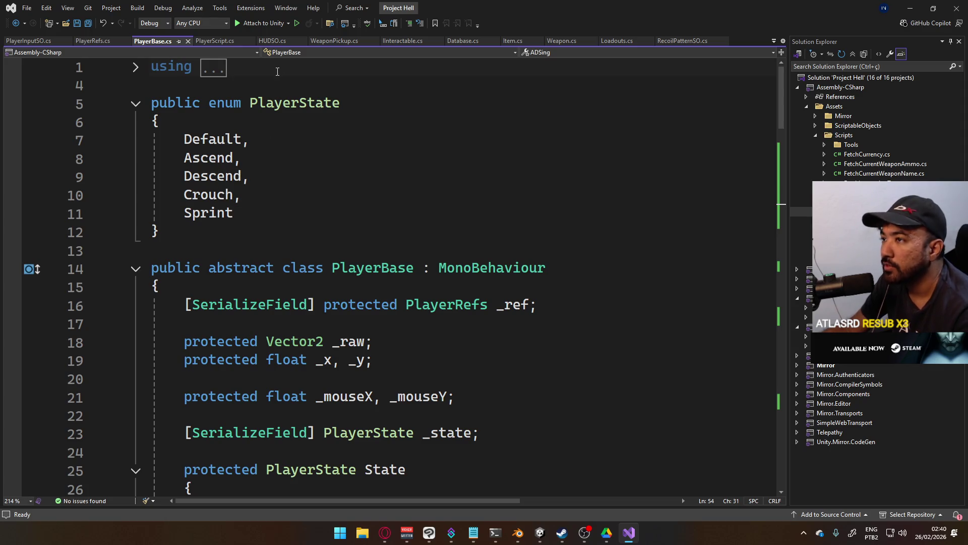
{"action": "key", "text": "alt+Tab"}
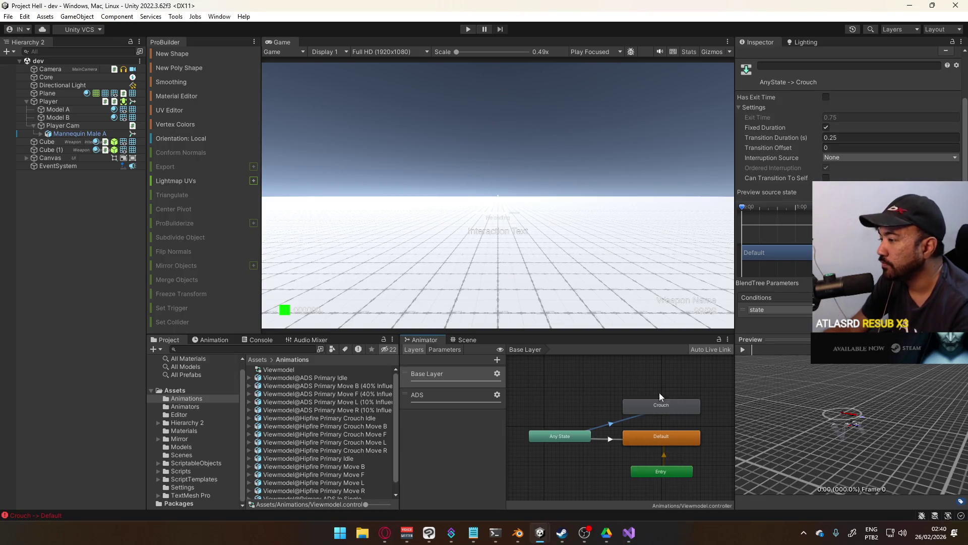
Move the Crouch state higher in the Animator graph, enter Play mode and toggle crouch with C.
{"action": "left_click", "coordinate": [756, 309]}
{"action": "mouse_move", "coordinate": [666, 408]}
{"action": "left_mouse_down"}
{"action": "mouse_move", "coordinate": [669, 361]}
{"action": "mouse_move", "coordinate": [658, 412]}
{"action": "left_mouse_up"}
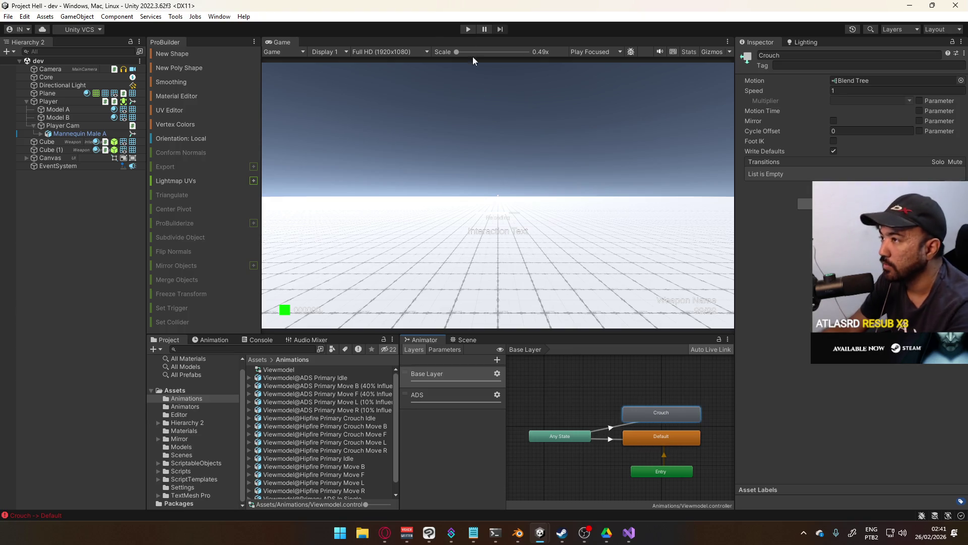
{"action": "left_click", "coordinate": [468, 28]}
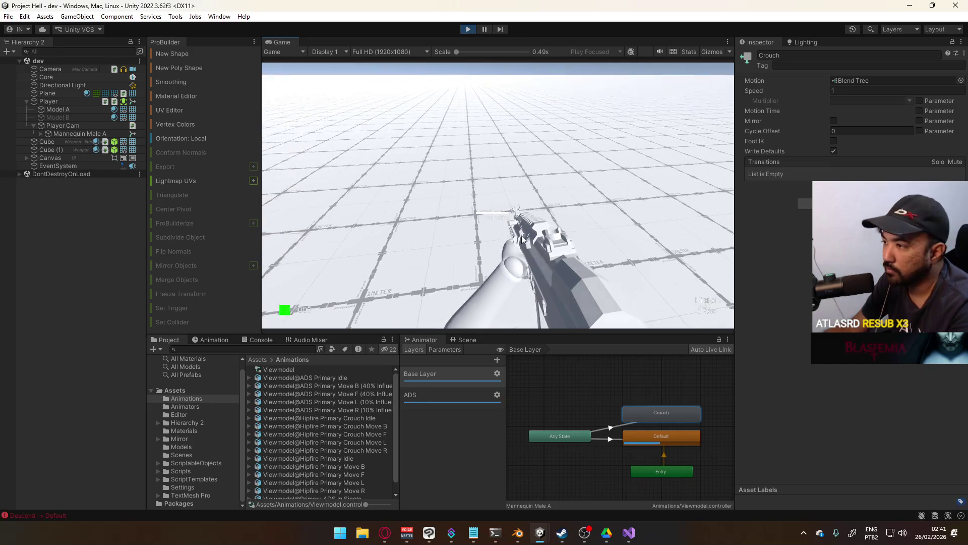
{"action": "key", "text": "c"}
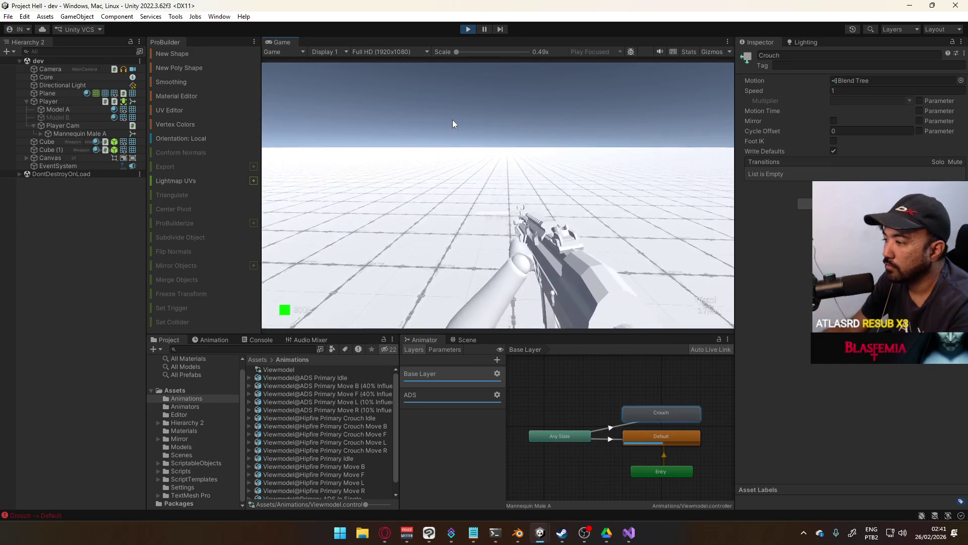
Deselect and then open the Crouch state's blend tree in the Viewmodel Animator.
{"action": "key", "text": "super"}
{"action": "key", "text": "super"}
{"action": "left_click", "coordinate": [668, 423]}
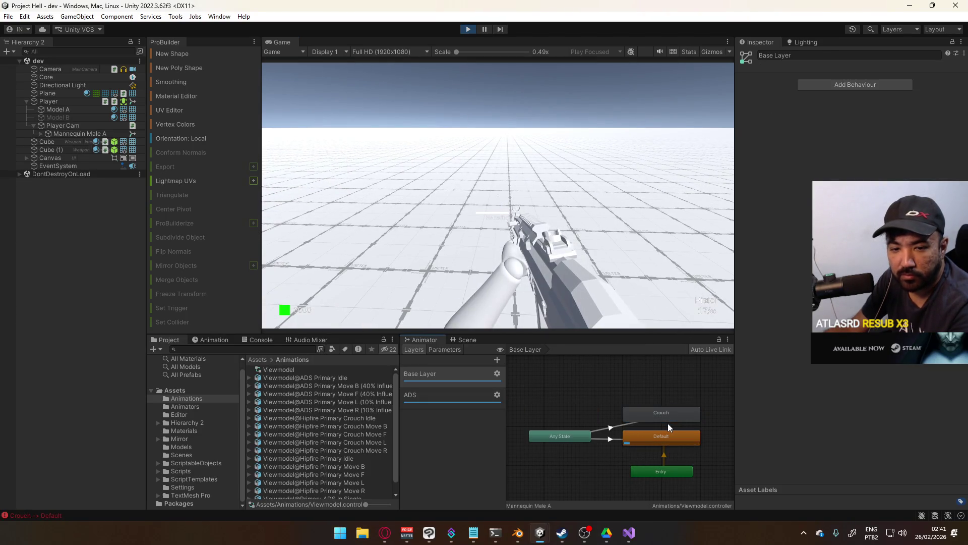
{"action": "double_click", "coordinate": [673, 413]}
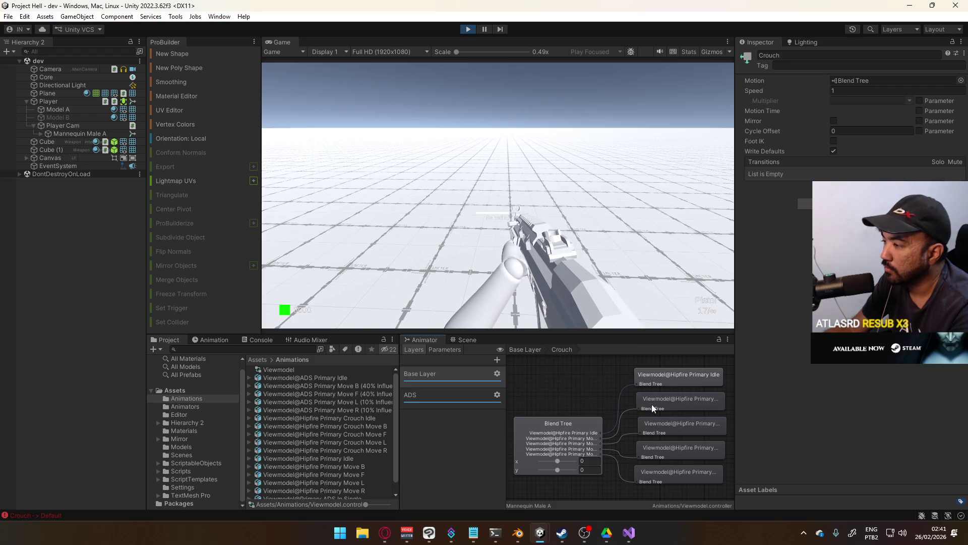
Assign the Hipfire Primary Crouch Idle clip to the blend tree's first motion.
{"action": "left_click", "coordinate": [574, 420]}
{"action": "left_click", "coordinate": [858, 225]}
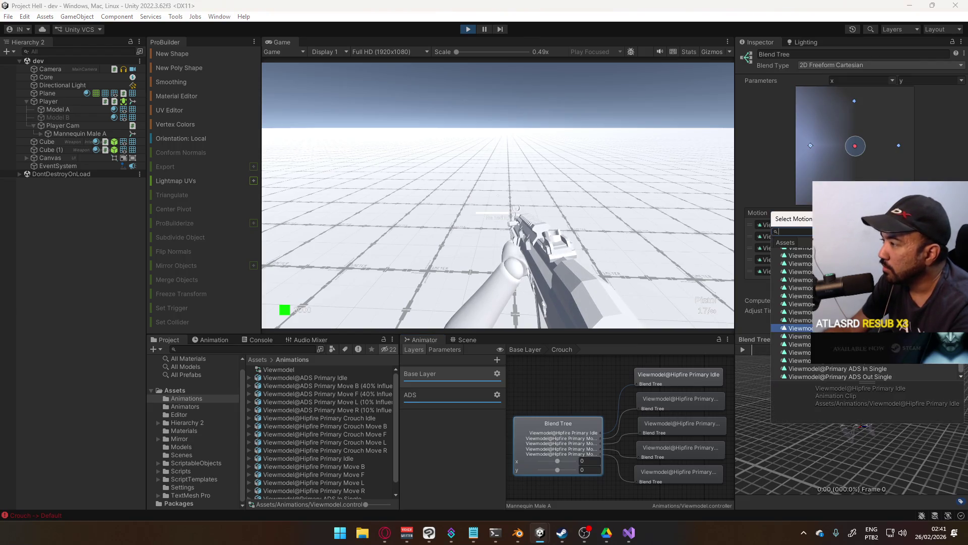
{"action": "left_click", "coordinate": [801, 288]}
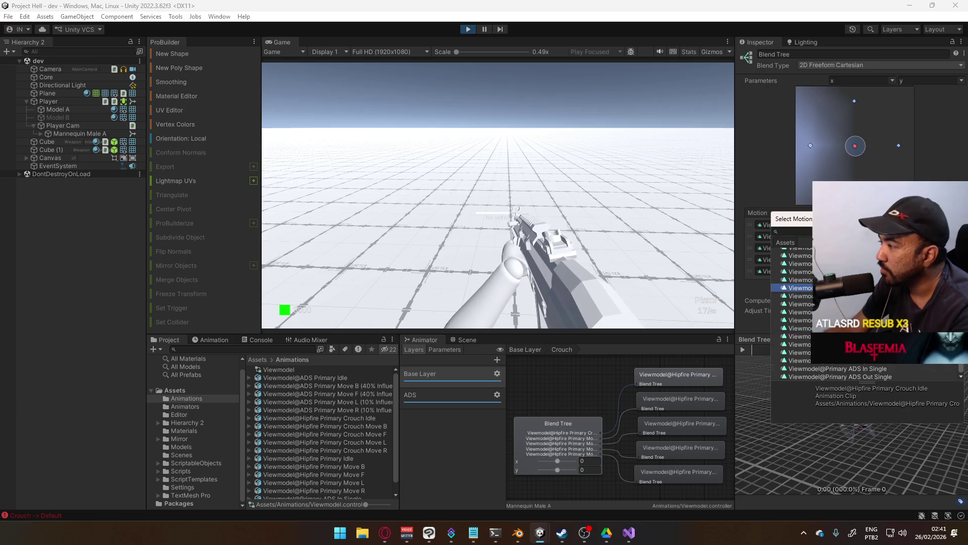
{"action": "key", "text": "Return"}
{"action": "left_click", "coordinate": [600, 424]}
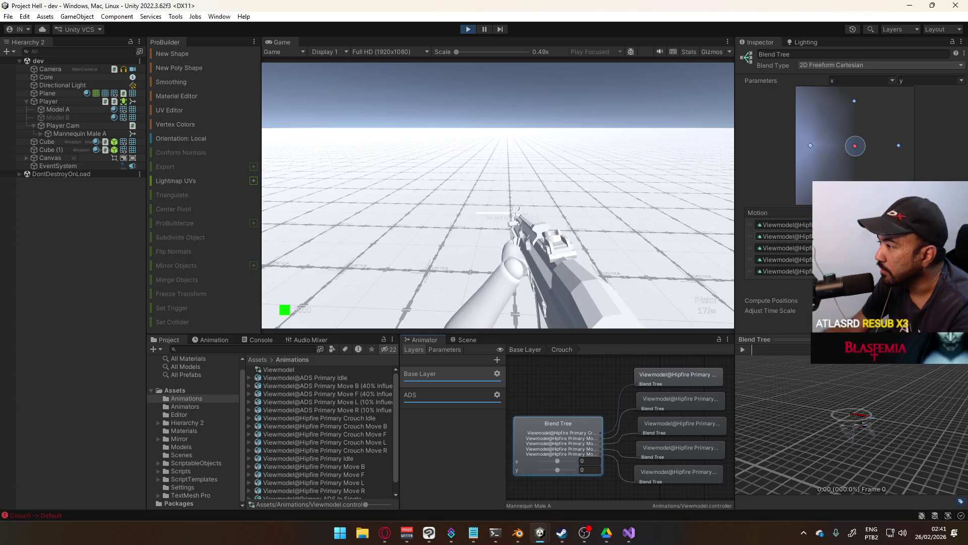
Assign Hipfire Primary Crouch Move clips to the remaining motion slots, then focus the Game view.
{"action": "left_click", "coordinate": [858, 236]}
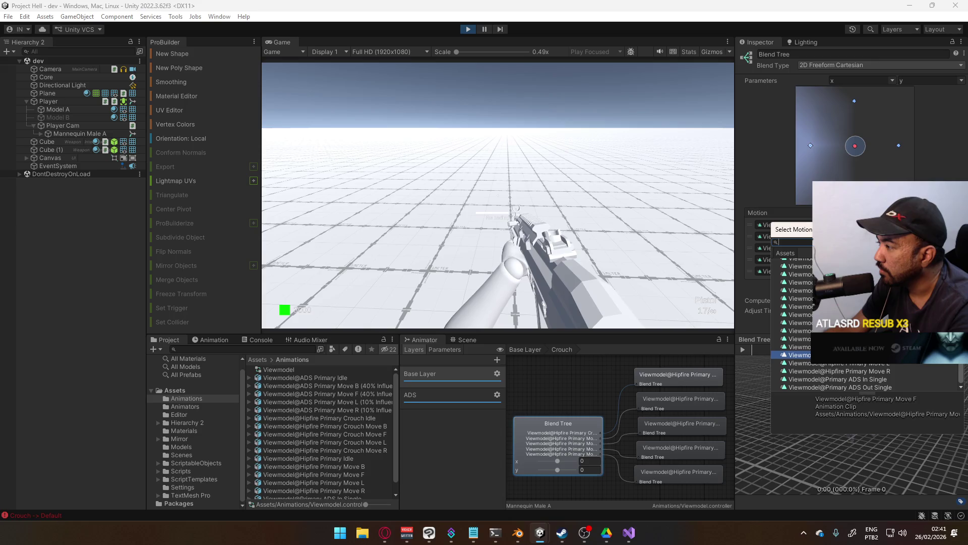
{"action": "key", "text": "Return"}
{"action": "left_click", "coordinate": [858, 236]}
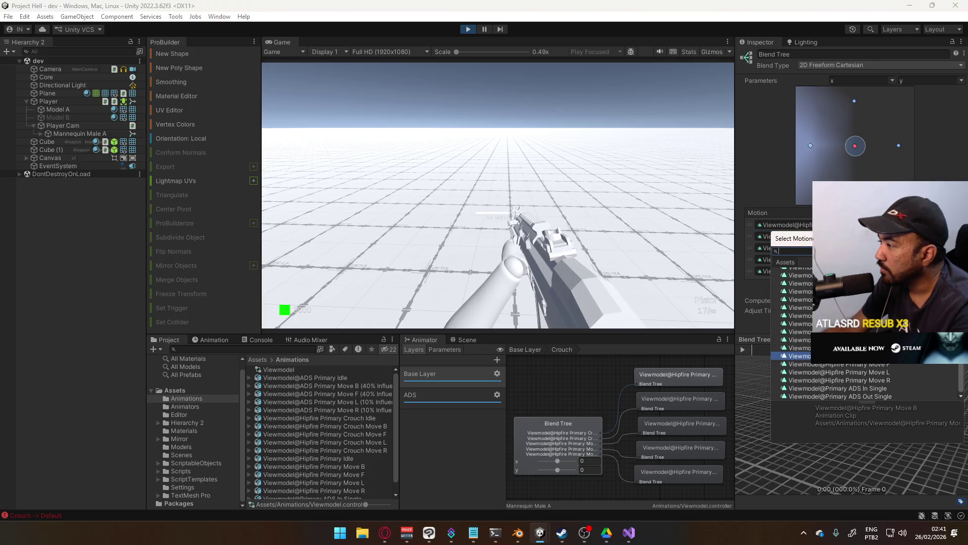
{"action": "key", "text": "Return"}
{"action": "left_click", "coordinate": [857, 248]}
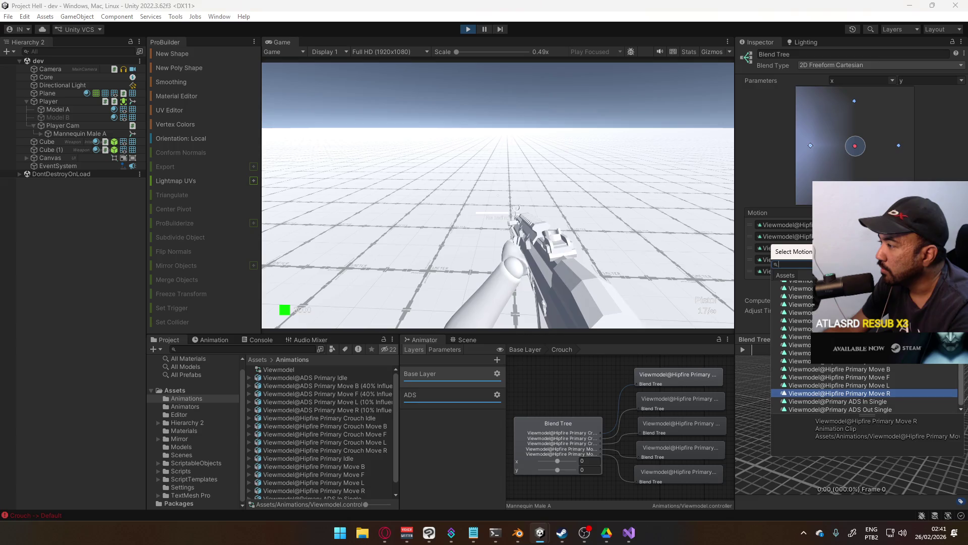
{"action": "key", "text": "Return"}
{"action": "left_click", "coordinate": [858, 271]}
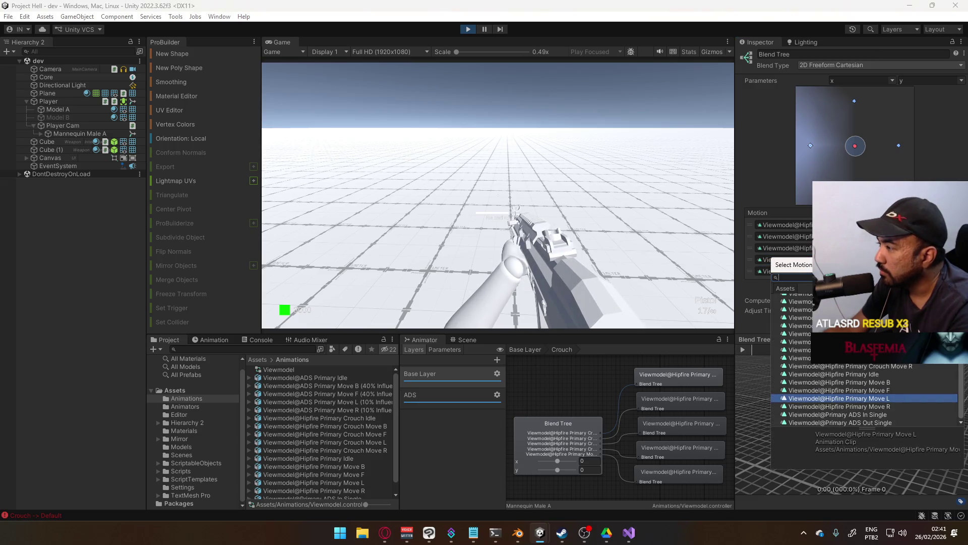
{"action": "key", "text": "Return"}
{"action": "left_click", "coordinate": [538, 189]}
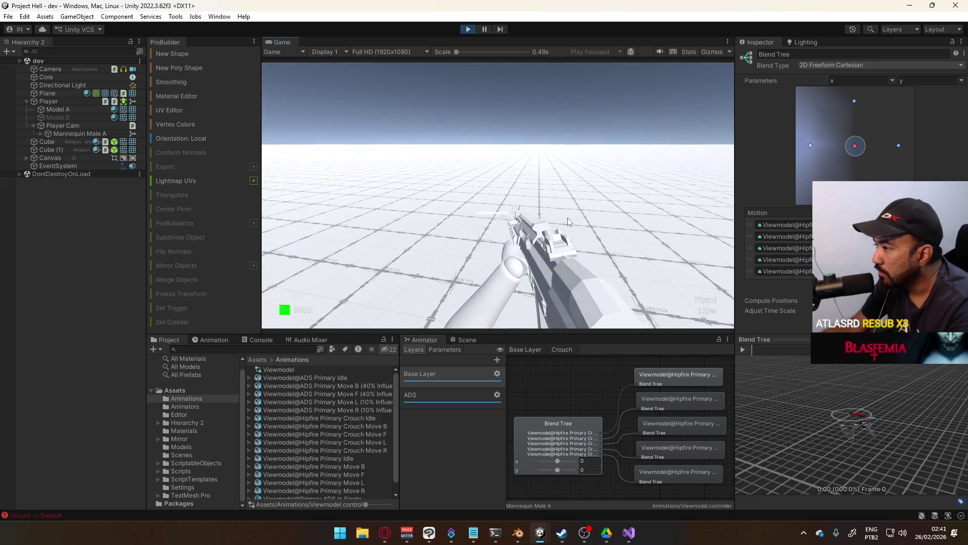
Crouch and walk with D, W, D and A to watch the blend, then stop Play and switch to Visual Studio.
{"action": "key", "text": "2"}
{"action": "key", "text": "d"}
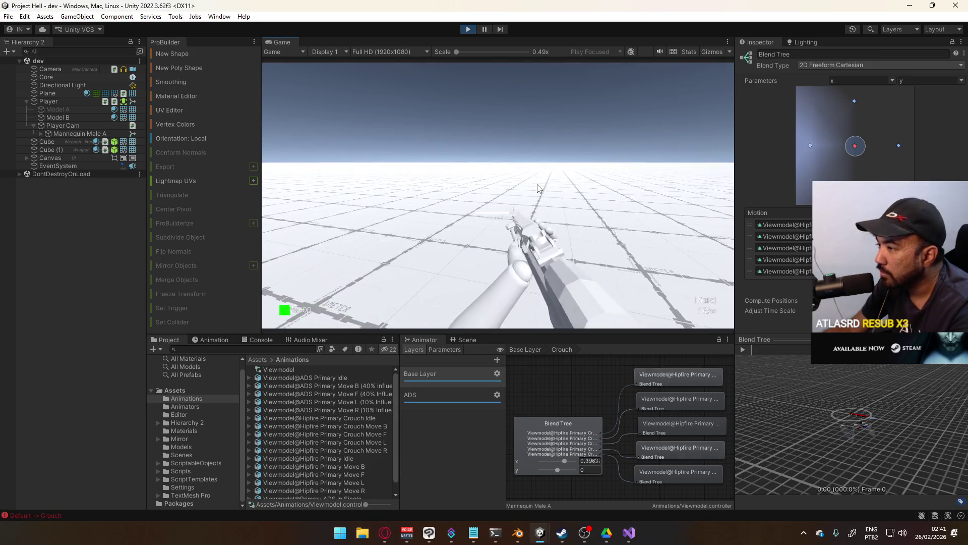
{"action": "key", "text": "w"}
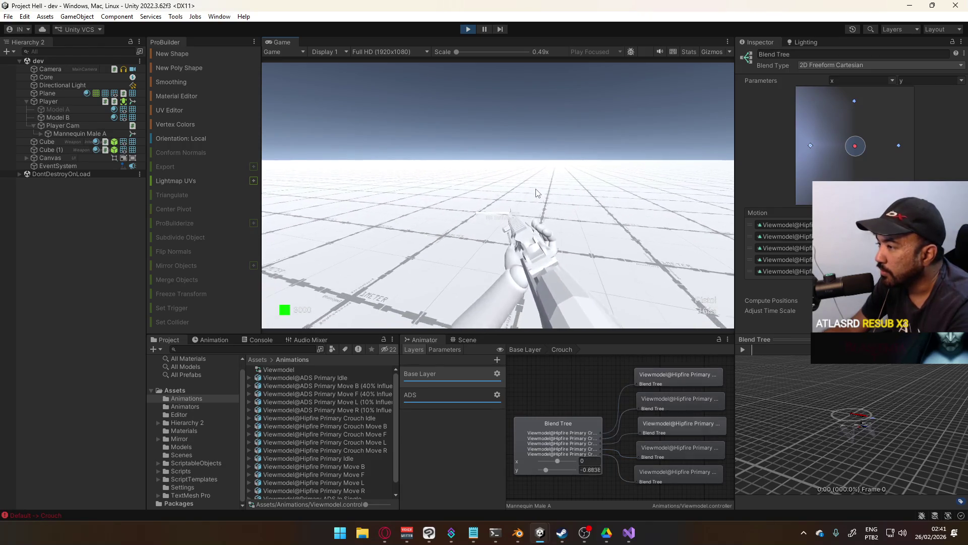
{"action": "key", "text": "d"}
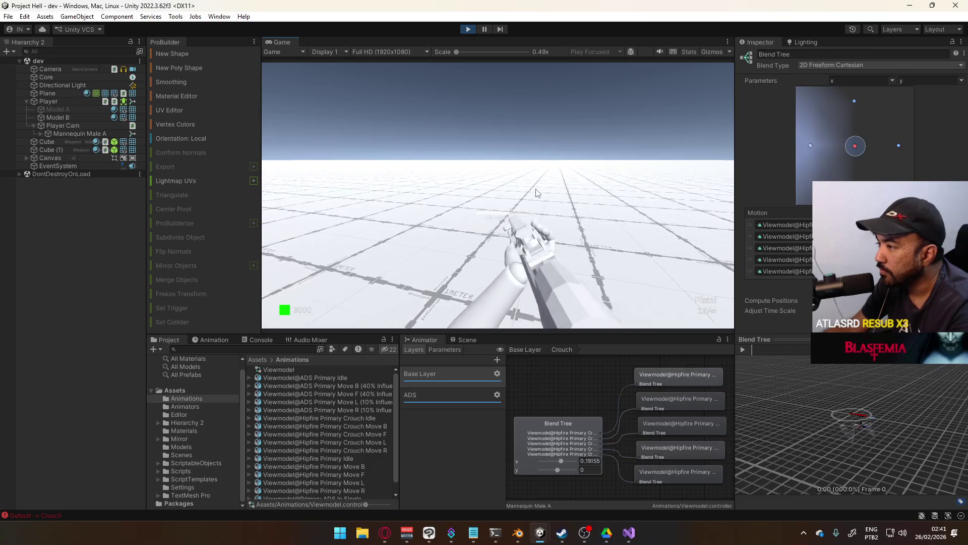
{"action": "key", "text": "a"}
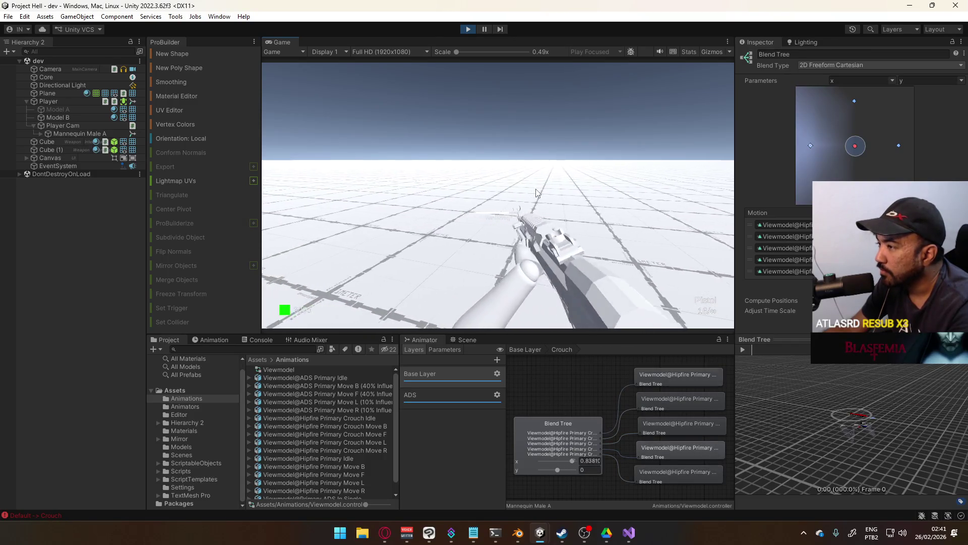
{"action": "left_click", "coordinate": [468, 29]}
{"action": "key", "text": "alt+Tab"}
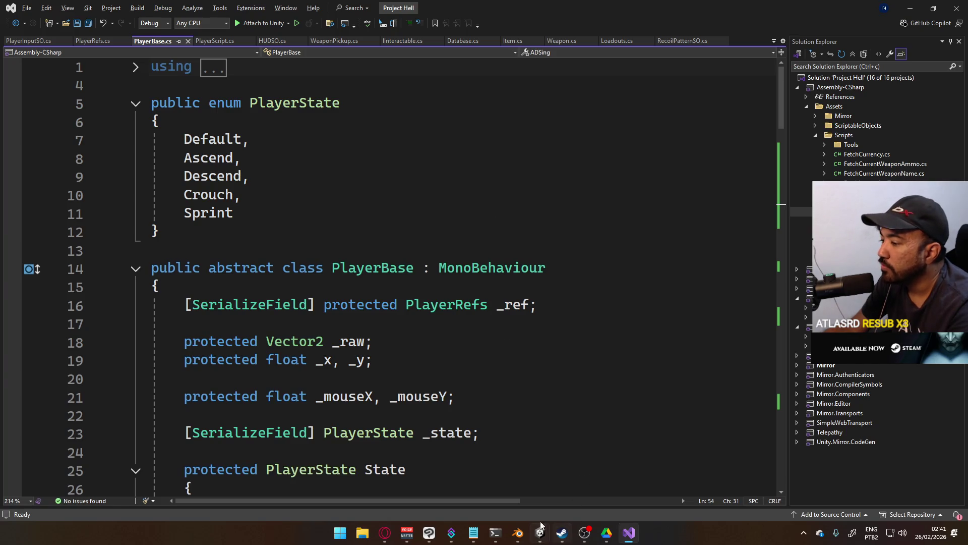
In Player Viewmodel Generic, select the MP5 rig and make ADD Move B the active layer.
{"action": "mouse_move", "coordinate": [518, 532]}
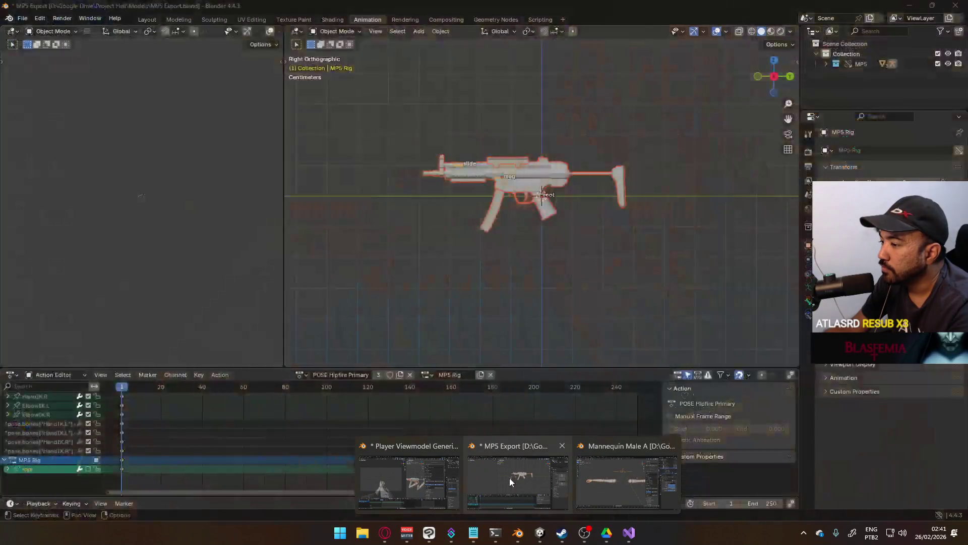
{"action": "left_click", "coordinate": [409, 479]}
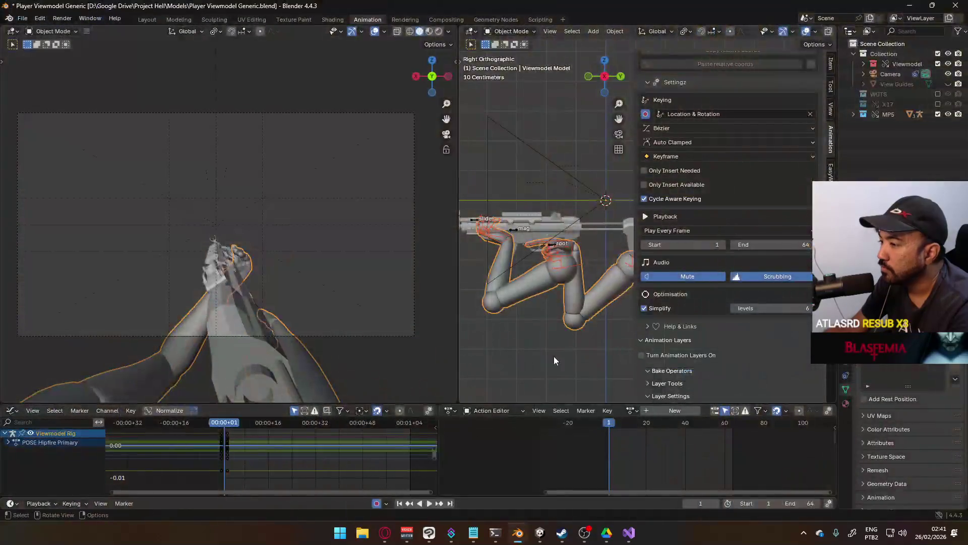
{"action": "left_click", "coordinate": [513, 229]}
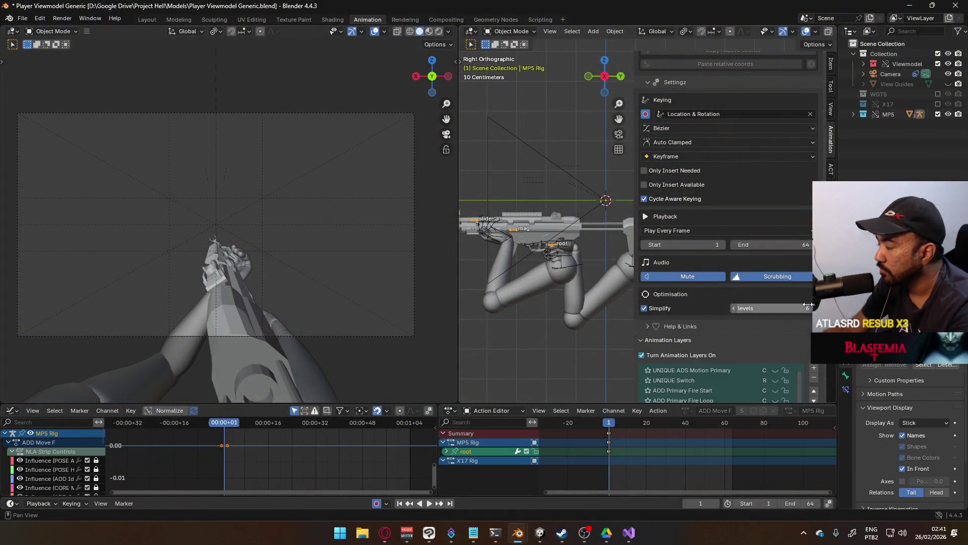
{"action": "scroll", "coordinate": [809, 293], "scroll_direction": "down", "scroll_amount": 5}
{"action": "scroll", "coordinate": [714, 285], "scroll_direction": "down", "scroll_amount": 5}
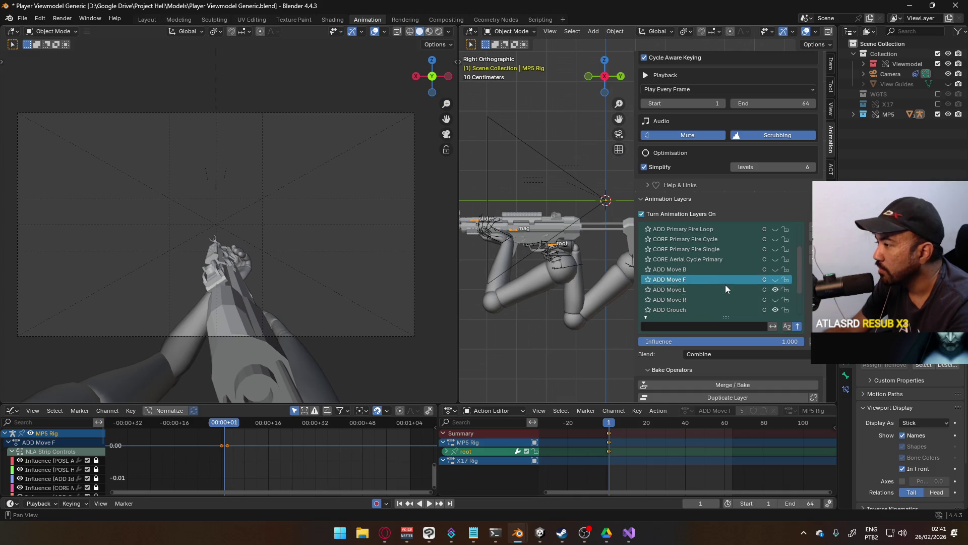
{"action": "left_click", "coordinate": [701, 250]}
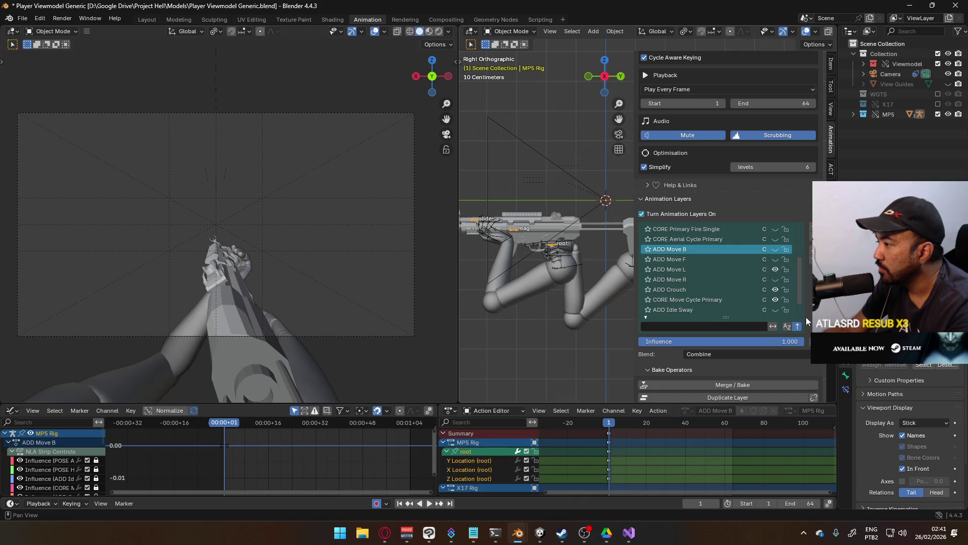
{"action": "left_click", "coordinate": [686, 258]}
{"action": "left_click", "coordinate": [687, 249]}
Set the ADD Move L layer's influence to 0.5.
{"action": "left_click", "coordinate": [748, 341]}
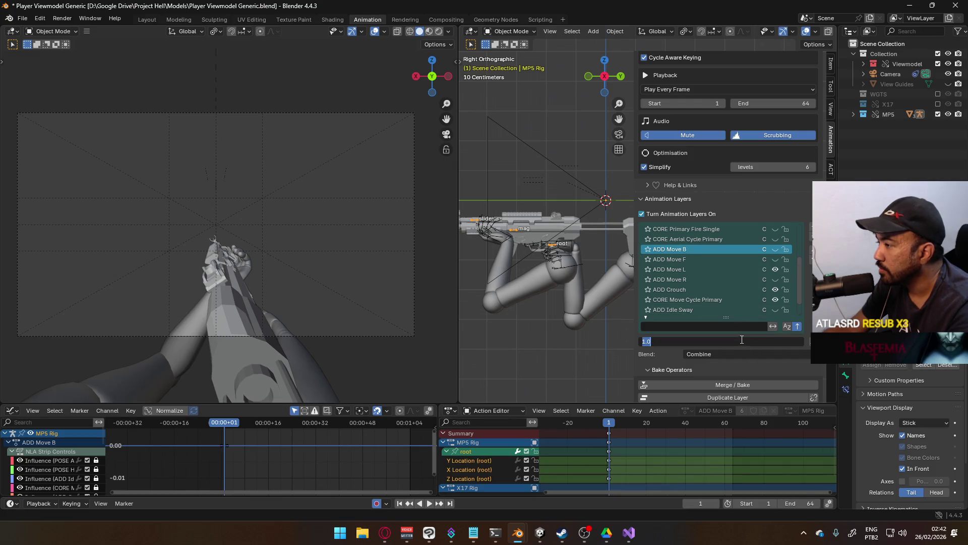
{"action": "left_click", "coordinate": [687, 269]}
{"action": "left_click", "coordinate": [688, 279]}
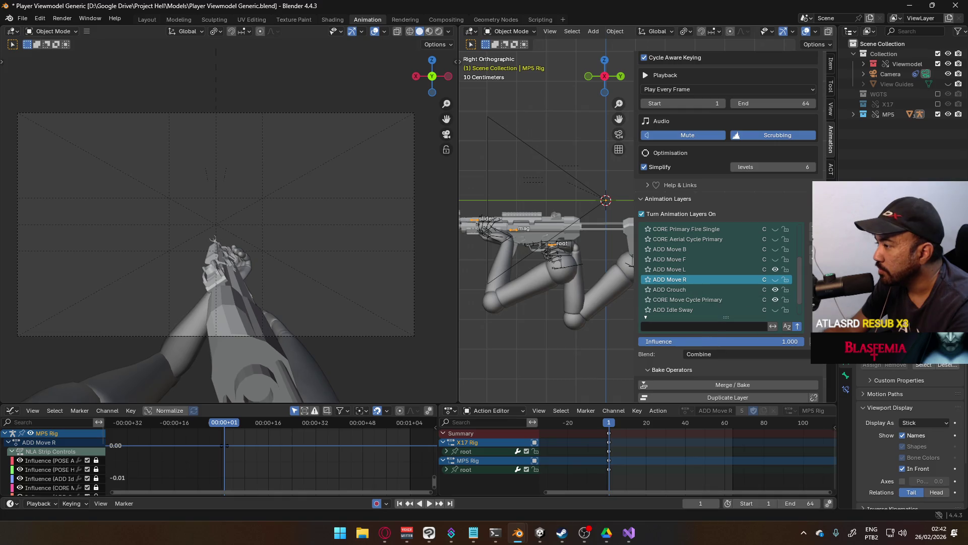
{"action": "left_click", "coordinate": [724, 341]}
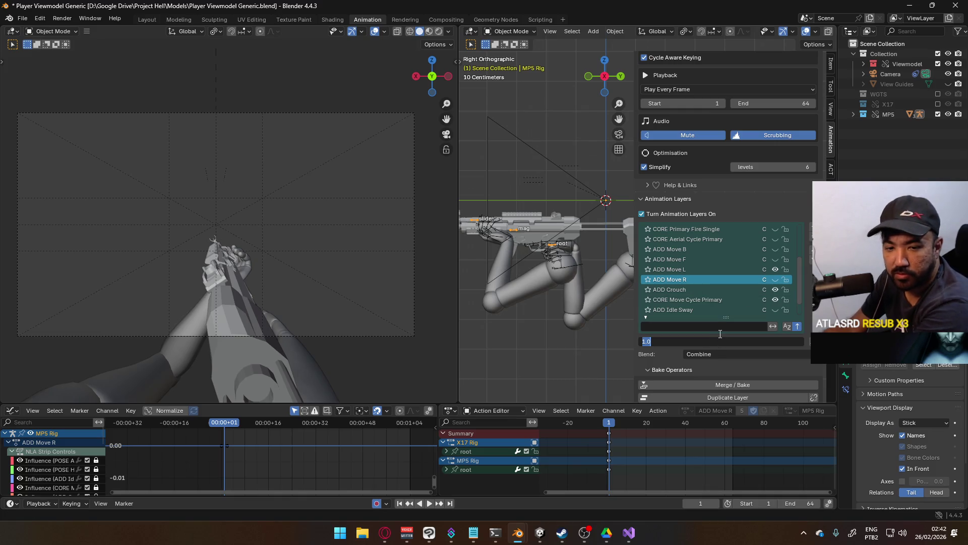
{"action": "type", "text": ".5"}
{"action": "type", "text": "0.500"}
{"action": "key", "text": "Return"}
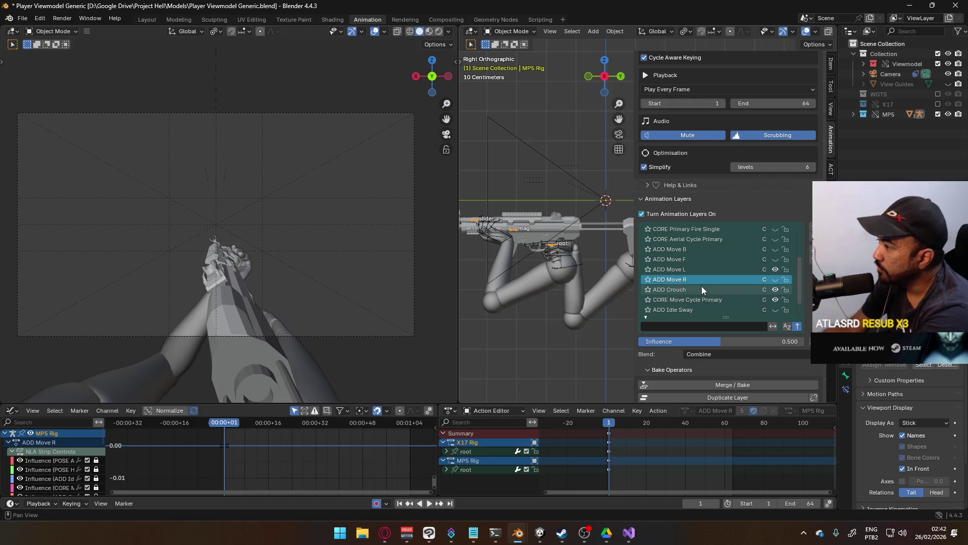
{"action": "key", "text": "Up"}
{"action": "left_click", "coordinate": [729, 344]}
{"action": "key", "text": "Escape"}
{"action": "left_click", "coordinate": [728, 344]}
{"action": "type", "text": "0.5"}
{"action": "key", "text": "Return"}
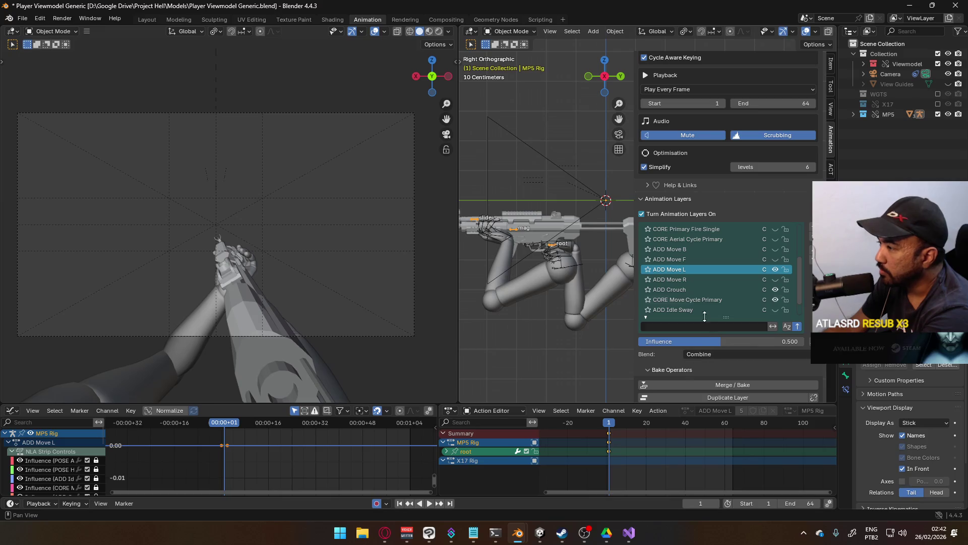
Hide ADD Move L, show ADD Move R and preview playback while raising influence.
{"action": "left_click", "coordinate": [775, 269]}
{"action": "left_click", "coordinate": [775, 280]}
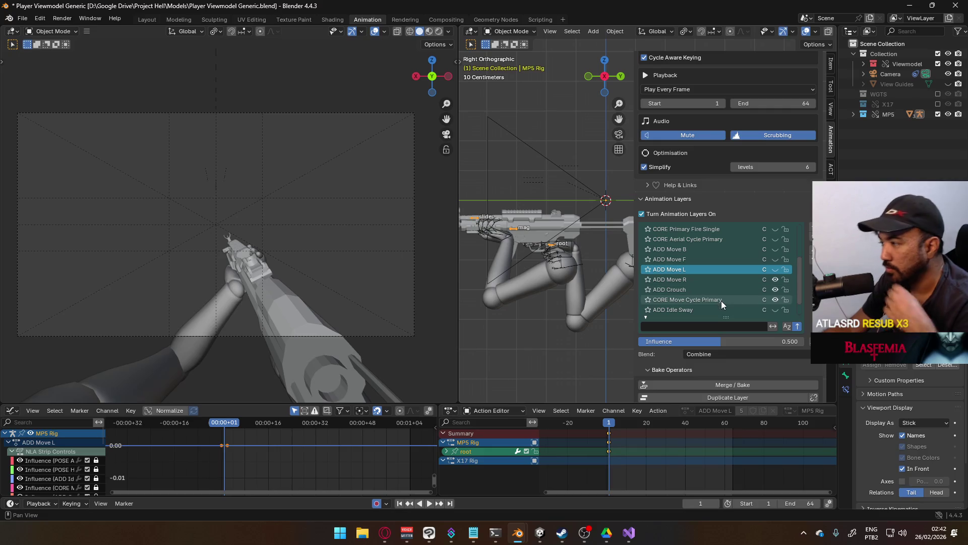
{"action": "key", "text": "space"}
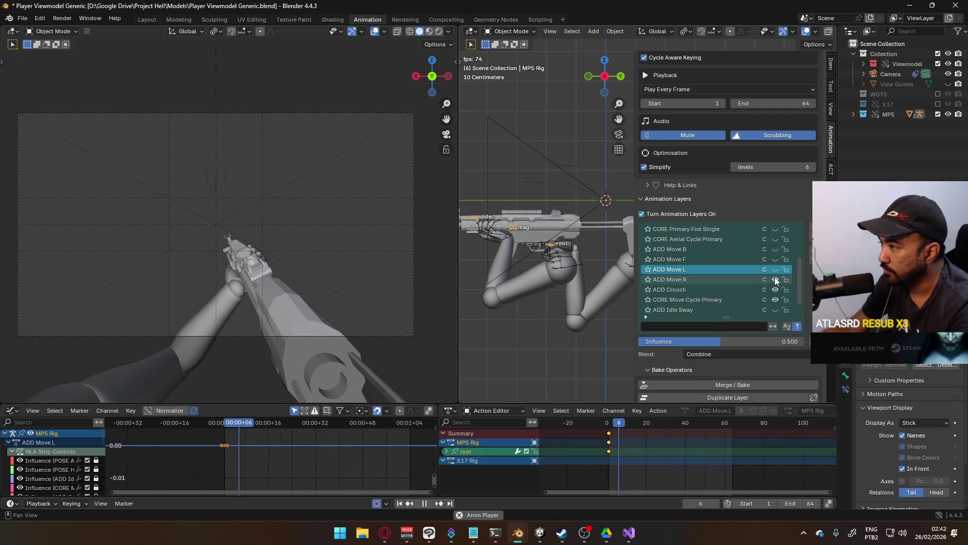
{"action": "mouse_move", "coordinate": [732, 340]}
{"action": "left_mouse_down"}
{"action": "mouse_move", "coordinate": [781, 341]}
{"action": "mouse_move", "coordinate": [735, 340]}
{"action": "left_mouse_up"}
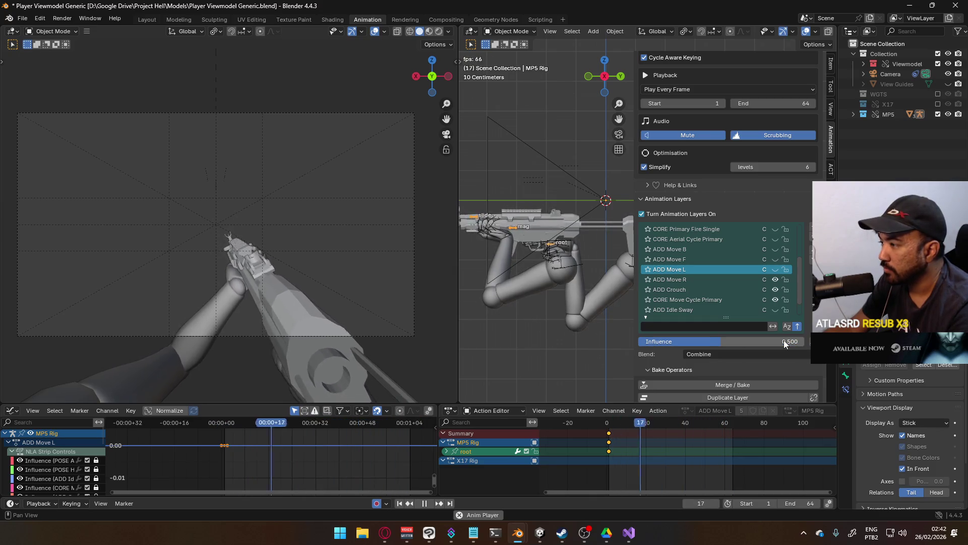
{"action": "left_click", "coordinate": [719, 279]}
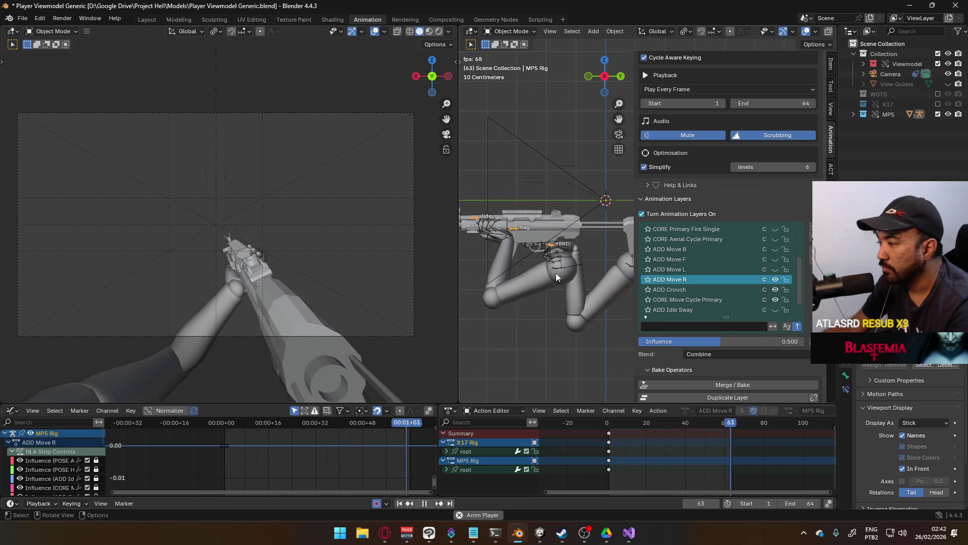
{"action": "scroll", "coordinate": [551, 244], "scroll_direction": "down", "scroll_amount": 1}
{"action": "left_click", "coordinate": [530, 228]}
{"action": "scroll", "coordinate": [528, 225], "scroll_direction": "up", "scroll_amount": 2}
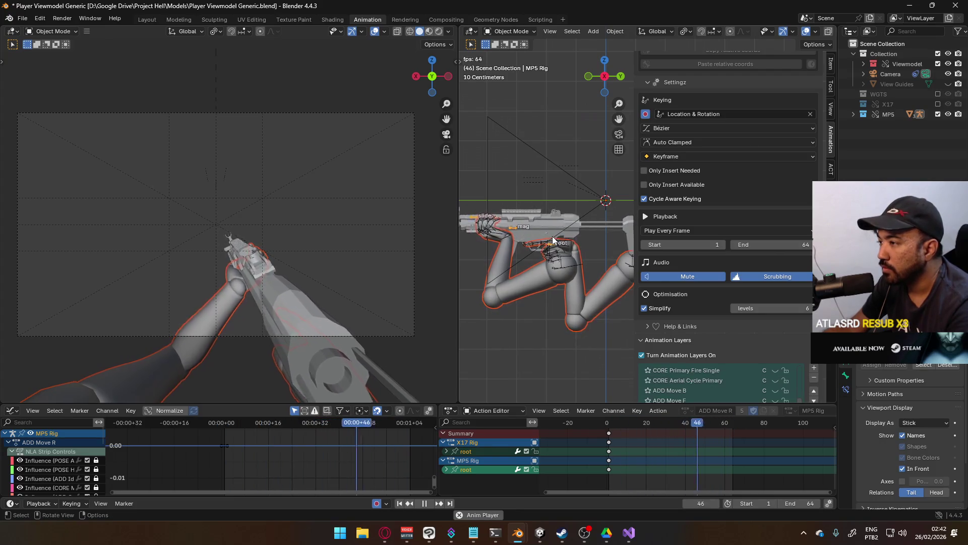
Stop playback and save the Player Viewmodel Generic.blend file.
{"action": "key", "text": "Escape"}
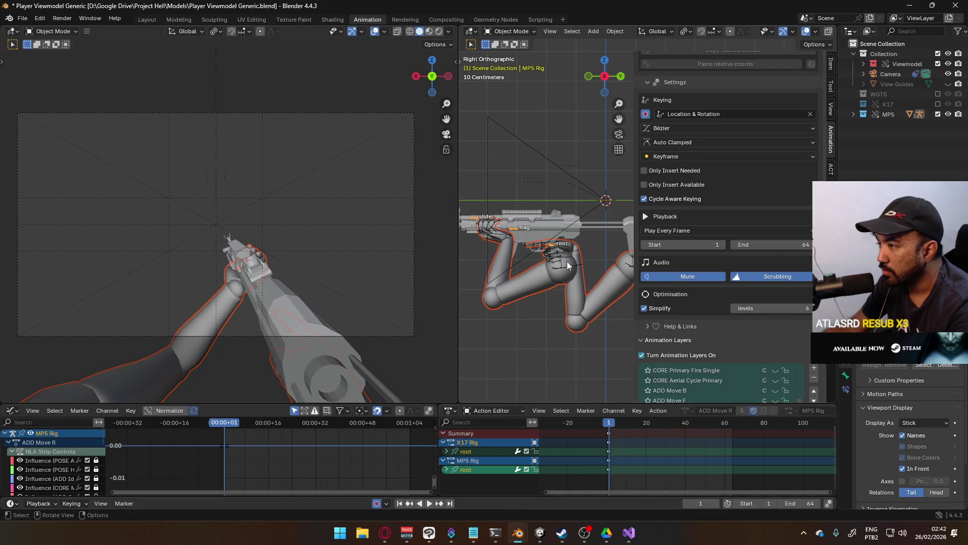
{"action": "key", "text": "ctrl+s"}
{"action": "left_click", "coordinate": [22, 18]}
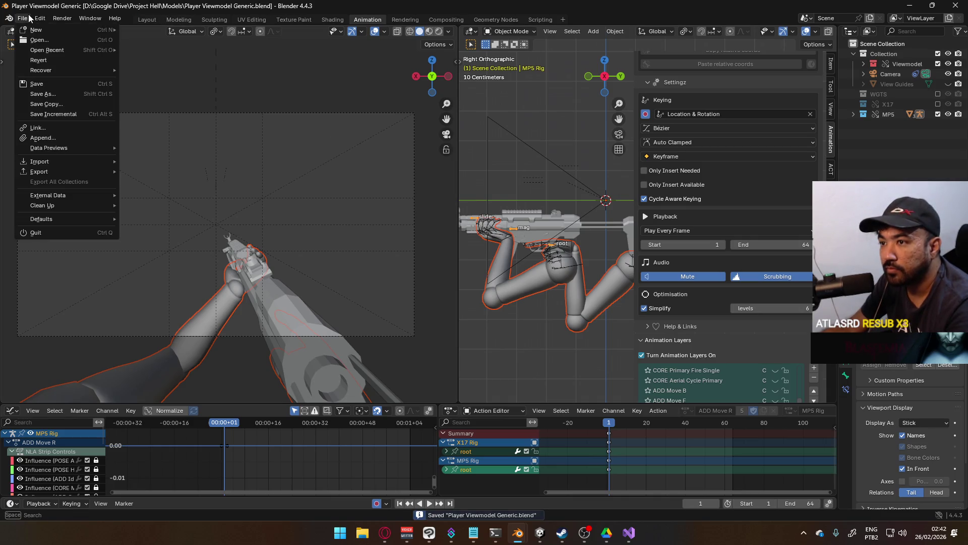
Export FBX over Viewmodel@Hipfire Primary Crouch Move R.fbx.
{"action": "mouse_move", "coordinate": [86, 174]}
{"action": "left_click", "coordinate": [186, 264]}
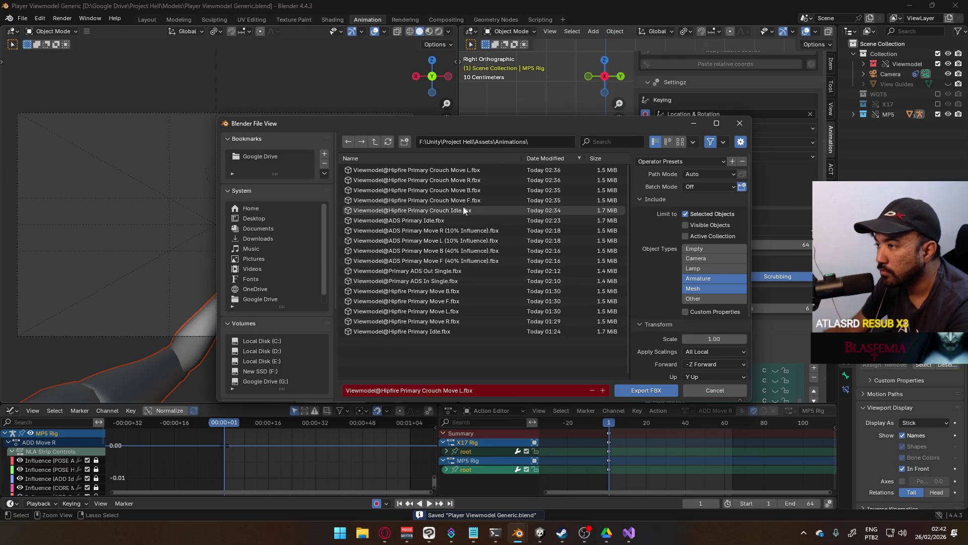
{"action": "left_click", "coordinate": [482, 181]}
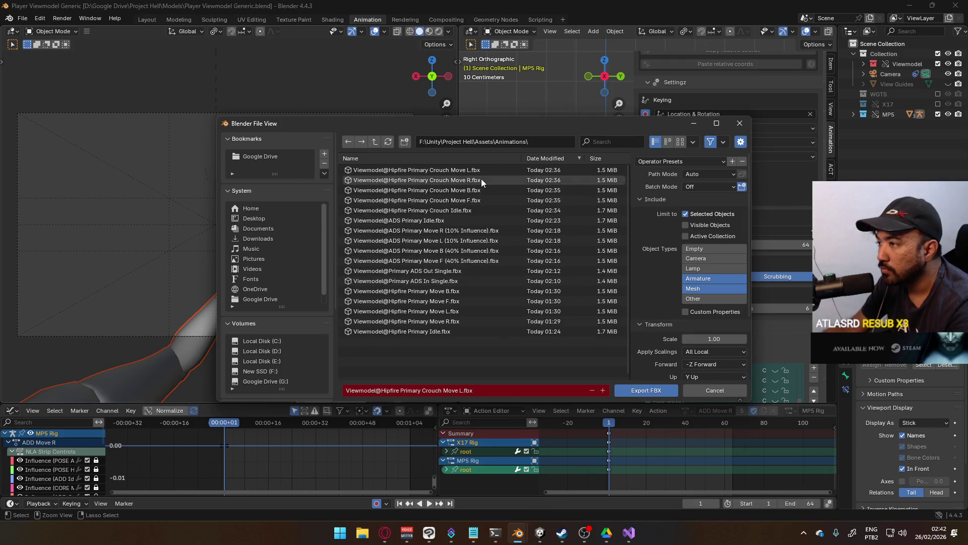
{"action": "double_click", "coordinate": [481, 181]}
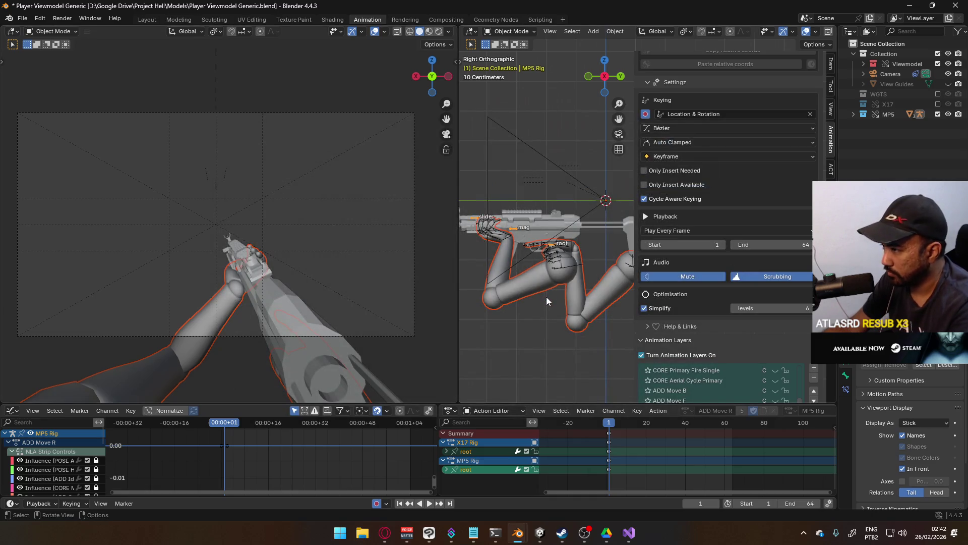
Bring the Unity project window back to the front.
{"action": "key", "text": "alt+Tab"}
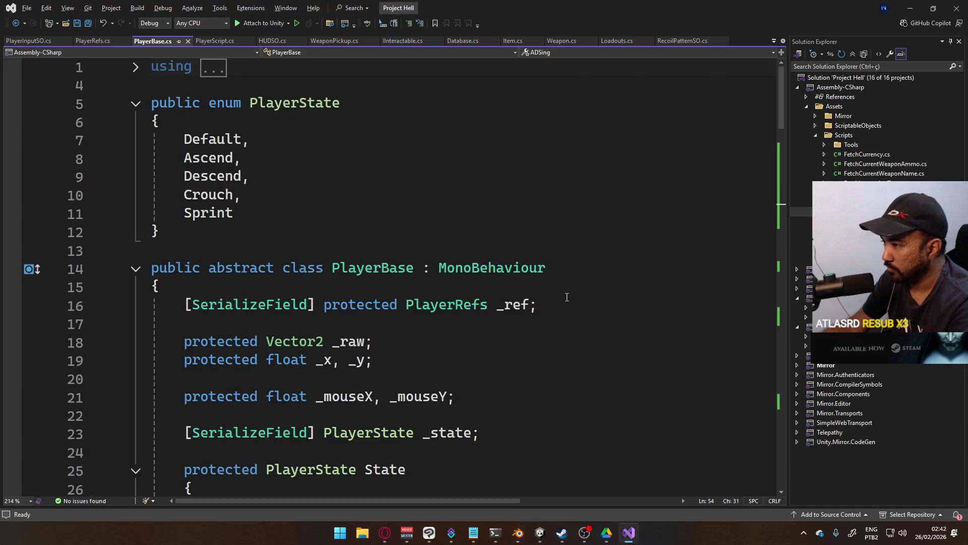
{"action": "mouse_move", "coordinate": [540, 533]}
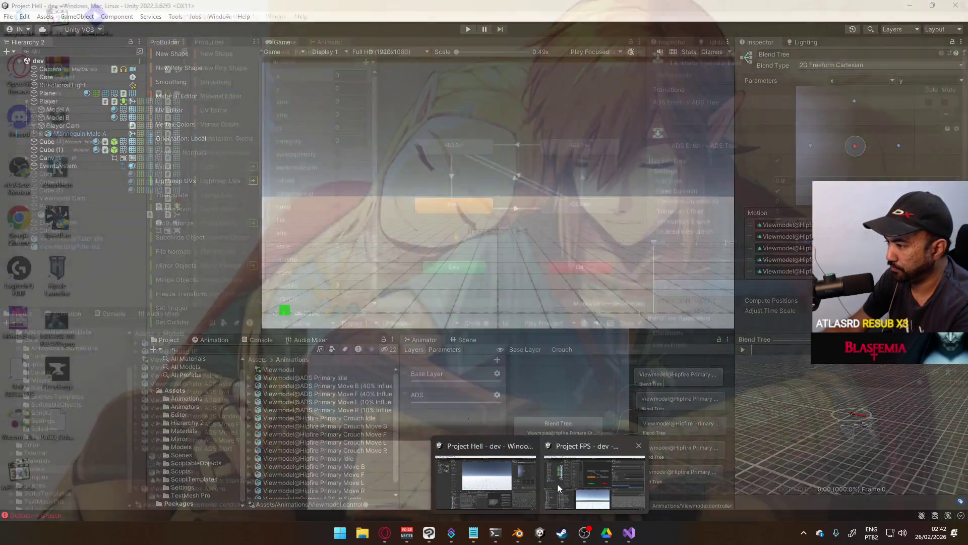
{"action": "left_click", "coordinate": [510, 484]}
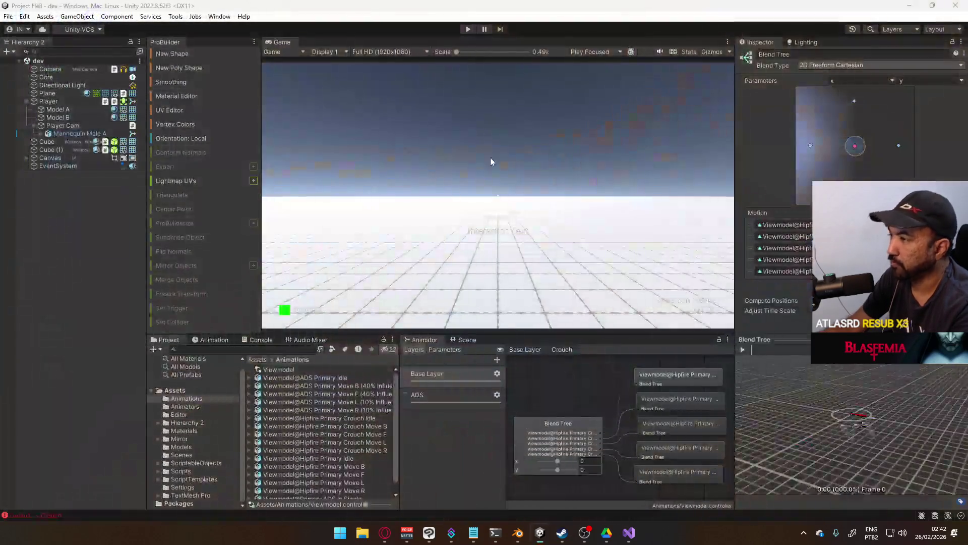
Run Play mode briefly to check the crouch viewmodel, then return to Blender and select the arm.
{"action": "left_click", "coordinate": [466, 29]}
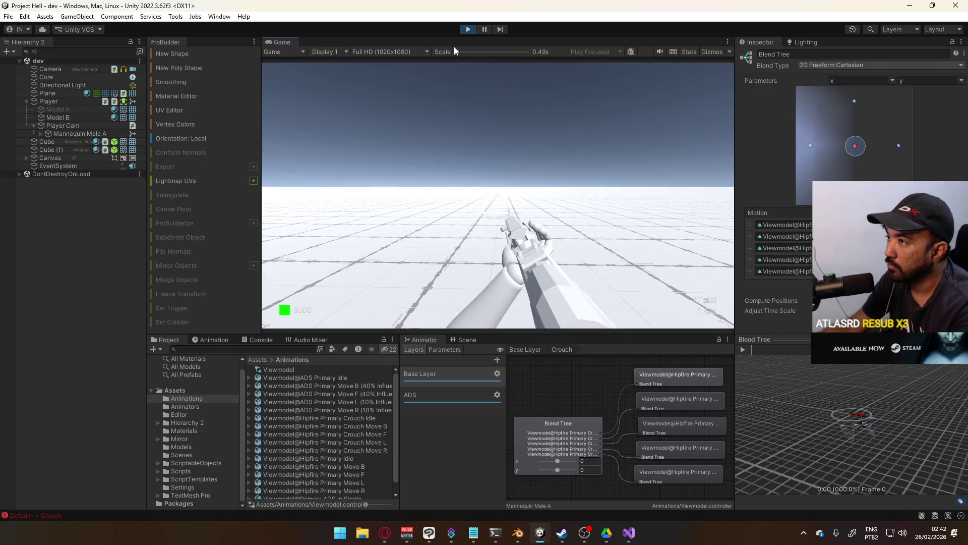
{"action": "left_click", "coordinate": [468, 30]}
{"action": "key", "text": "alt+Tab"}
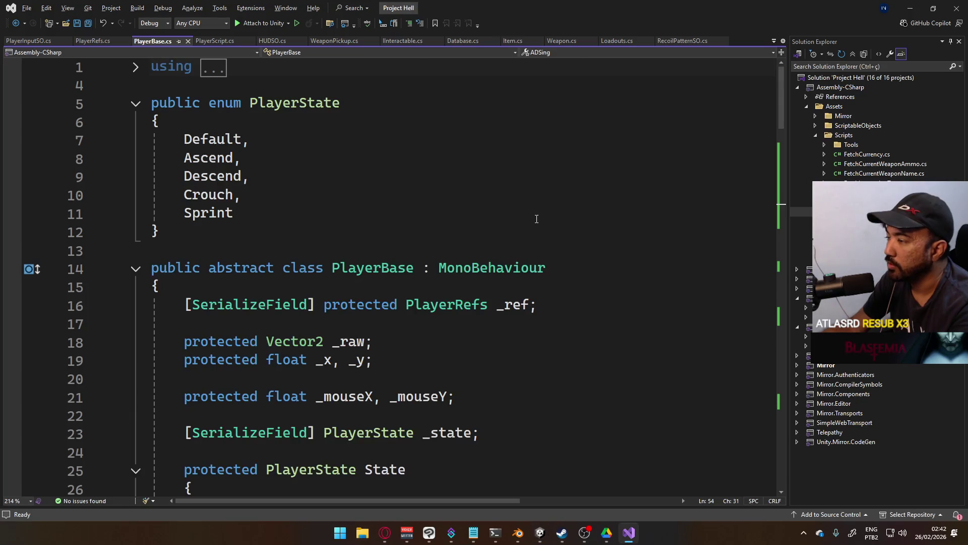
{"action": "key", "text": "alt+Tab"}
{"action": "left_click", "coordinate": [566, 270]}
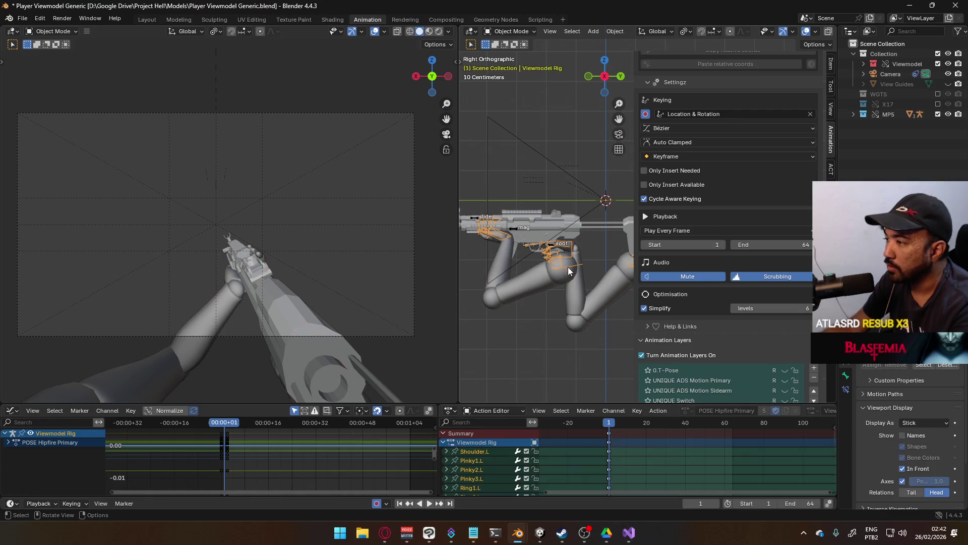
Save the blend file and re-export FBX over Viewmodel@Hipfire Primary Crouch Move R.fbx.
{"action": "key", "text": "ctrl+s"}
{"action": "left_click", "coordinate": [21, 19]}
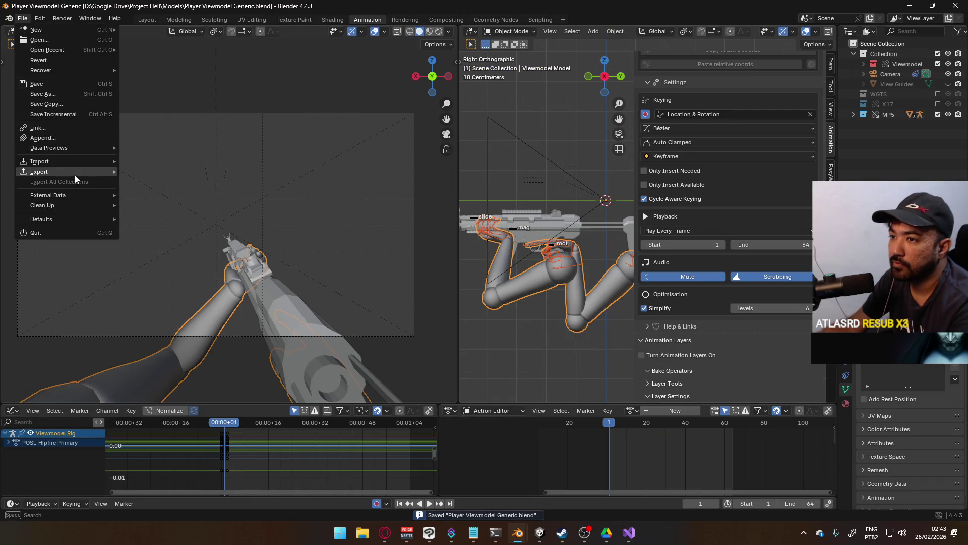
{"action": "mouse_move", "coordinate": [75, 172]}
{"action": "left_click", "coordinate": [176, 262]}
{"action": "double_click", "coordinate": [469, 170]}
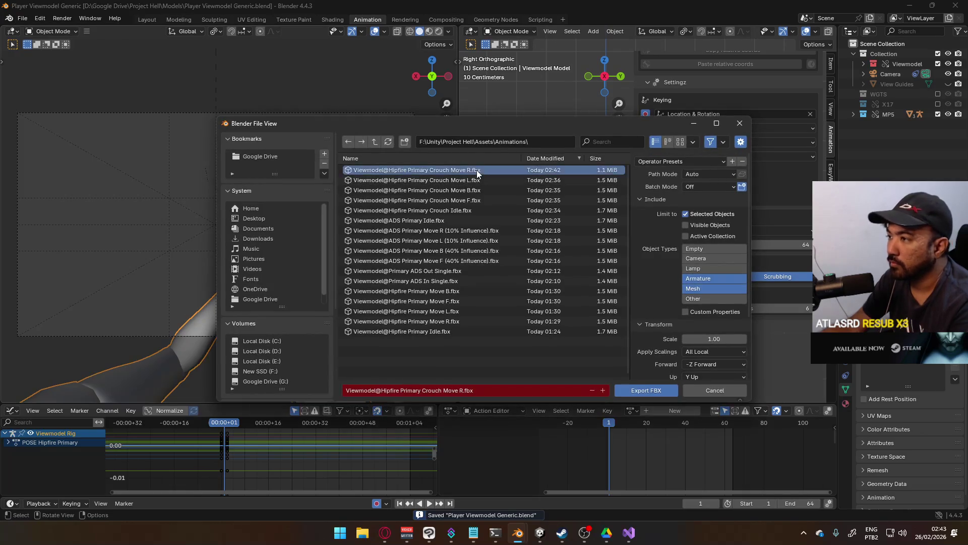
Switch to Unity and start Play mode to test the crouch moves.
{"action": "key", "text": "alt+Tab"}
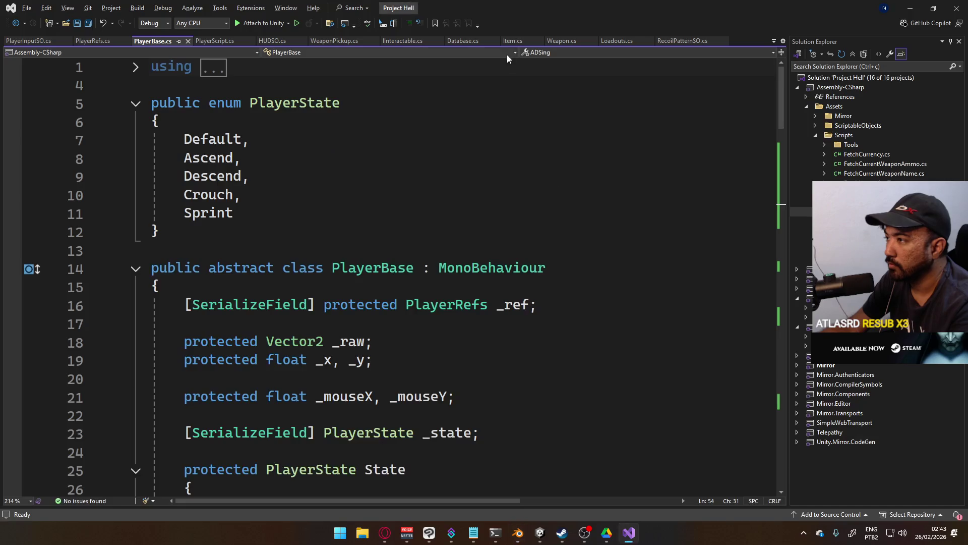
{"action": "key", "text": "alt+Tab"}
{"action": "left_click", "coordinate": [469, 30]}
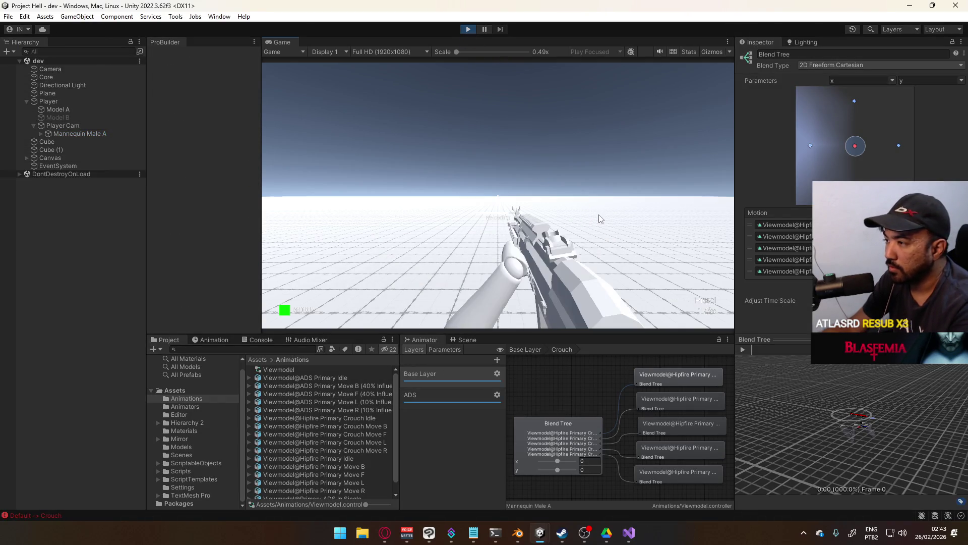
Switch to the pistol with 2, strafe right and left while crouched, then stop Play and switch windows.
{"action": "key", "text": "2"}
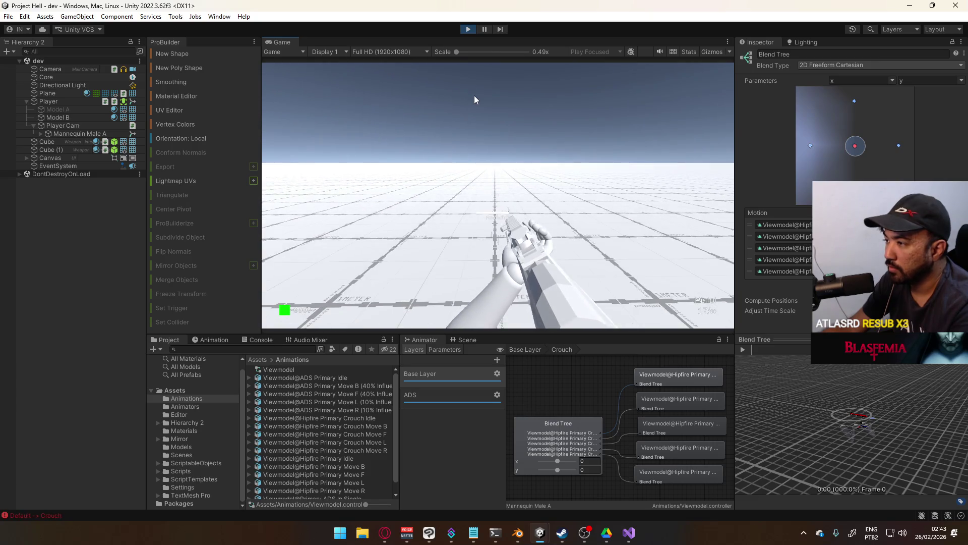
{"action": "key", "text": "d"}
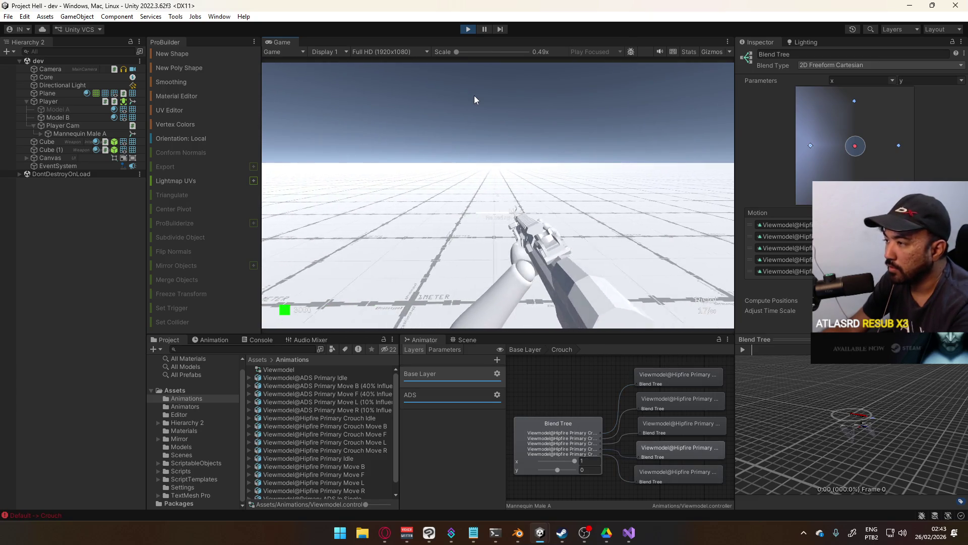
{"action": "key", "text": "a"}
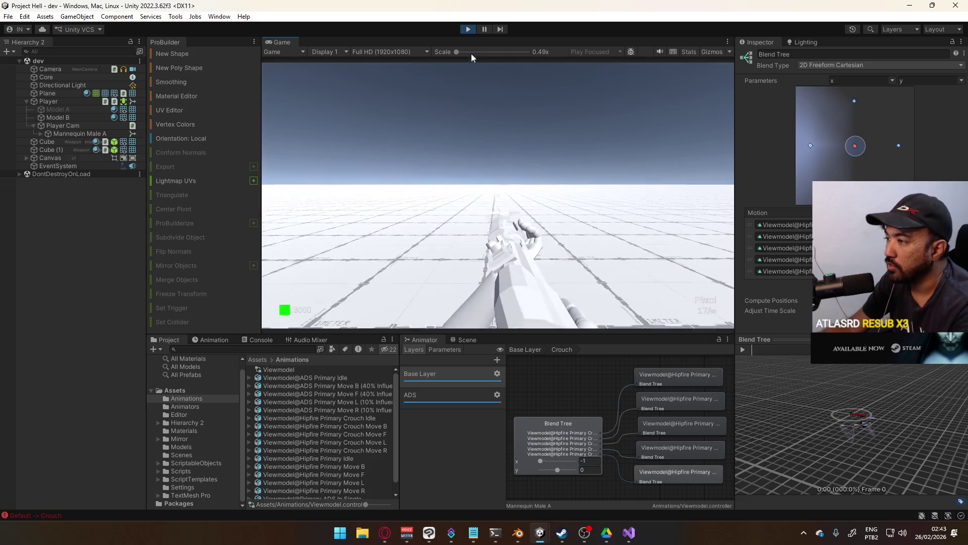
{"action": "left_click", "coordinate": [468, 28]}
{"action": "key", "text": "alt+Tab"}
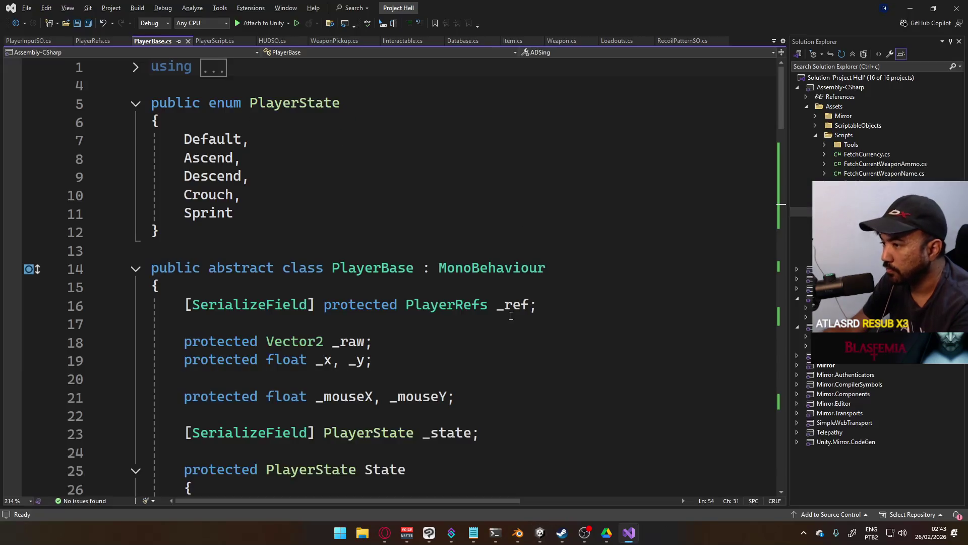
{"action": "key", "text": "alt+Tab"}
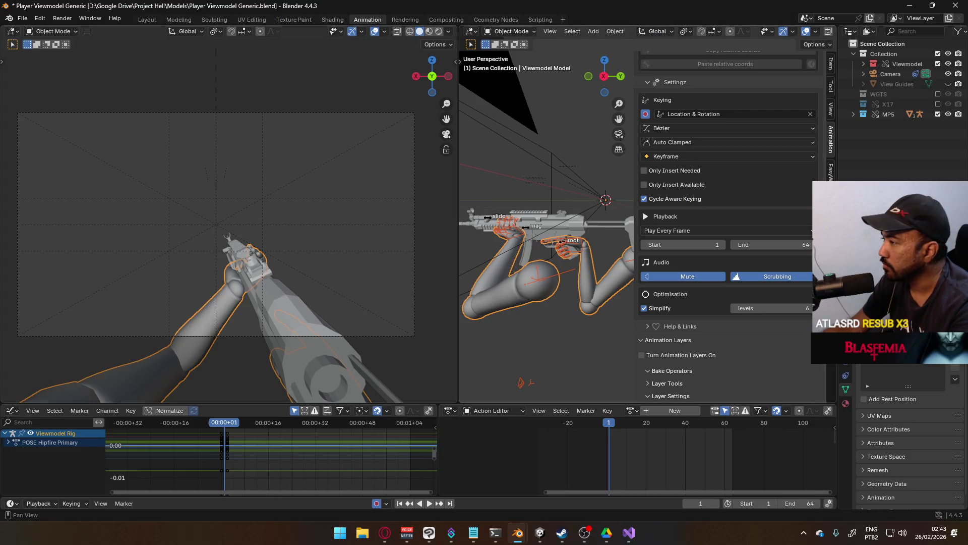
Select the MP5 rig, toggle a move layer's preview and make ADD Move L active.
{"action": "left_click", "coordinate": [574, 245]}
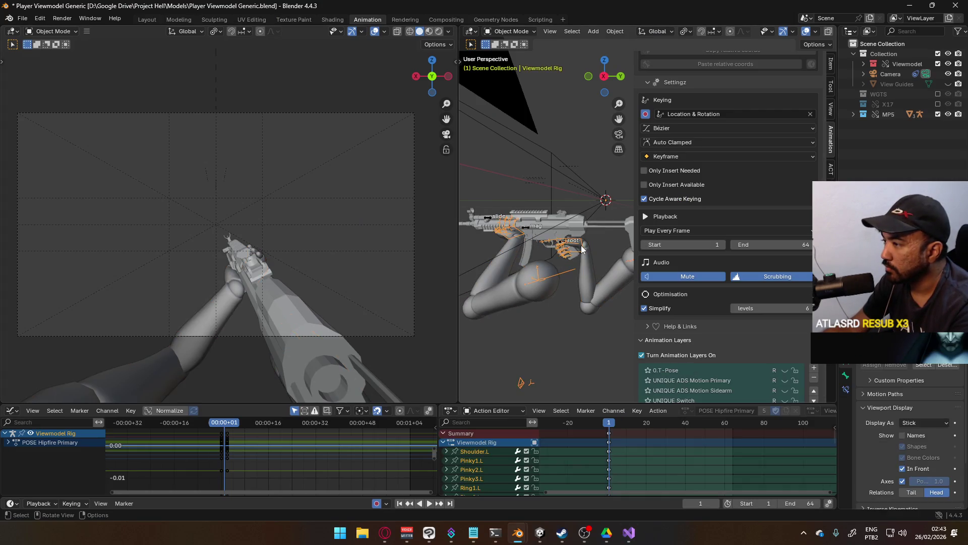
{"action": "scroll", "coordinate": [750, 327], "scroll_direction": "down", "scroll_amount": 3}
{"action": "scroll", "coordinate": [749, 328], "scroll_direction": "down", "scroll_amount": 3}
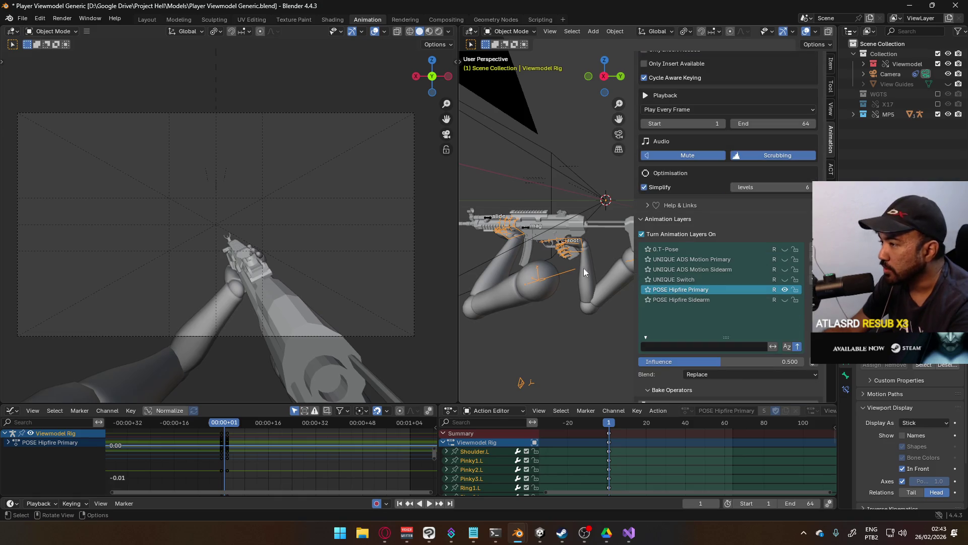
{"action": "left_click", "coordinate": [527, 230]}
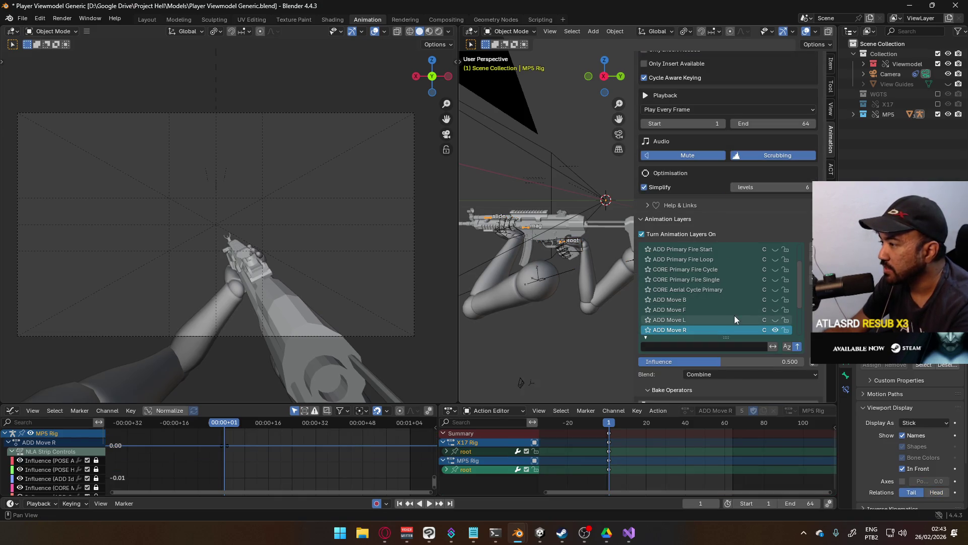
{"action": "left_click", "coordinate": [775, 323]}
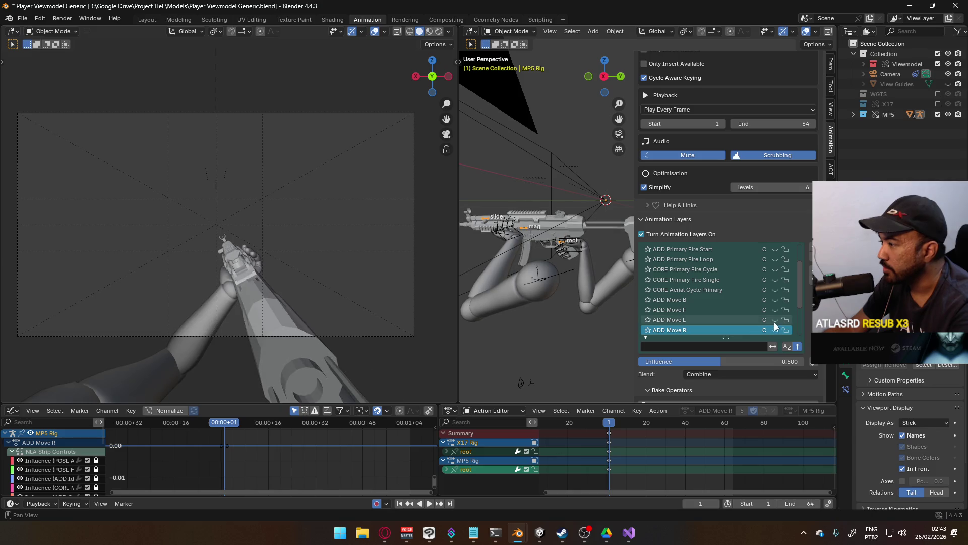
{"action": "left_click", "coordinate": [724, 323]}
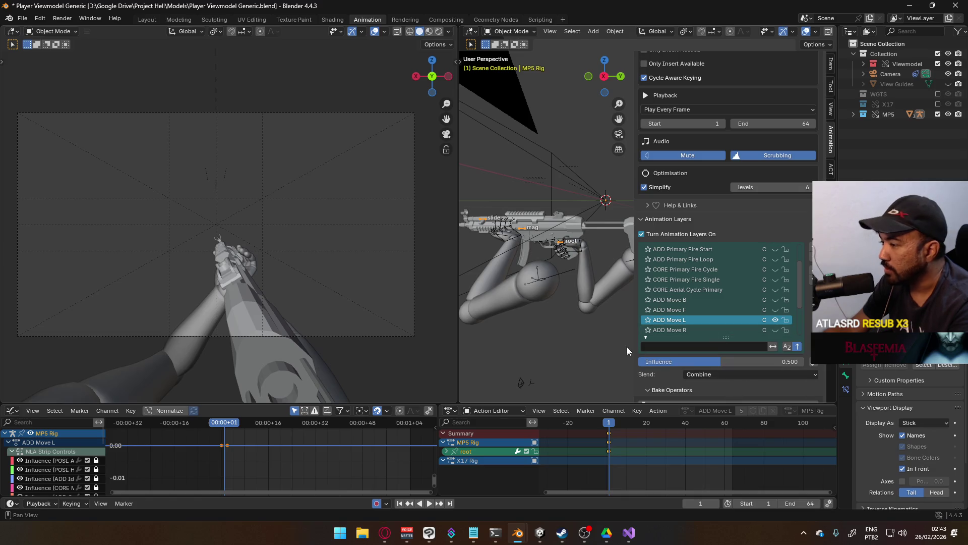
Save the blend file and export FBX over Viewmodel@Hipfire Primary Crouch Move R.fbx.
{"action": "left_click", "coordinate": [510, 295]}
{"action": "key", "text": "ctrl+s"}
{"action": "left_click", "coordinate": [22, 18]}
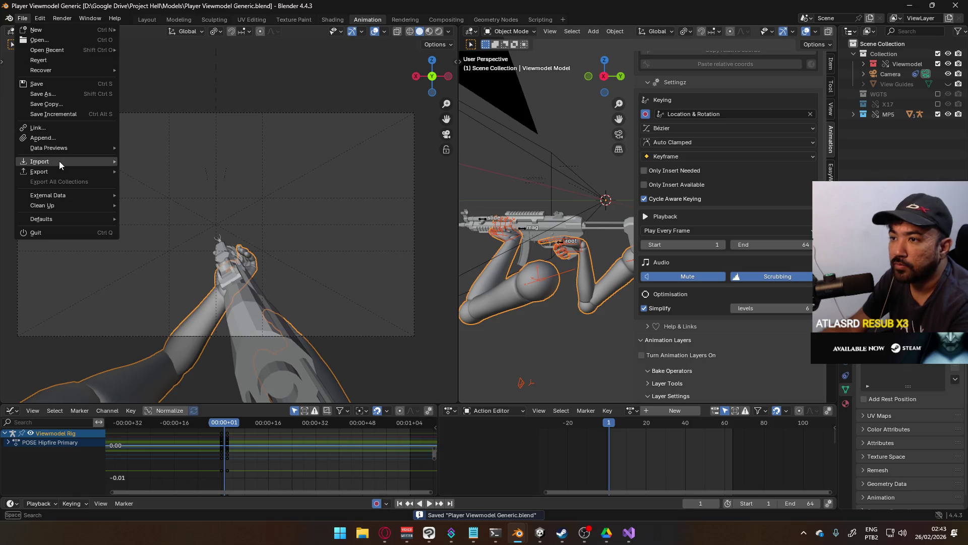
{"action": "mouse_move", "coordinate": [57, 172]}
{"action": "left_click", "coordinate": [167, 261]}
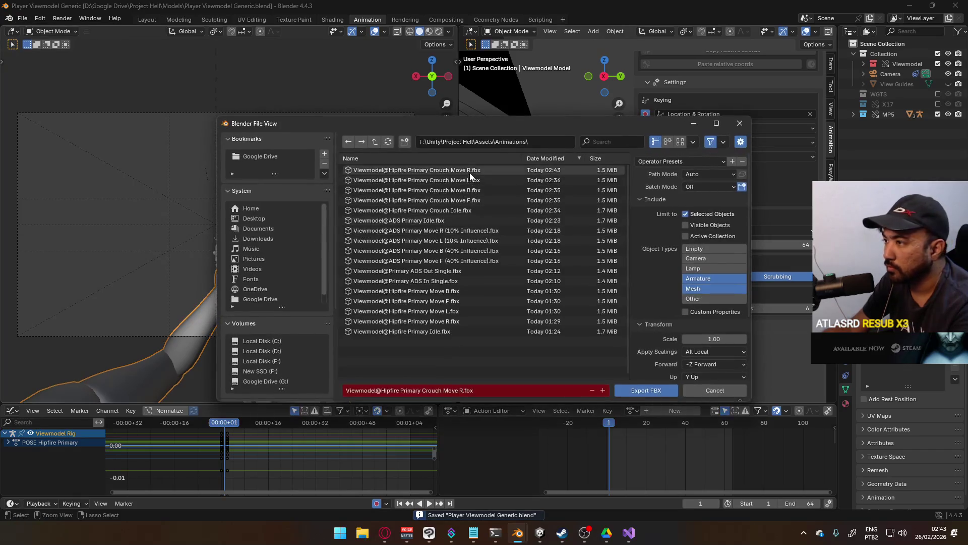
{"action": "left_click", "coordinate": [487, 180]}
{"action": "double_click", "coordinate": [487, 179]}
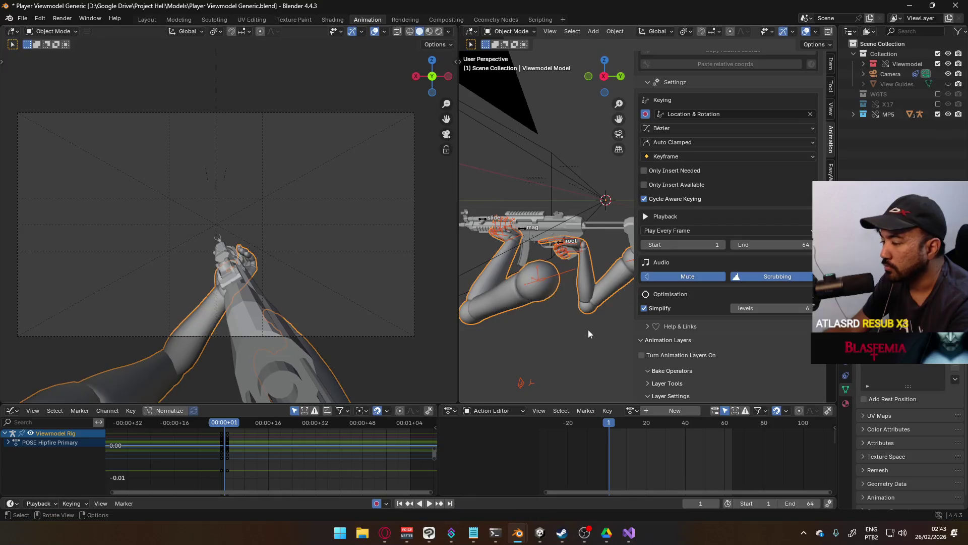
On the MP5 rig, hide ADD Move L and set ADD Move F influence to 0.5.
{"action": "left_click", "coordinate": [525, 226]}
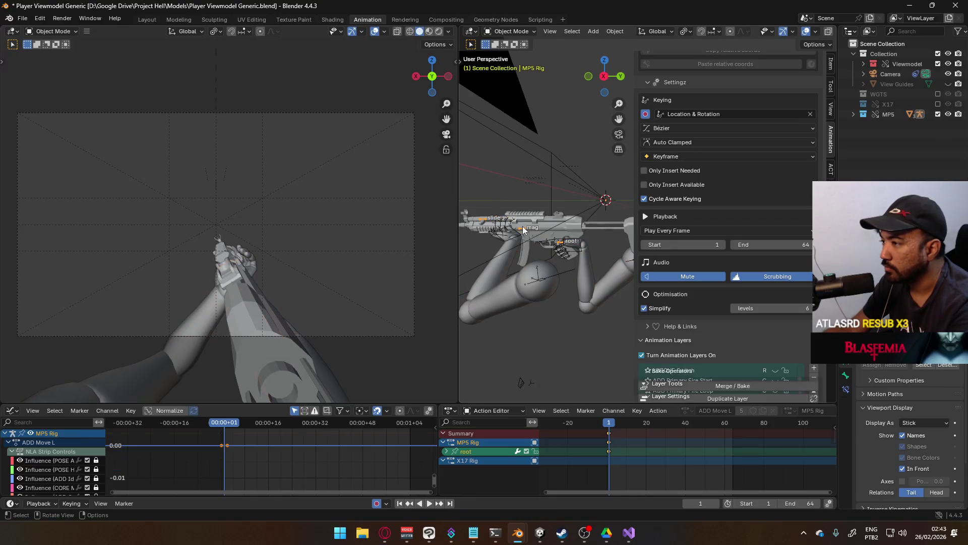
{"action": "scroll", "coordinate": [777, 336], "scroll_direction": "down", "scroll_amount": 2}
{"action": "scroll", "coordinate": [777, 337], "scroll_direction": "down", "scroll_amount": 3}
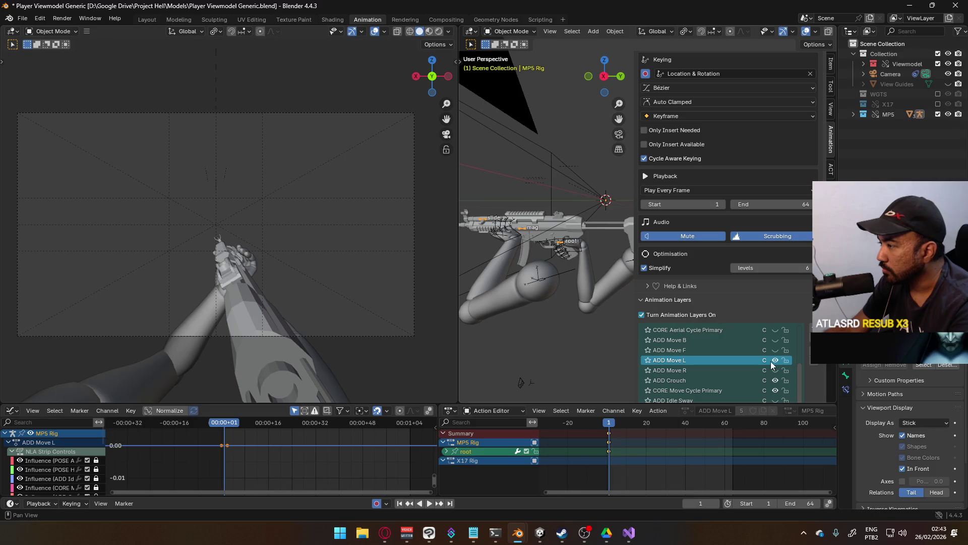
{"action": "left_click", "coordinate": [775, 359]}
{"action": "left_click", "coordinate": [742, 350]}
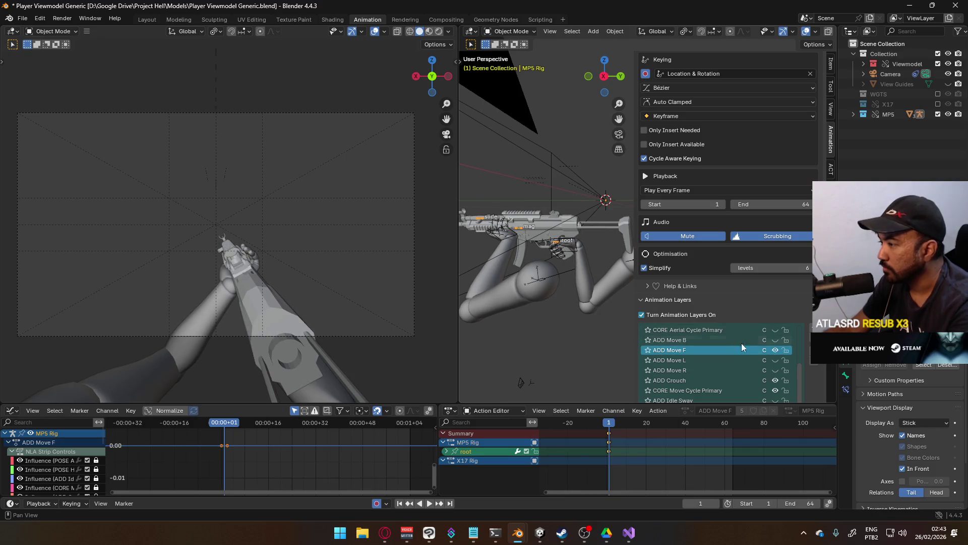
{"action": "scroll", "coordinate": [773, 361], "scroll_direction": "down", "scroll_amount": 4}
{"action": "left_click", "coordinate": [773, 362]}
{"action": "type", "text": "0.5"}
{"action": "key", "text": "Return"}
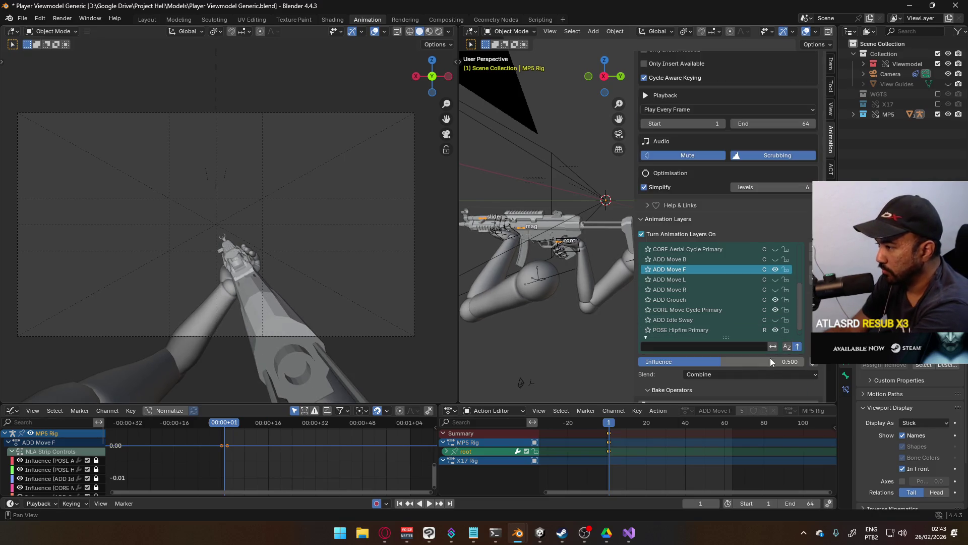
Select the Viewmodel Model mesh and save Player Viewmodel Generic.blend.
{"action": "left_click", "coordinate": [543, 277]}
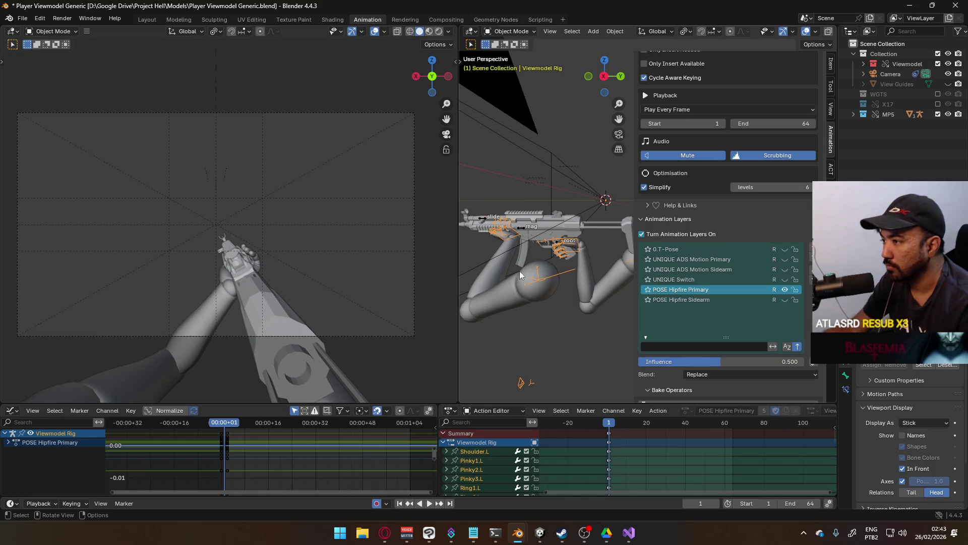
{"action": "left_click", "coordinate": [503, 274]}
{"action": "key", "text": "ctrl+s"}
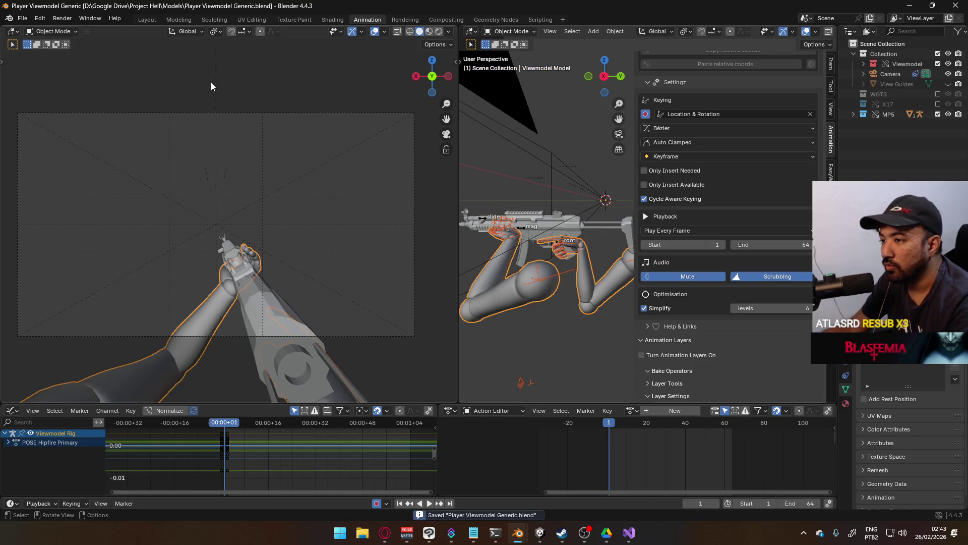
{"action": "left_click", "coordinate": [22, 19]}
Re-export the animation as FBX over Crouch Move F.fbx in the Unity Animations folder.
{"action": "mouse_move", "coordinate": [71, 167]}
{"action": "left_click", "coordinate": [189, 259]}
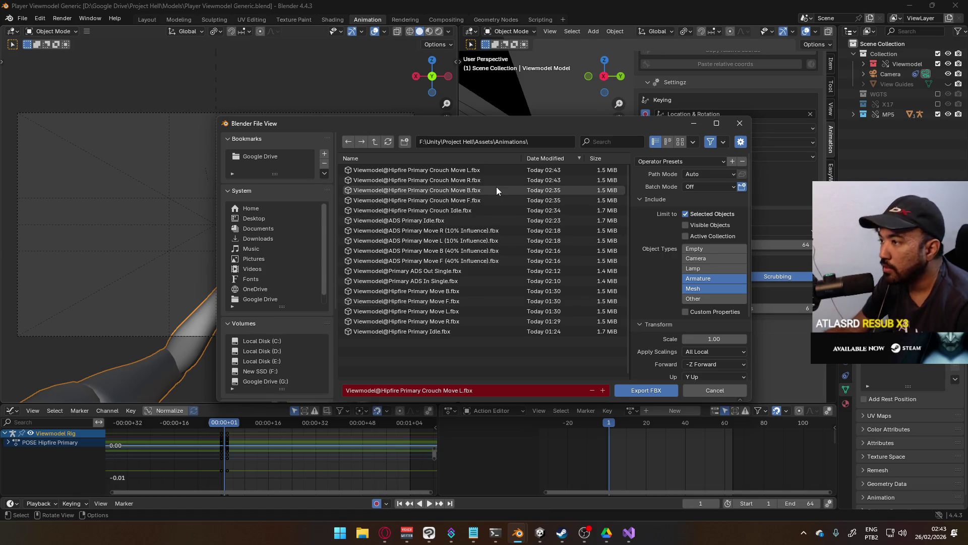
{"action": "mouse_move", "coordinate": [547, 126]}
{"action": "left_mouse_down"}
{"action": "mouse_move", "coordinate": [328, 54]}
{"action": "mouse_move", "coordinate": [374, 47]}
{"action": "left_mouse_up"}
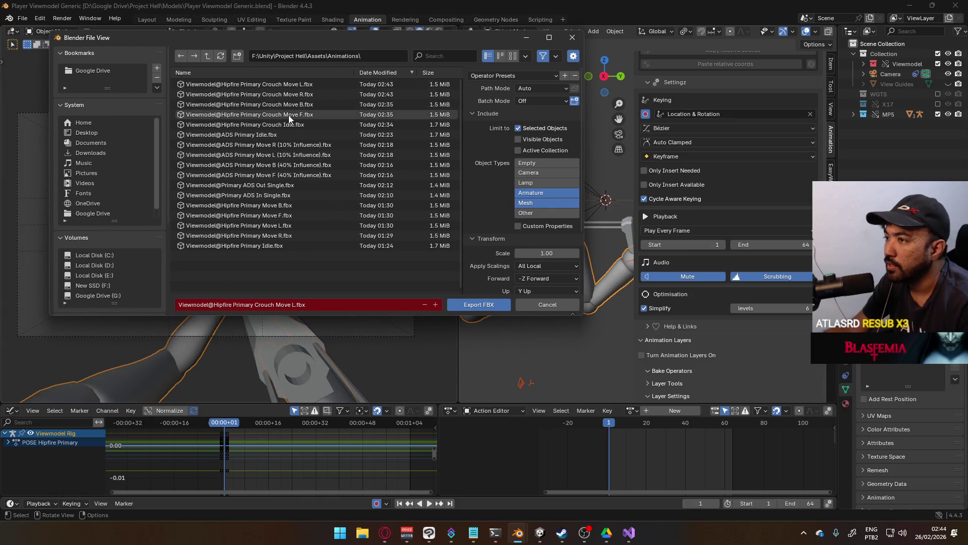
{"action": "double_click", "coordinate": [305, 120]}
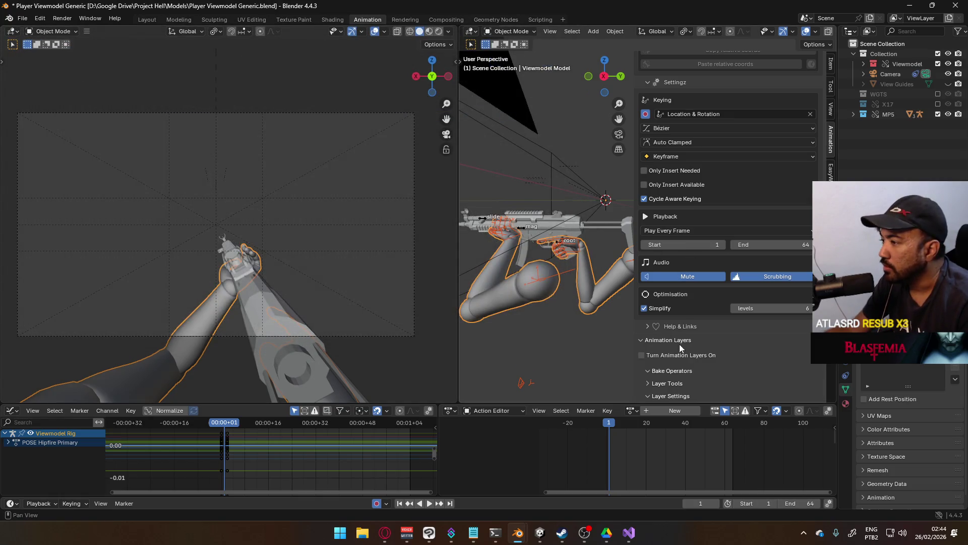
Make the Viewmodel Rig the active object and save the blend file.
{"action": "left_click", "coordinate": [523, 229]}
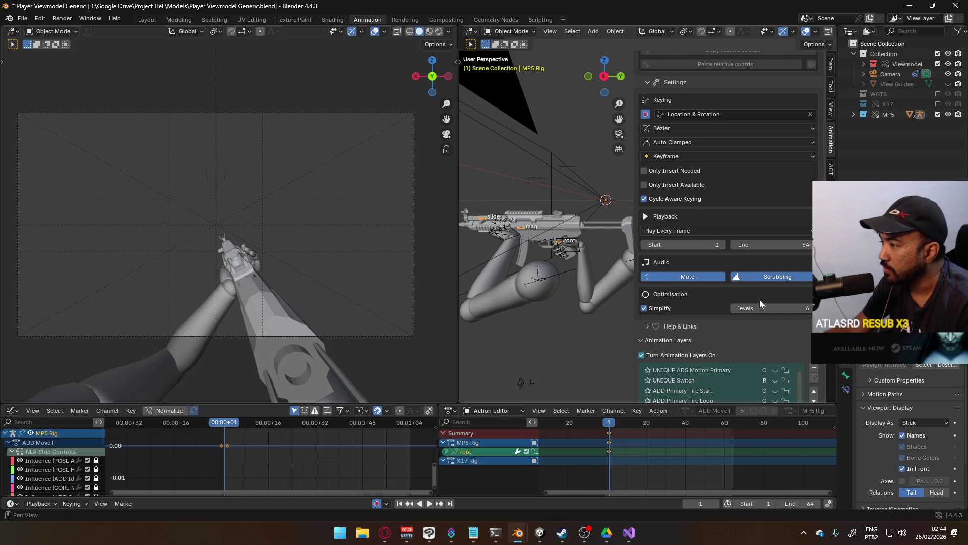
{"action": "scroll", "coordinate": [771, 313], "scroll_direction": "down", "scroll_amount": 2}
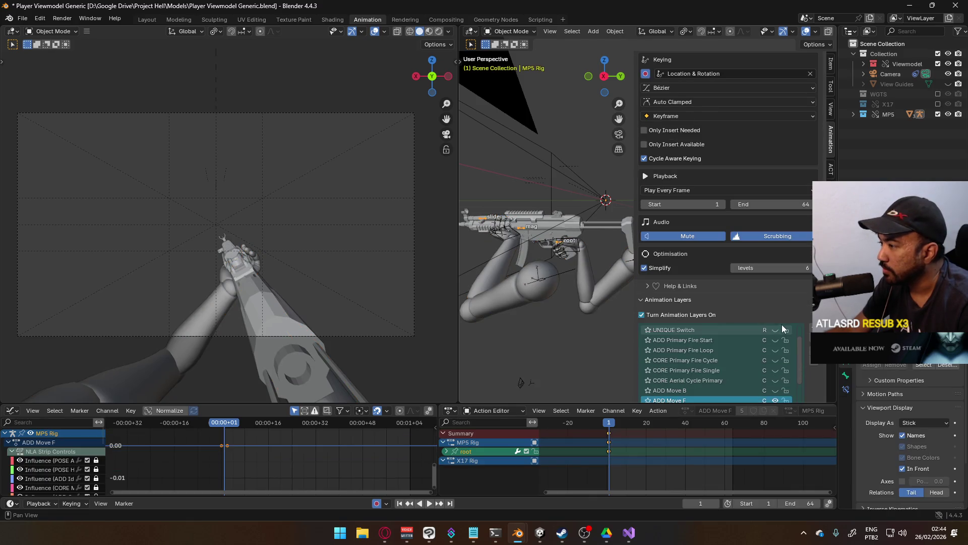
{"action": "left_click", "coordinate": [577, 256]}
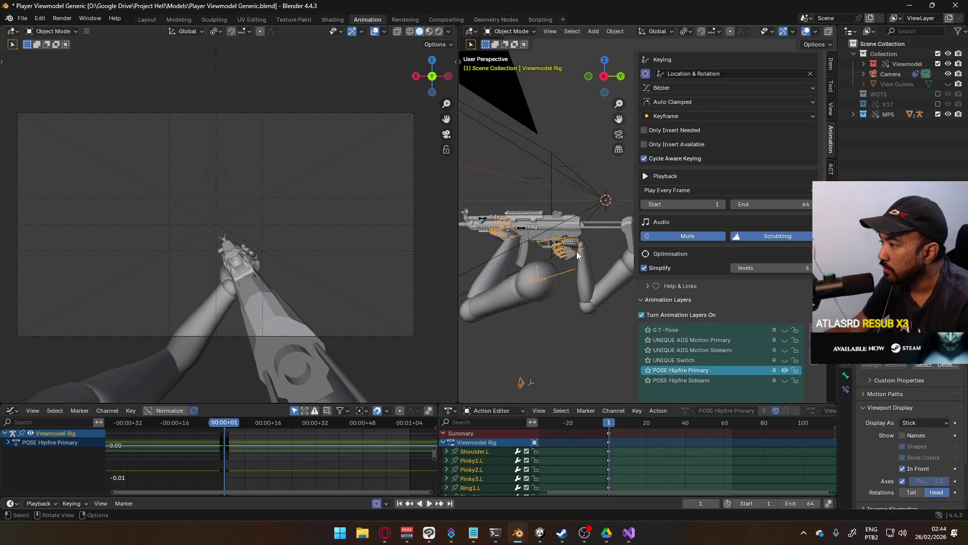
{"action": "left_click", "coordinate": [525, 231]}
{"action": "scroll", "coordinate": [772, 348], "scroll_direction": "down", "scroll_amount": 3}
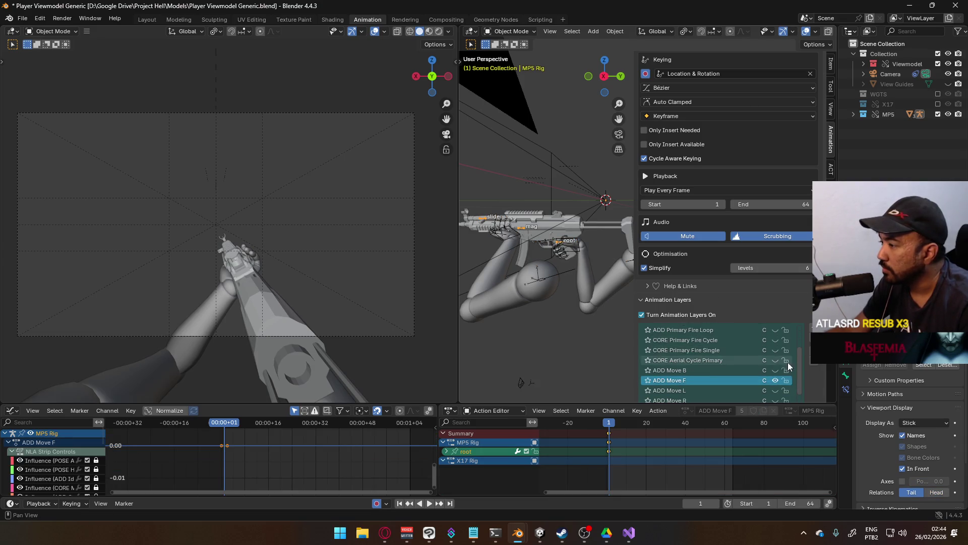
{"action": "left_click", "coordinate": [483, 244]}
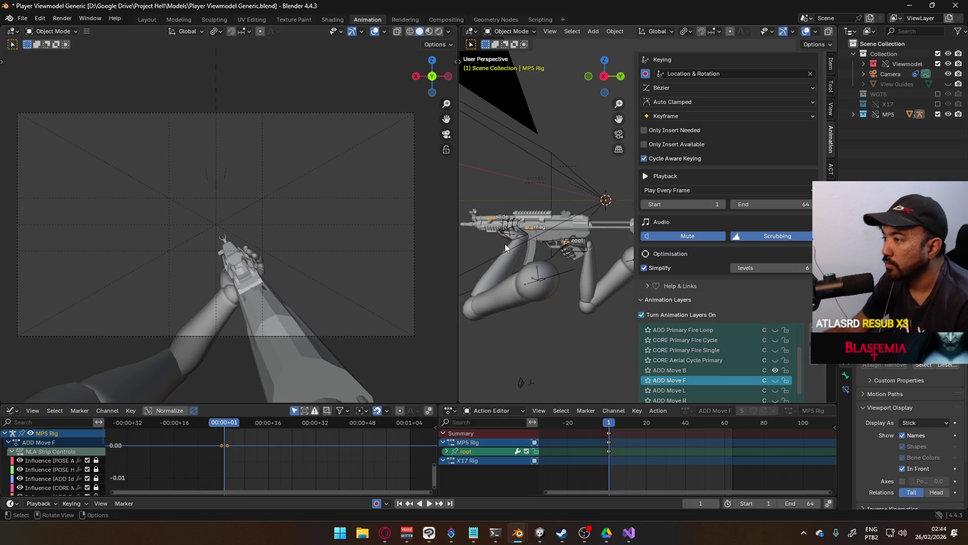
{"action": "left_click", "coordinate": [520, 239]}
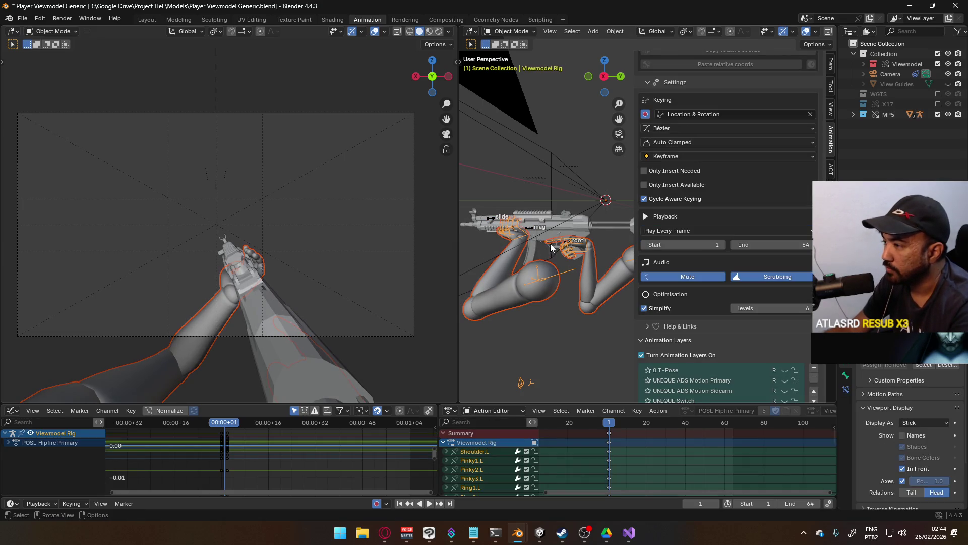
{"action": "key", "text": "ctrl+s"}
Export the Viewmodel Rig as FBX over Viewmodel@Hipfire Primary Crouch Move L.fbx.
{"action": "left_click", "coordinate": [23, 20]}
{"action": "mouse_move", "coordinate": [96, 171]}
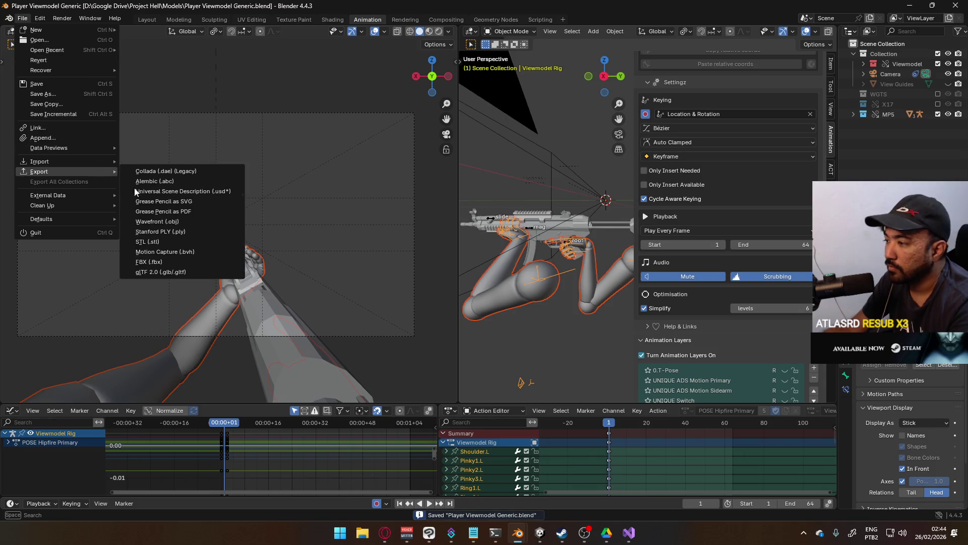
{"action": "left_click", "coordinate": [186, 261]}
{"action": "double_click", "coordinate": [472, 201]}
{"action": "key", "text": "alt+Tab"}
{"action": "key", "text": "alt+Tab"}
{"action": "key", "text": "Tab"}
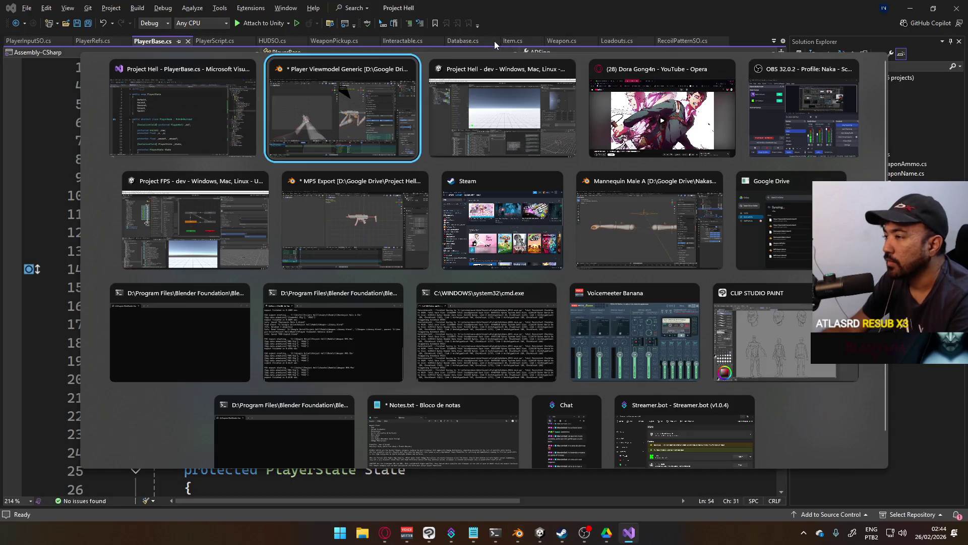
In Play mode, toggle crouch with C while moving D, W, A and S, then stop playing.
{"action": "left_click", "coordinate": [469, 29]}
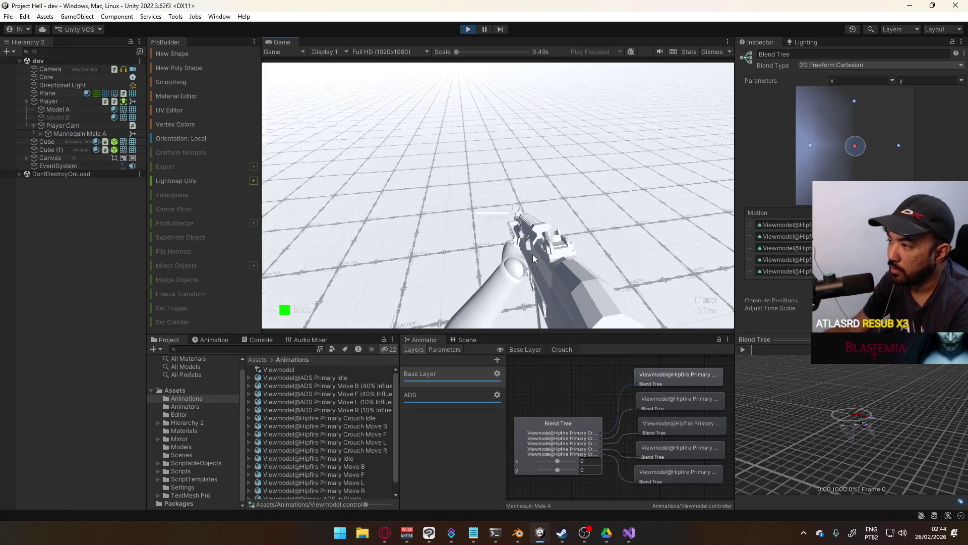
{"action": "key", "text": "c"}
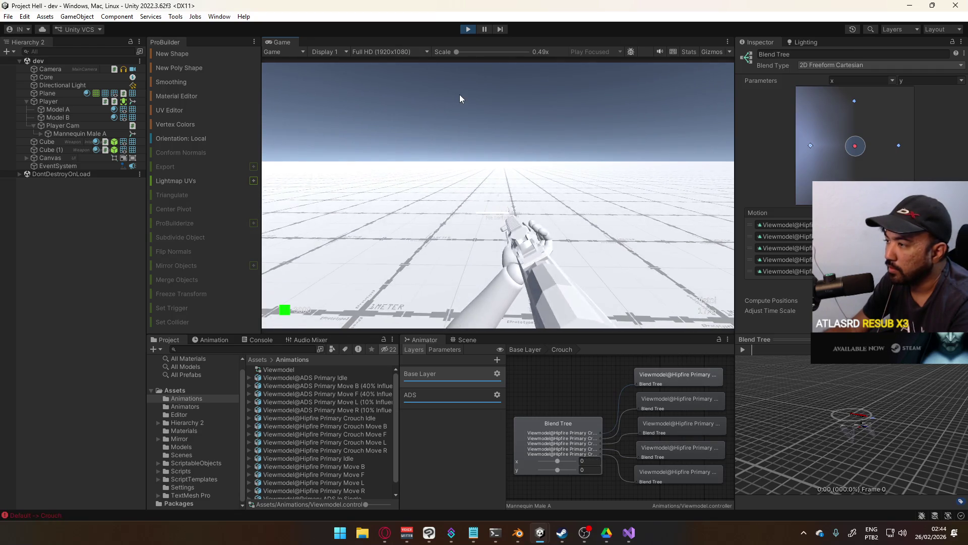
{"action": "key", "text": "d"}
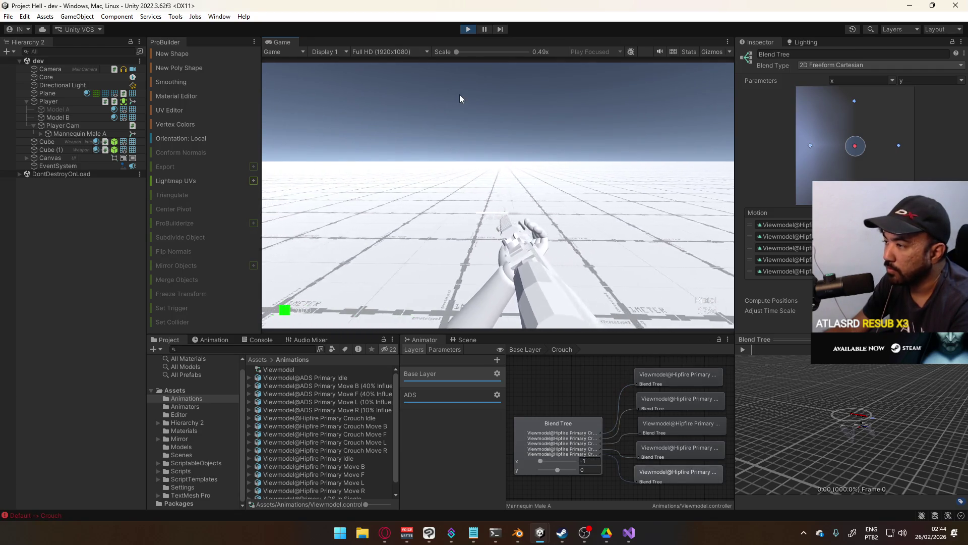
{"action": "key", "text": "c"}
{"action": "key", "text": "w"}
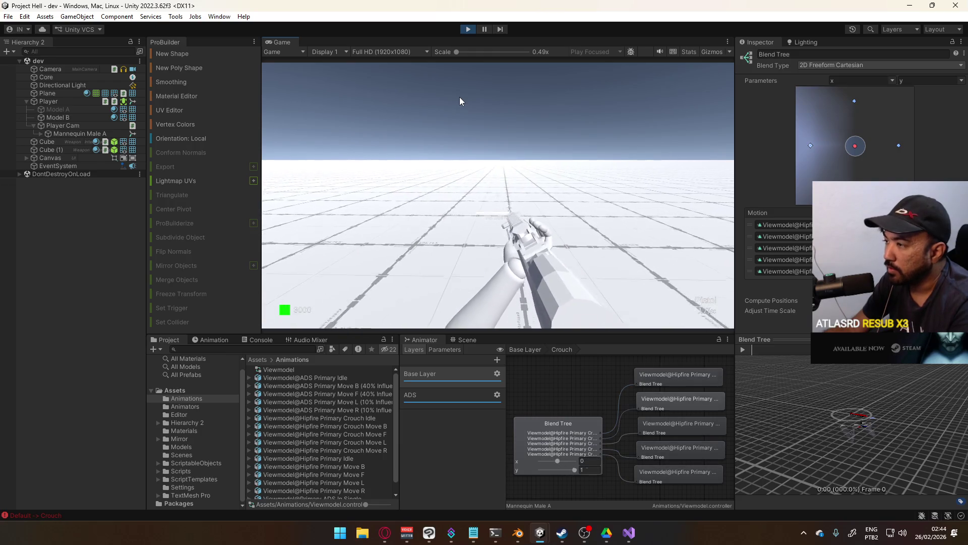
{"action": "key", "text": "d"}
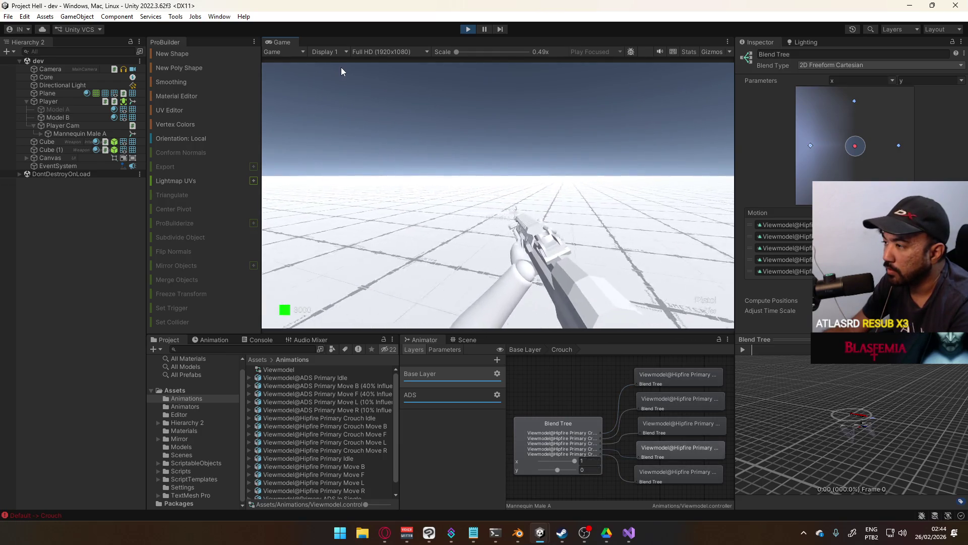
{"action": "key", "text": "c"}
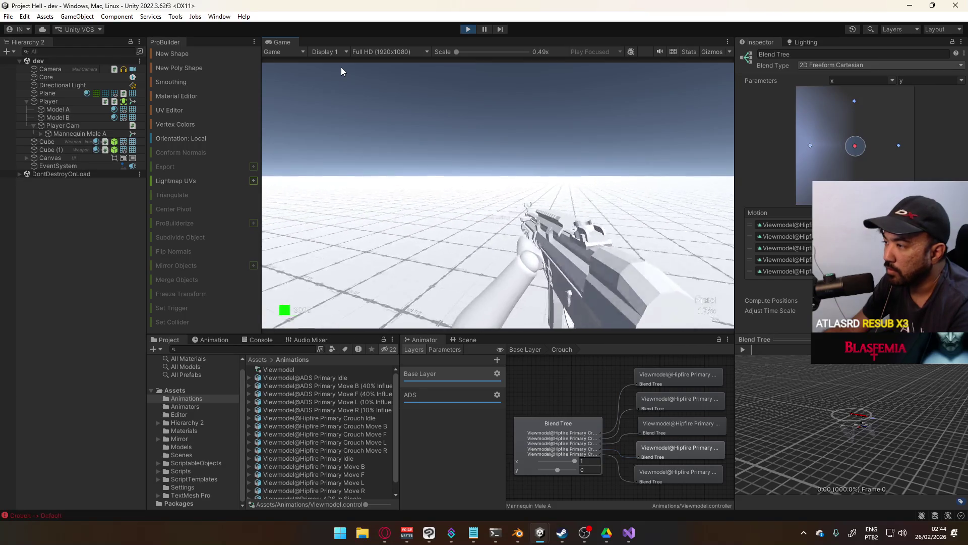
{"action": "key", "text": "a"}
{"action": "key", "text": "c"}
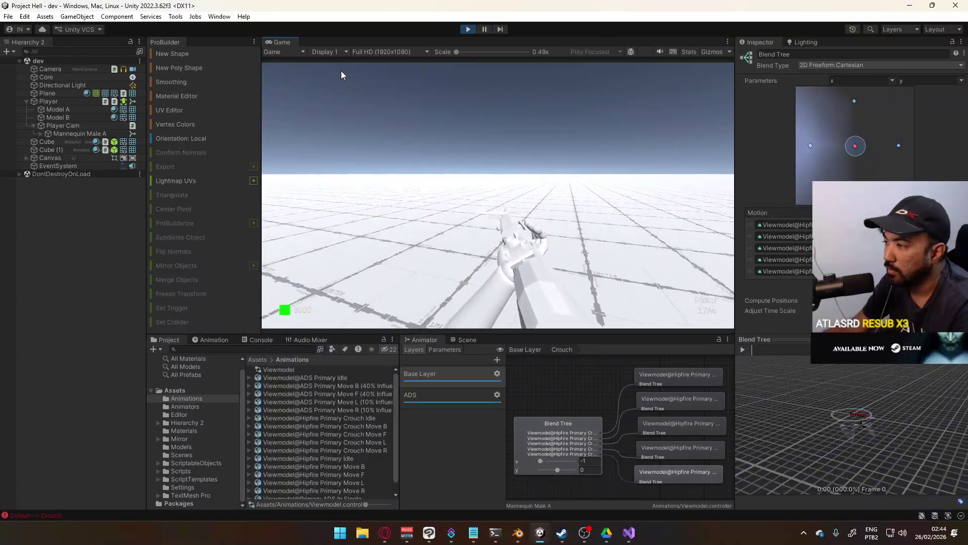
{"action": "key", "text": "s"}
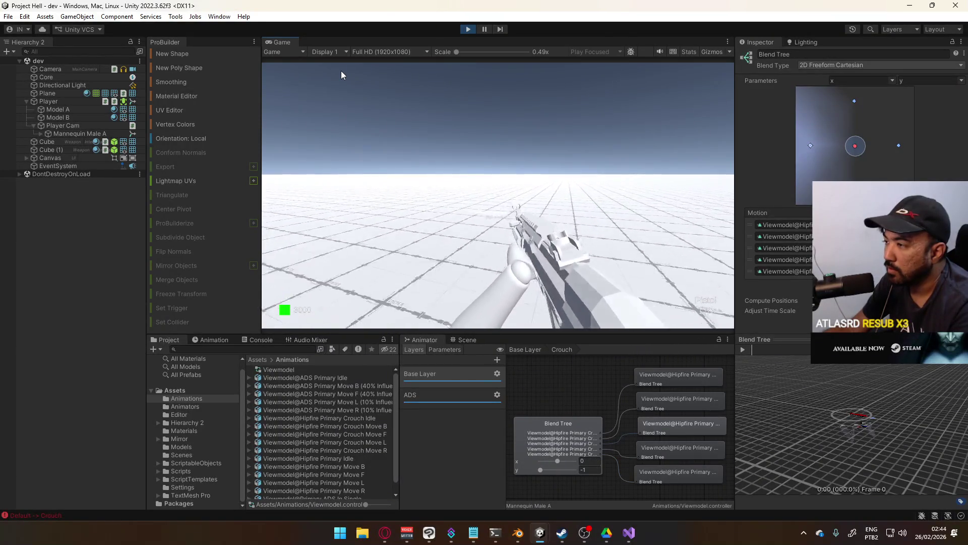
{"action": "key", "text": "ctrl+p"}
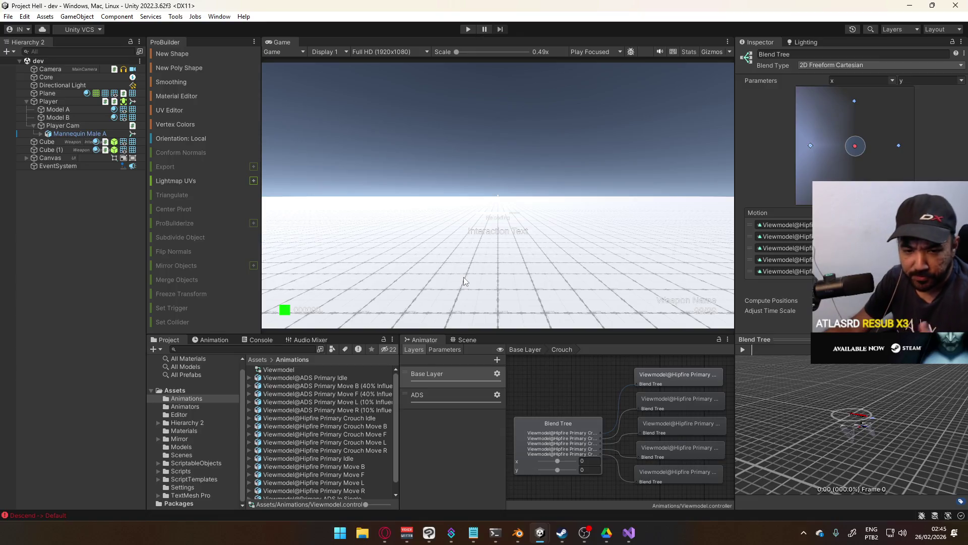